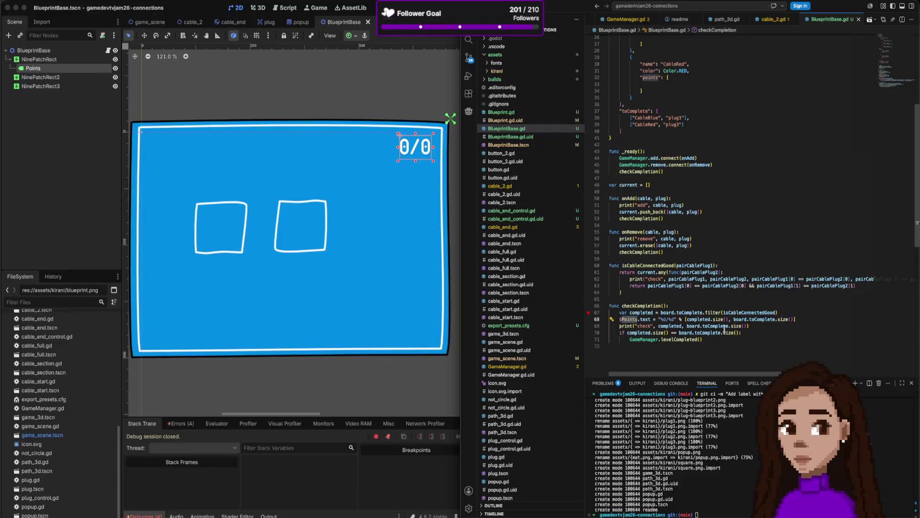
On line 68, change $Points to the autocompleted $NinePatchRect/Points node path
{"action": "left_click", "coordinate": [634, 152]}
{"action": "scroll", "coordinate": [668, 230], "scroll_direction": "up", "scroll_amount": 5}
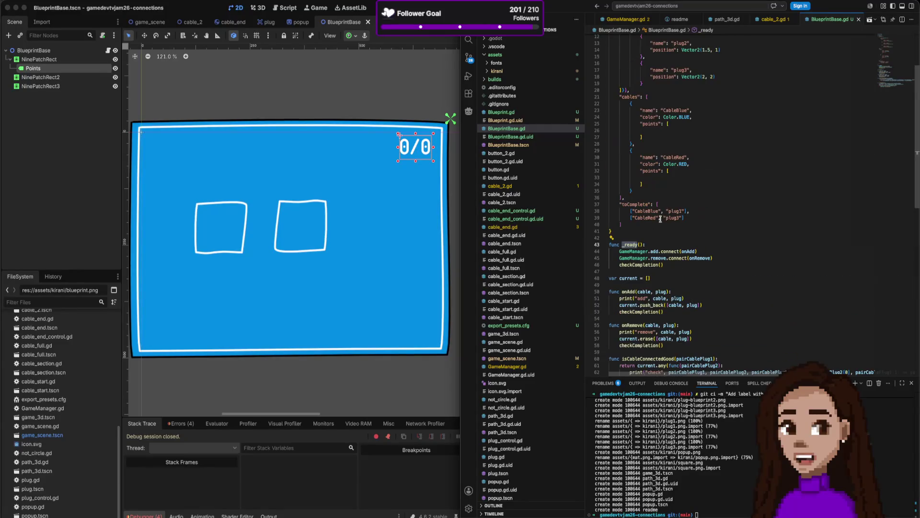
{"action": "scroll", "coordinate": [669, 229], "scroll_direction": "down", "scroll_amount": 5}
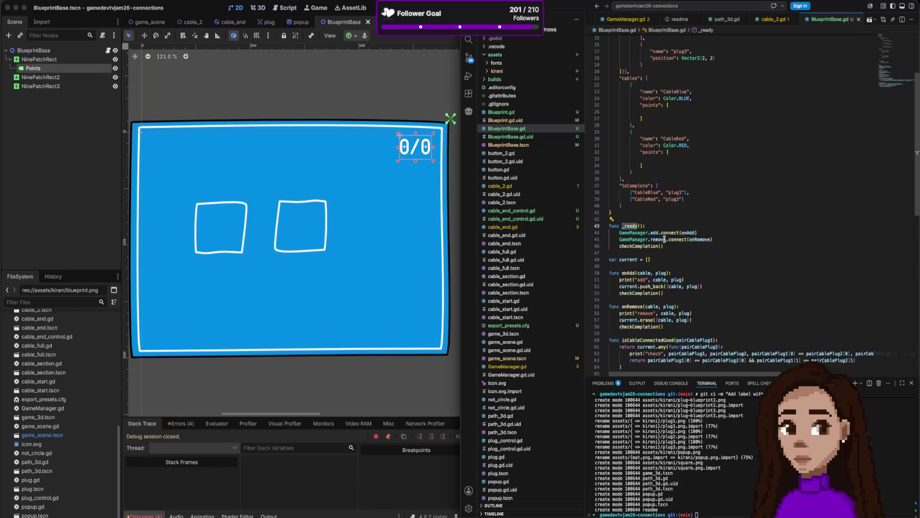
{"action": "scroll", "coordinate": [664, 239], "scroll_direction": "down", "scroll_amount": 5}
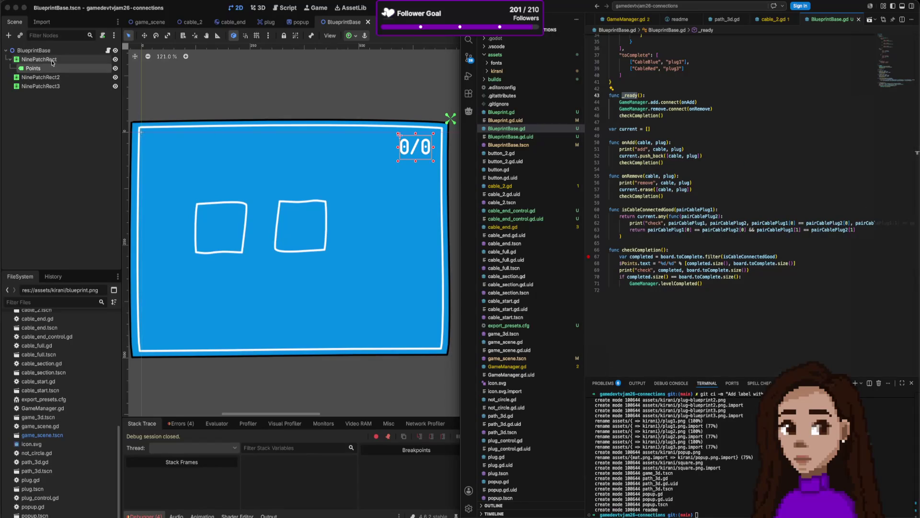
{"action": "left_click", "coordinate": [630, 264]}
{"action": "key", "text": "BackSpace"}
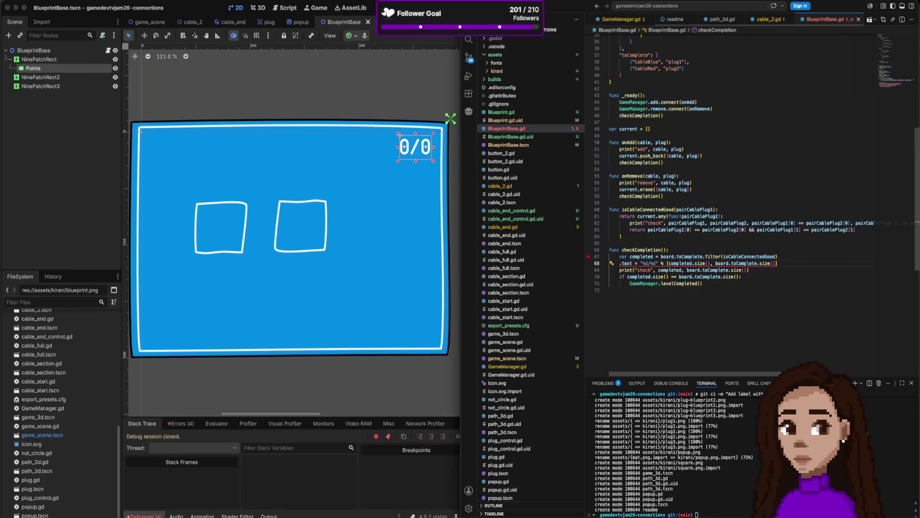
{"action": "type", "text": "$"}
{"action": "key", "text": "Down"}
{"action": "key", "text": "Down"}
{"action": "key", "text": "Down"}
{"action": "key", "text": "Return"}
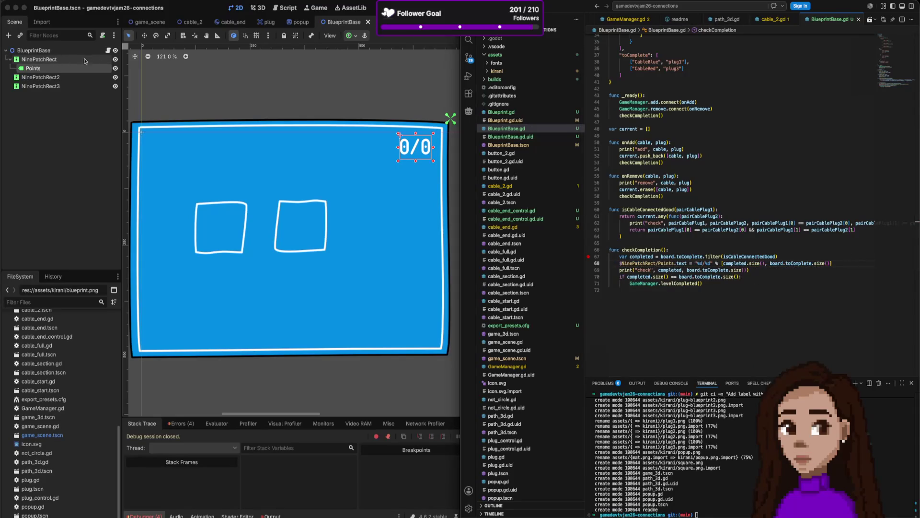
Rename the NinePatchRect node to BlueprintBox in the Scene dock
{"action": "left_click", "coordinate": [54, 60]}
{"action": "right_click", "coordinate": [54, 60]}
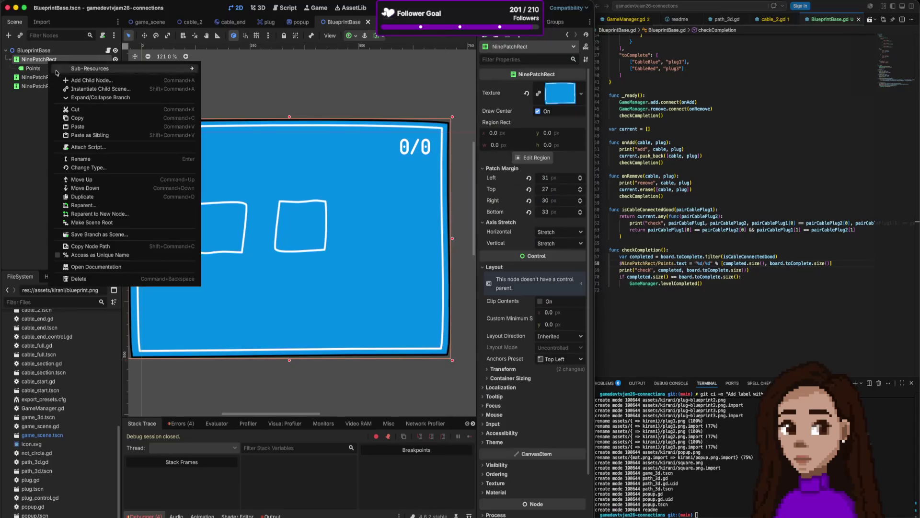
{"action": "left_click", "coordinate": [81, 158]}
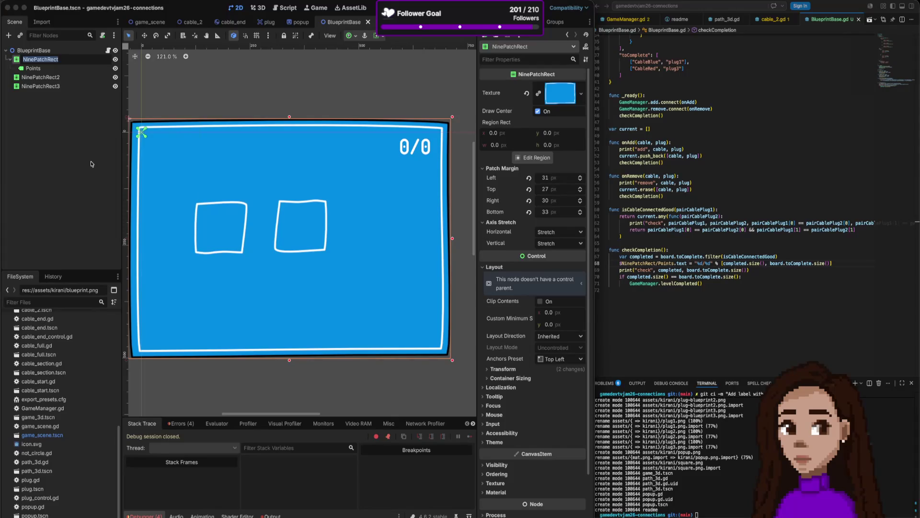
{"action": "type", "text": "Blu"}
{"action": "type", "text": "eprintBo"}
{"action": "type", "text": "x"}
{"action": "key", "text": "Return"}
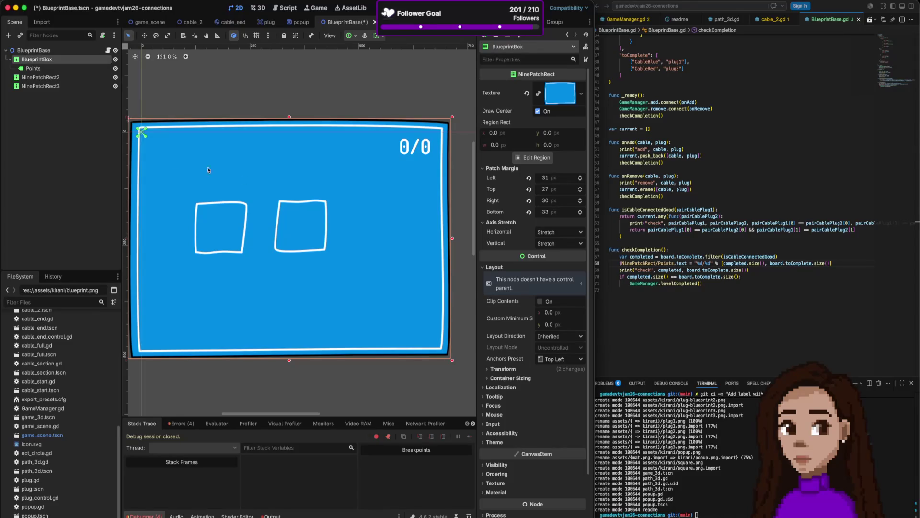
Change the script's node path to $BlueprintBox, then save and run the game
{"action": "left_click", "coordinate": [628, 257]}
{"action": "double_click", "coordinate": [635, 263]}
{"action": "type", "text": "Blu"}
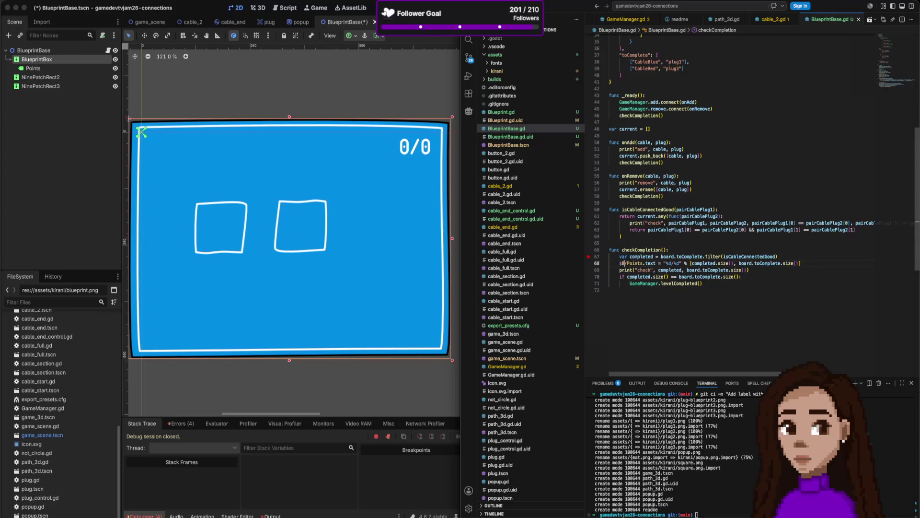
{"action": "type", "text": "eprintBox"}
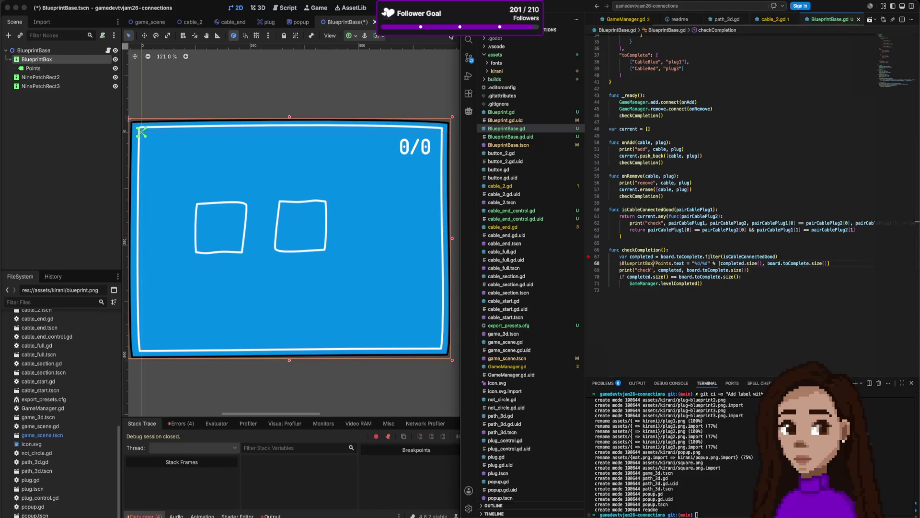
{"action": "key", "text": "super+Tab"}
{"action": "key", "text": "super+b"}
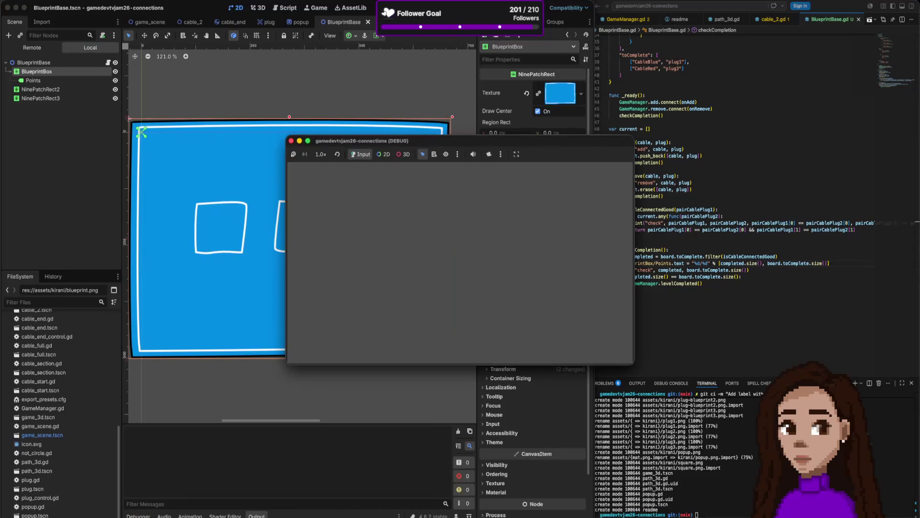
Close the game, rerun it to check the 0/2 counter, then close it again
{"action": "left_click", "coordinate": [291, 141]}
{"action": "key", "text": "super+b"}
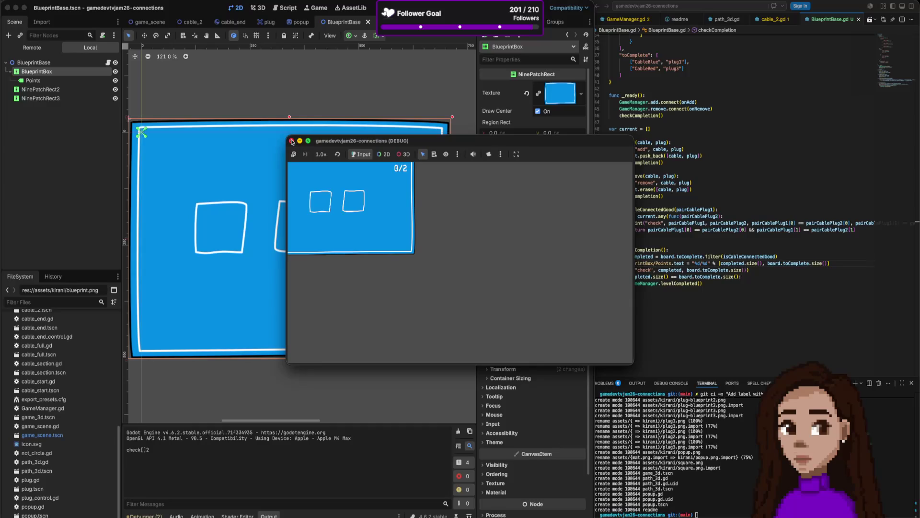
{"action": "left_click", "coordinate": [291, 142]}
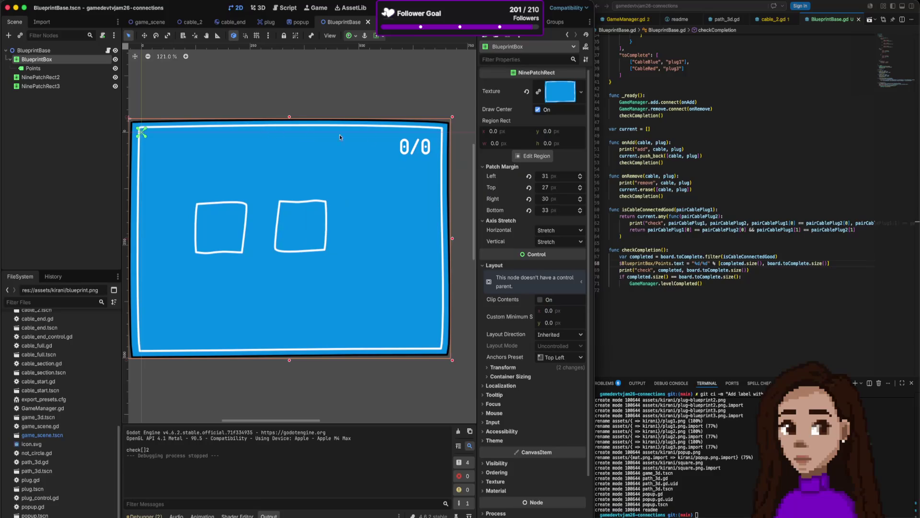
{"action": "left_click", "coordinate": [708, 215]}
{"action": "scroll", "coordinate": [703, 118], "scroll_direction": "up", "scroll_amount": 2}
Make the left socket box NinePatchRect2 wider and taller with its resize handles
{"action": "scroll", "coordinate": [704, 118], "scroll_direction": "up", "scroll_amount": 8}
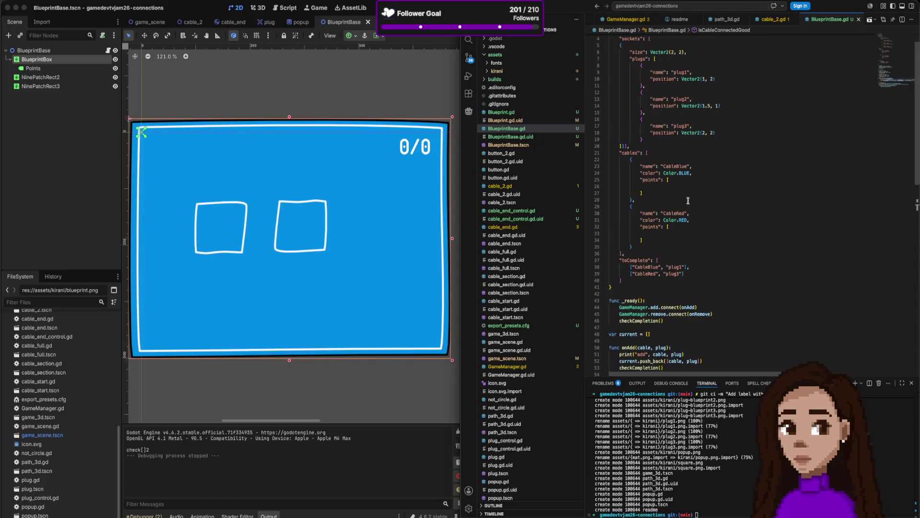
{"action": "scroll", "coordinate": [688, 200], "scroll_direction": "down", "scroll_amount": 2}
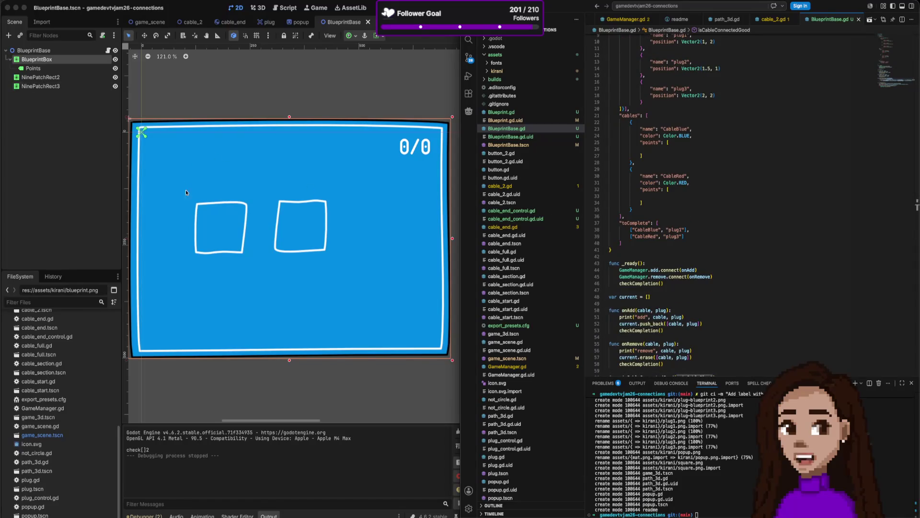
{"action": "left_click", "coordinate": [238, 209]}
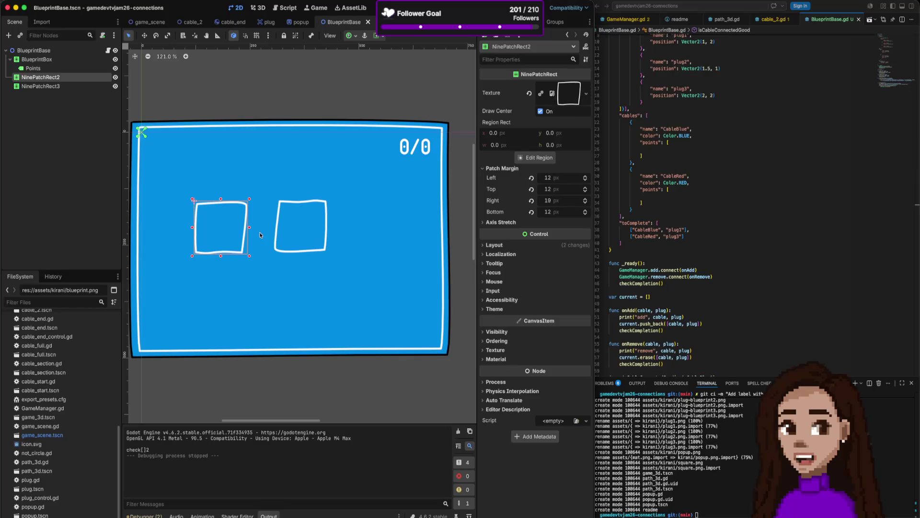
{"action": "mouse_move", "coordinate": [250, 229]}
{"action": "left_mouse_down"}
{"action": "mouse_move", "coordinate": [324, 229]}
{"action": "mouse_move", "coordinate": [263, 231]}
{"action": "left_mouse_up"}
{"action": "left_click_drag", "start_coordinate": [227, 255], "coordinate": [225, 287]}
Select the right socket square NinePatchRect3 and drag its Rotation value
{"action": "left_click", "coordinate": [308, 254]}
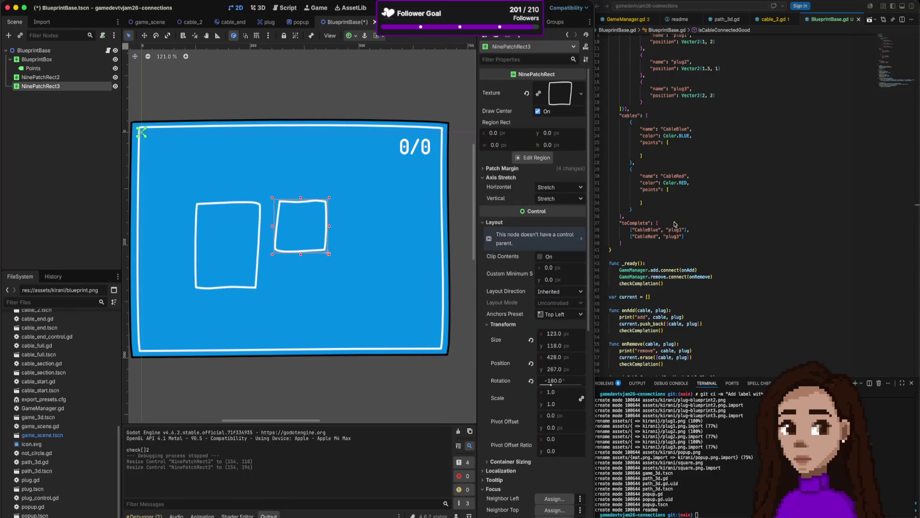
{"action": "left_click", "coordinate": [674, 224]}
{"action": "scroll", "coordinate": [674, 224], "scroll_direction": "up", "scroll_amount": 3}
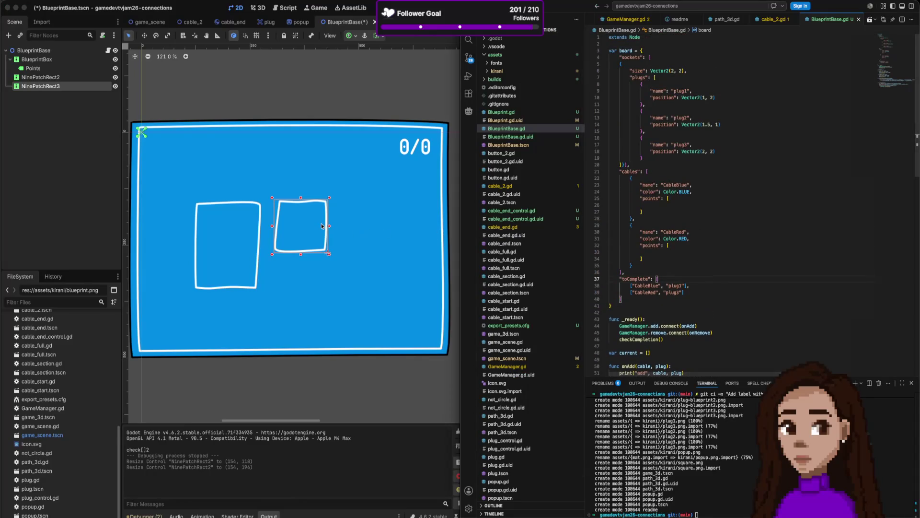
{"action": "left_click", "coordinate": [339, 69]}
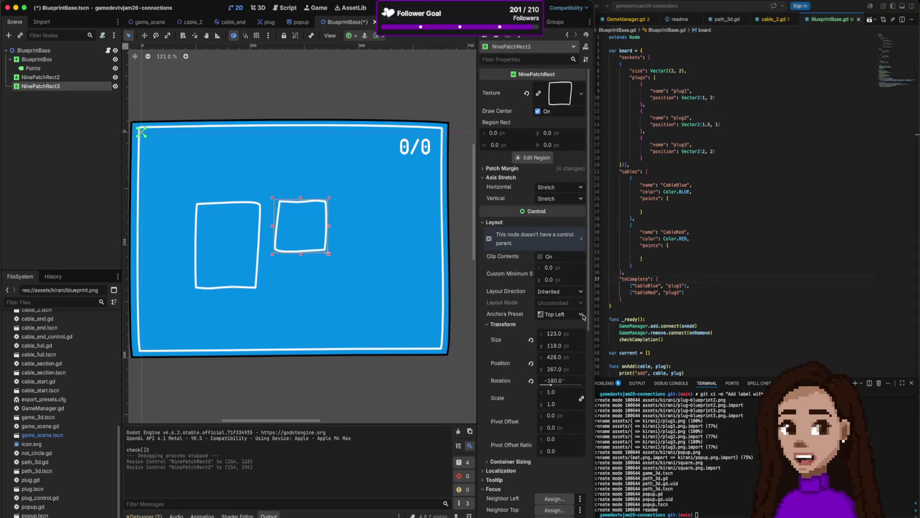
{"action": "mouse_move", "coordinate": [564, 382]}
{"action": "left_mouse_down"}
{"action": "mouse_move", "coordinate": [552, 383]}
{"action": "mouse_move", "coordinate": [581, 387]}
{"action": "mouse_move", "coordinate": [567, 388]}
{"action": "left_mouse_up"}
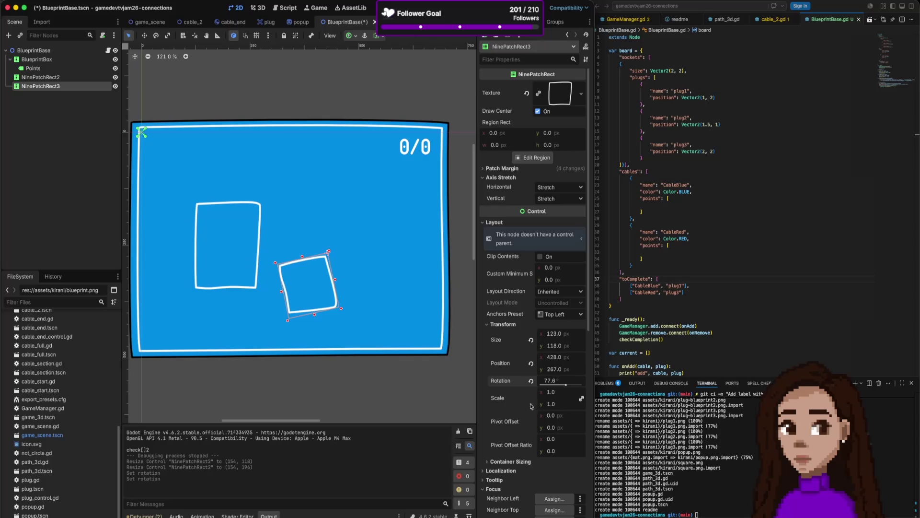
Reset NinePatchRect3's Rotation to 0°, re-entering 0 after a trial drag to about 25°
{"action": "left_click", "coordinate": [564, 382]}
{"action": "left_click", "coordinate": [564, 382]}
{"action": "key", "text": "super+a"}
{"action": "type", "text": "0"}
{"action": "key", "text": "Return"}
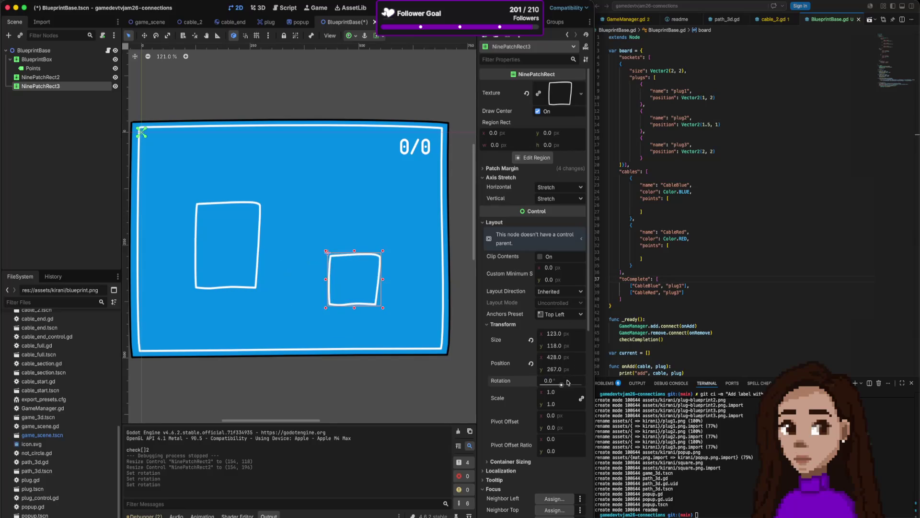
{"action": "left_click_drag", "start_coordinate": [561, 384], "coordinate": [573, 390]}
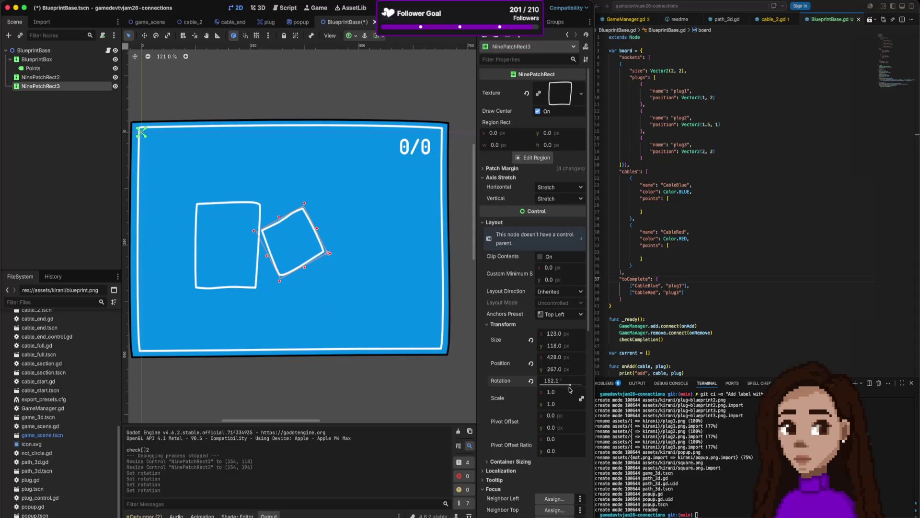
{"action": "left_click", "coordinate": [556, 380]}
{"action": "type", "text": "0"}
{"action": "key", "text": "Return"}
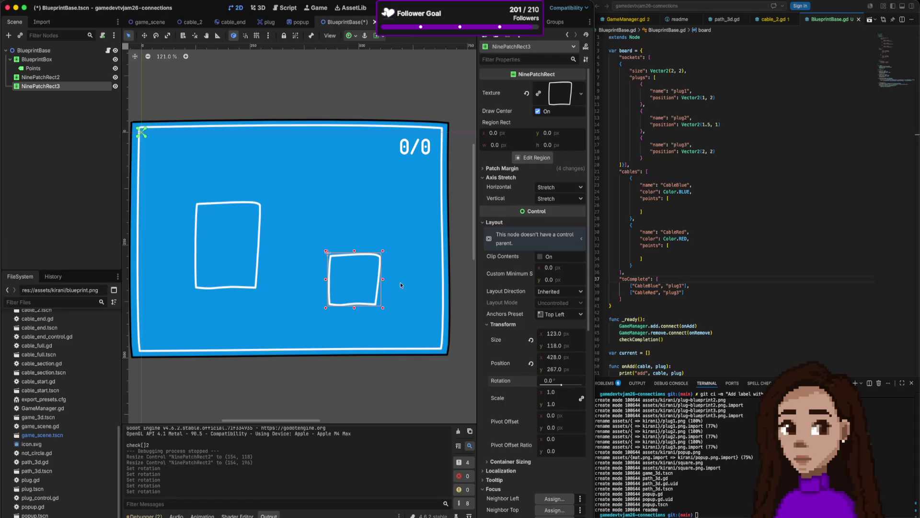
Inspect NinePatchRect3's Texture resource options and expand its preview details
{"action": "left_click", "coordinate": [580, 97]}
{"action": "key", "text": "Escape"}
{"action": "left_click", "coordinate": [573, 98]}
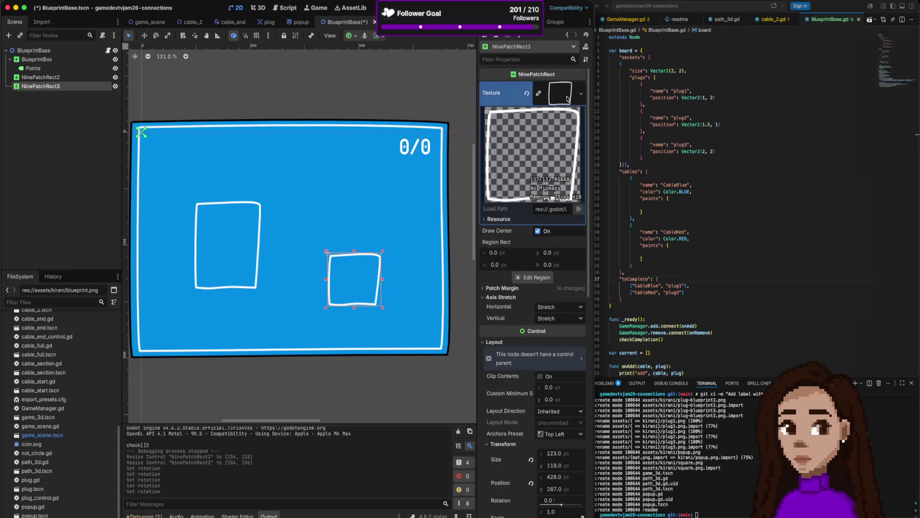
{"action": "left_click", "coordinate": [506, 222]}
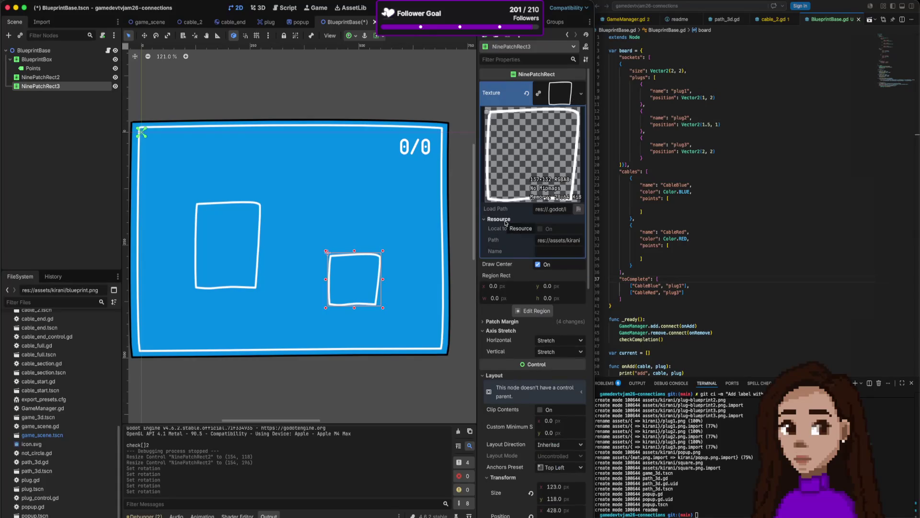
{"action": "left_click", "coordinate": [581, 96]}
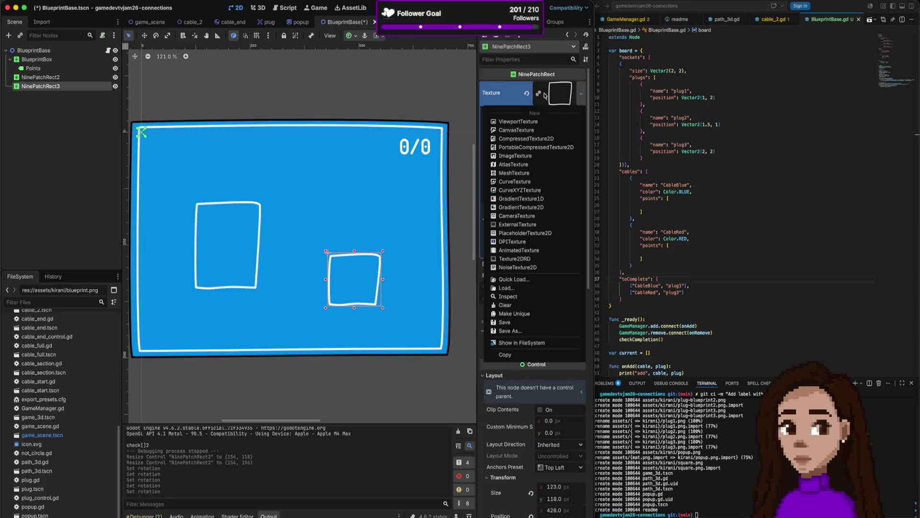
{"action": "left_click", "coordinate": [576, 96]}
{"action": "left_click", "coordinate": [580, 96]}
{"action": "left_click", "coordinate": [513, 98]}
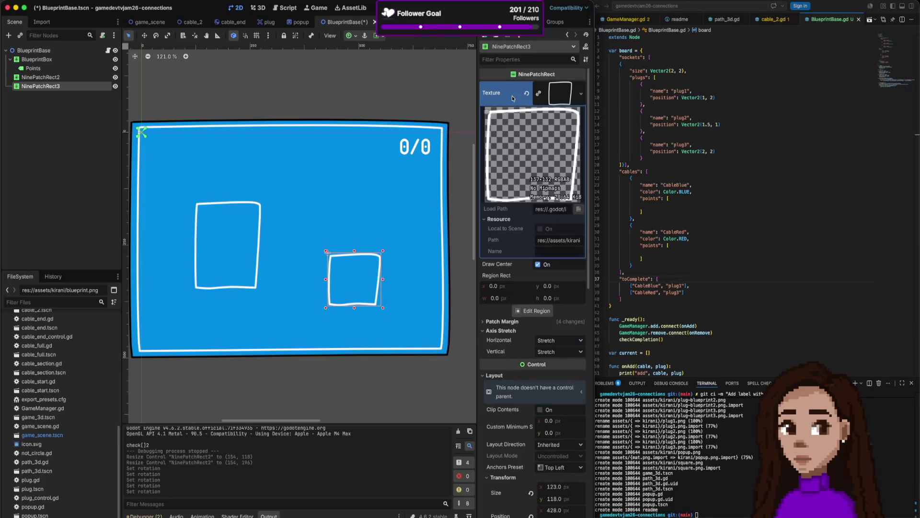
{"action": "left_click", "coordinate": [581, 93]}
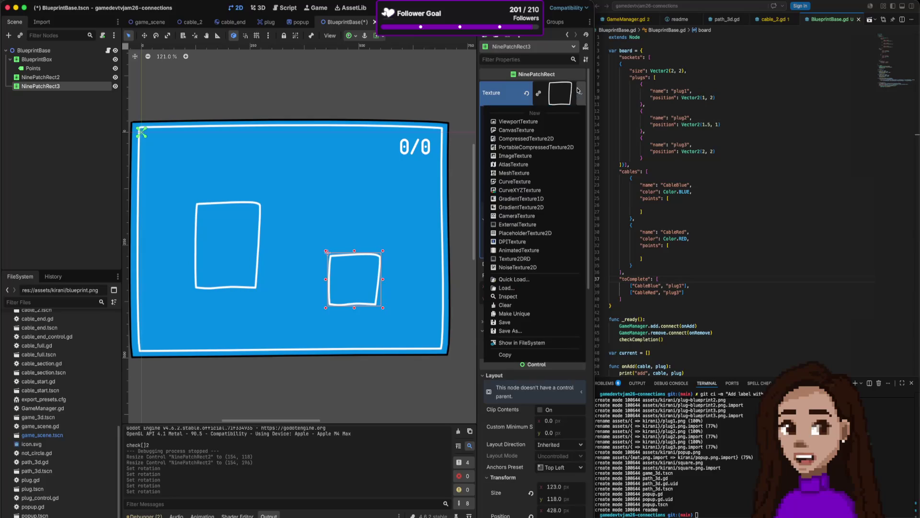
{"action": "left_click", "coordinate": [518, 378]}
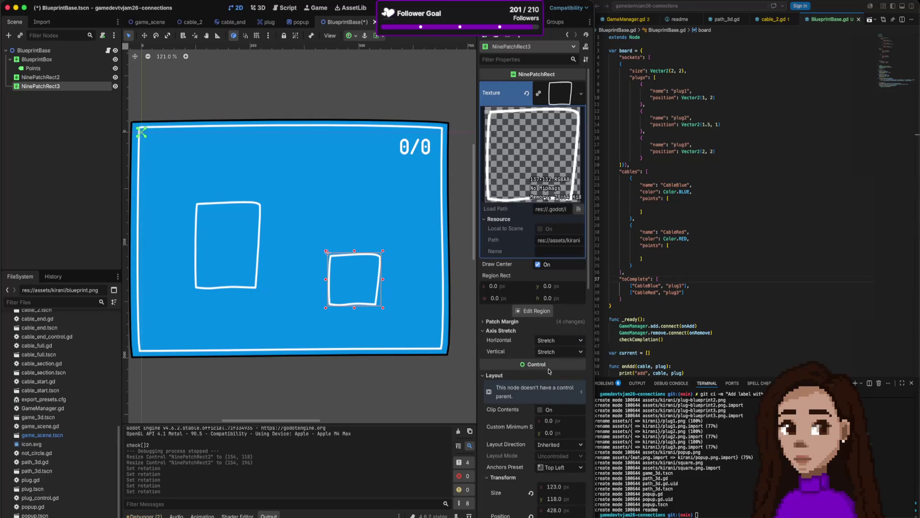
{"action": "scroll", "coordinate": [542, 335], "scroll_direction": "down", "scroll_amount": 1}
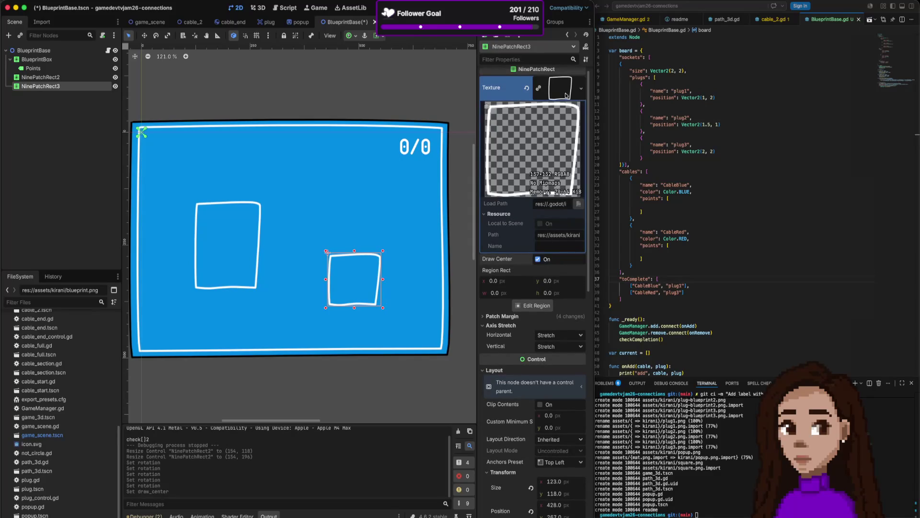
Click the Region Rect width field and open the Region Editor
{"action": "left_click", "coordinate": [581, 88]}
{"action": "left_click", "coordinate": [519, 64]}
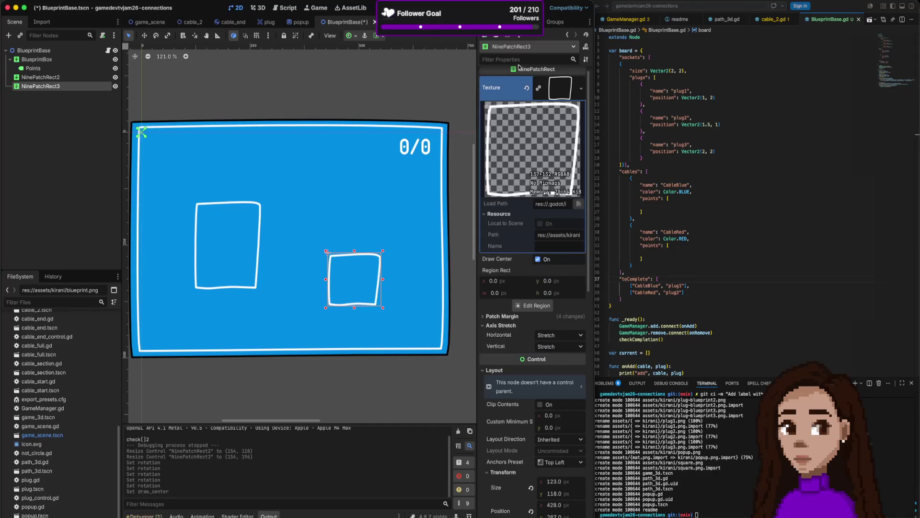
{"action": "left_click", "coordinate": [503, 294]}
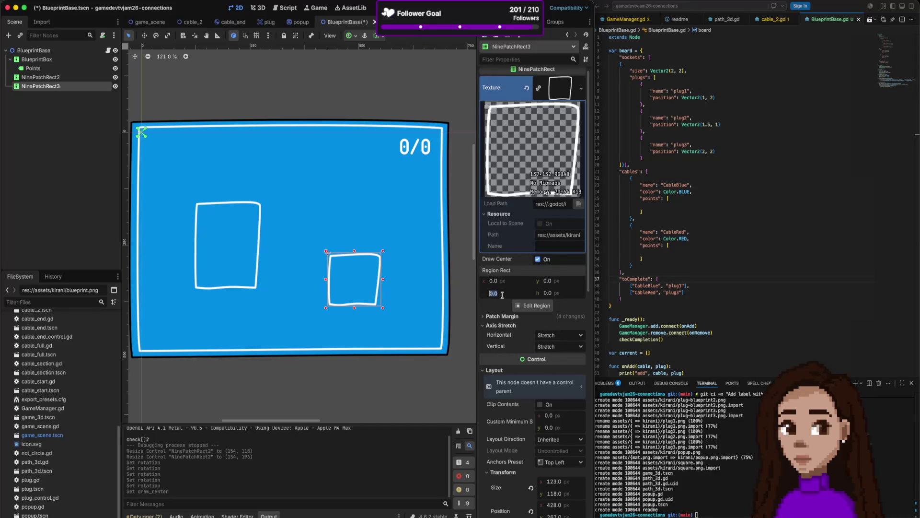
{"action": "left_click", "coordinate": [526, 306]}
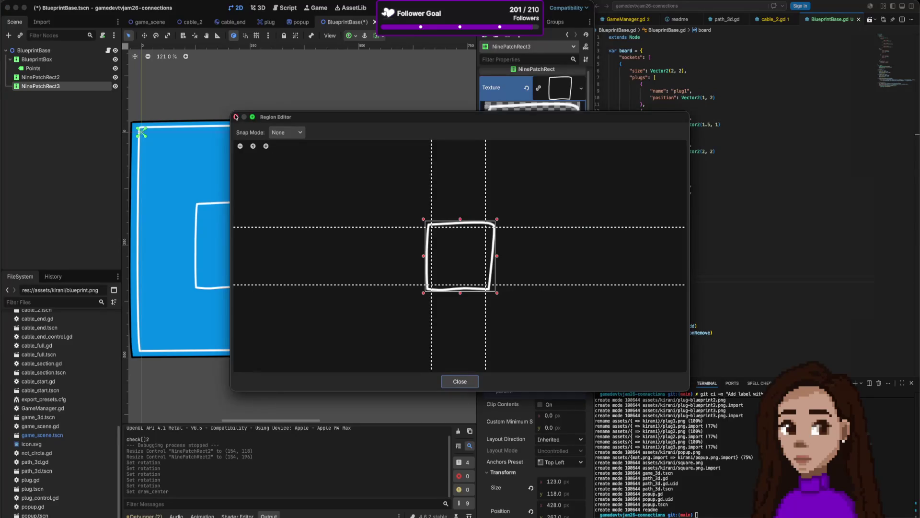
Redraw NinePatchRect3's texture region around the square outline and refine its corners
{"action": "left_click", "coordinate": [432, 164]}
{"action": "key", "text": "Escape"}
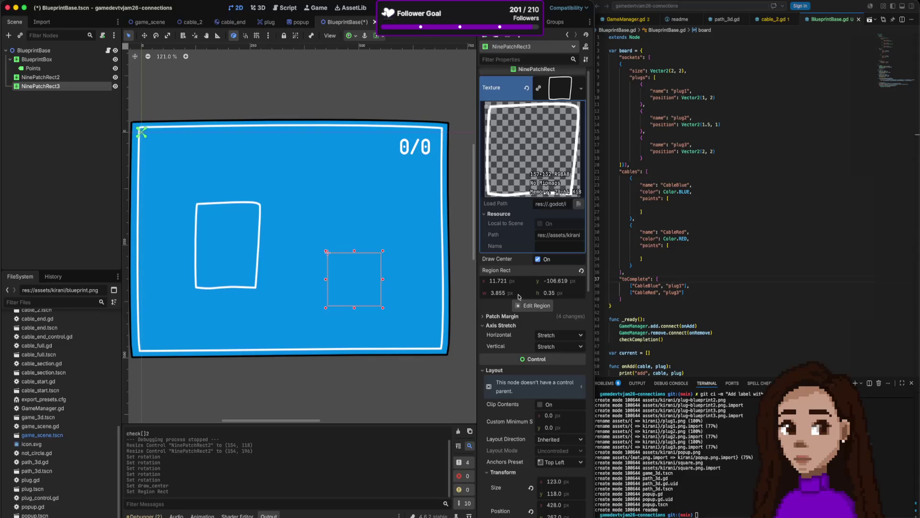
{"action": "left_click", "coordinate": [526, 306]}
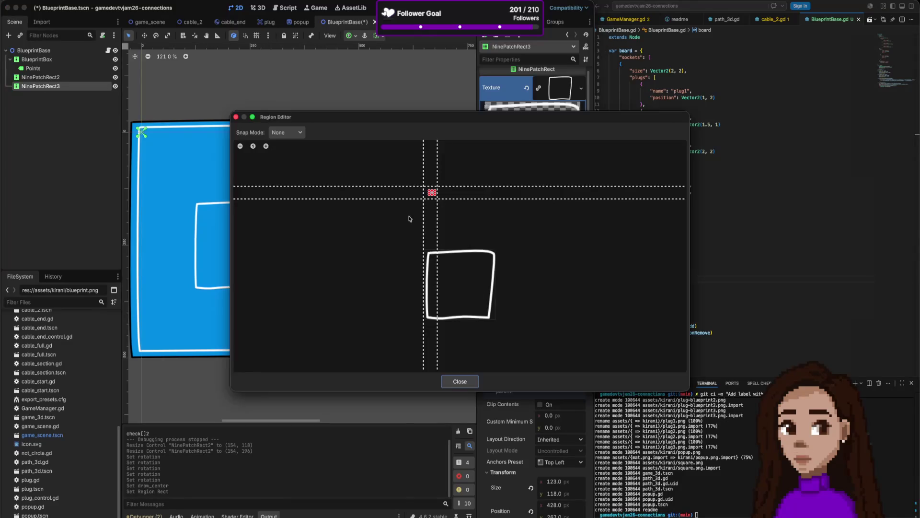
{"action": "left_click_drag", "start_coordinate": [433, 260], "coordinate": [490, 313]}
{"action": "left_click_drag", "start_coordinate": [479, 266], "coordinate": [500, 246]}
{"action": "mouse_move", "coordinate": [433, 245]}
{"action": "left_mouse_down"}
{"action": "mouse_move", "coordinate": [420, 245]}
{"action": "mouse_move", "coordinate": [436, 240]}
{"action": "left_mouse_up"}
{"action": "left_click_drag", "start_coordinate": [455, 307], "coordinate": [461, 327]}
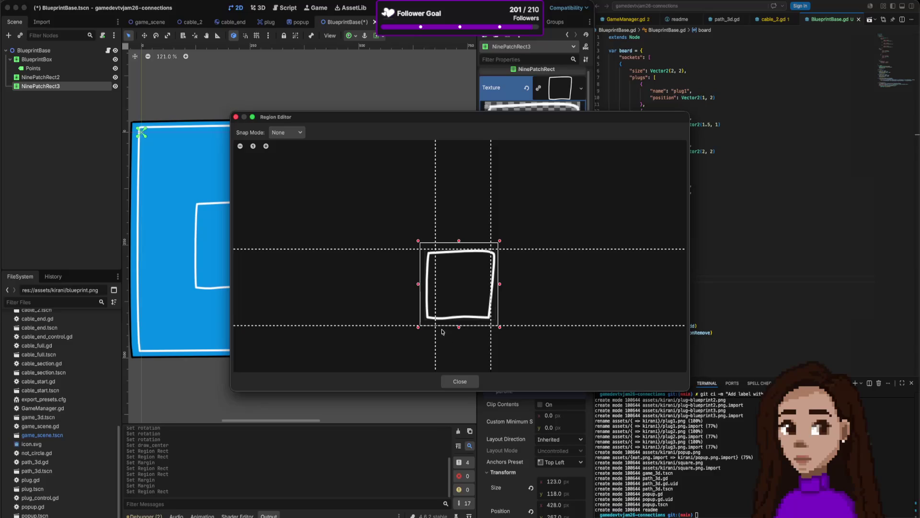
{"action": "left_click_drag", "start_coordinate": [420, 243], "coordinate": [422, 246]}
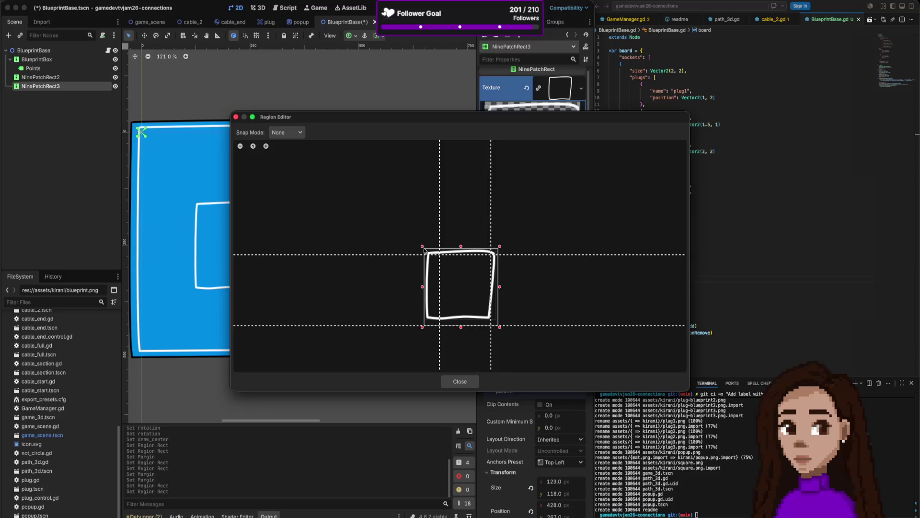
{"action": "mouse_move", "coordinate": [500, 327]}
{"action": "left_mouse_down"}
{"action": "mouse_move", "coordinate": [495, 322]}
{"action": "mouse_move", "coordinate": [514, 307]}
{"action": "left_mouse_up"}
Drag the patch-margin guides inward and close the Region Editor
{"action": "left_click_drag", "start_coordinate": [489, 226], "coordinate": [485, 226]}
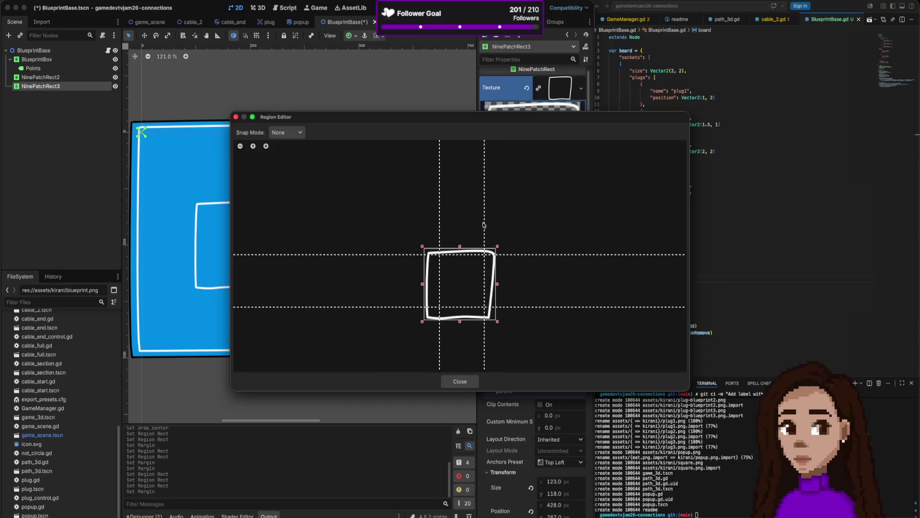
{"action": "left_click_drag", "start_coordinate": [527, 254], "coordinate": [526, 261]}
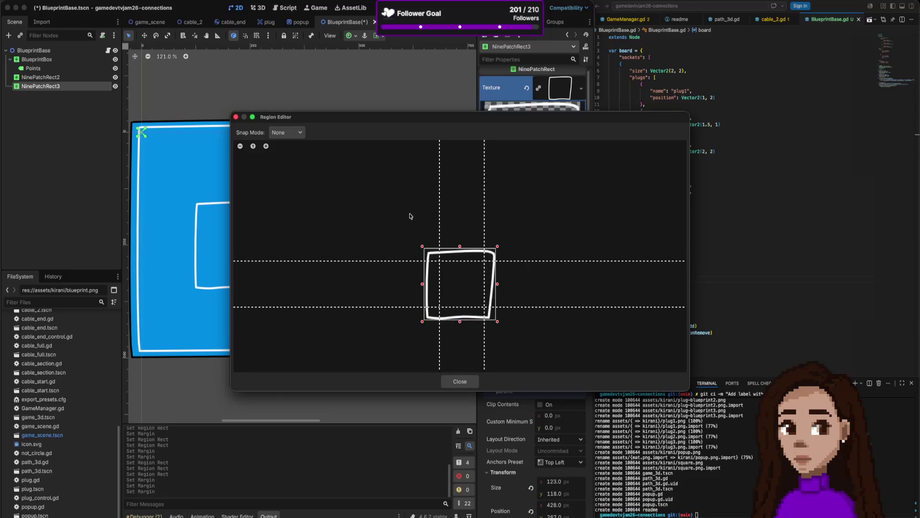
{"action": "left_click", "coordinate": [236, 118]}
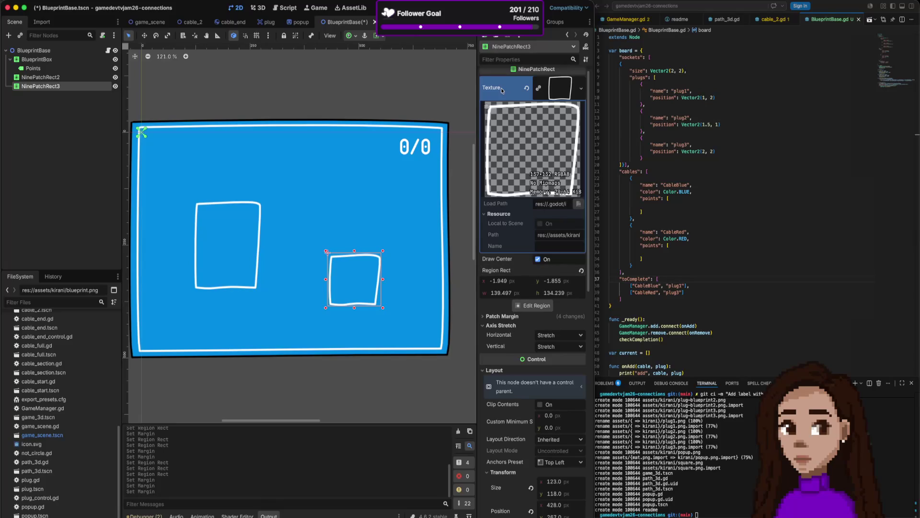
Dismiss the Texture options and collapse the texture preview
{"action": "left_click", "coordinate": [581, 88]}
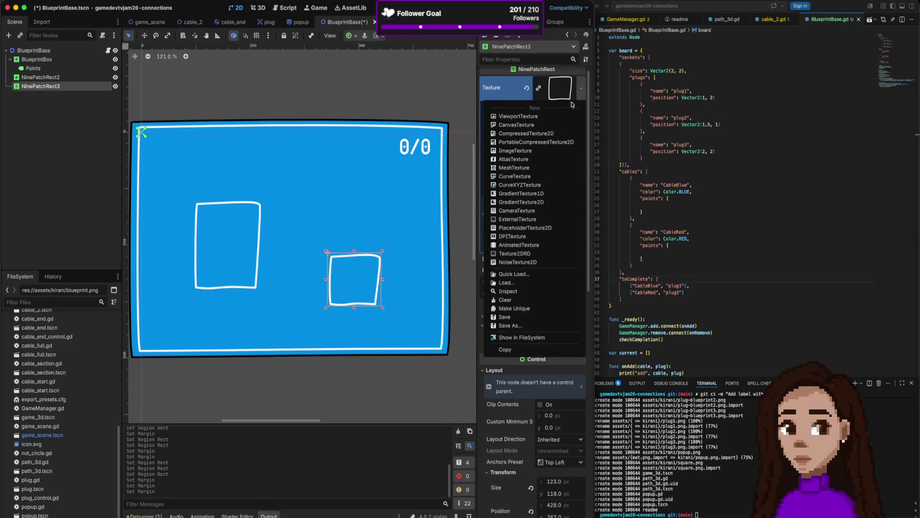
{"action": "left_click", "coordinate": [580, 90]}
{"action": "left_click", "coordinate": [572, 264]}
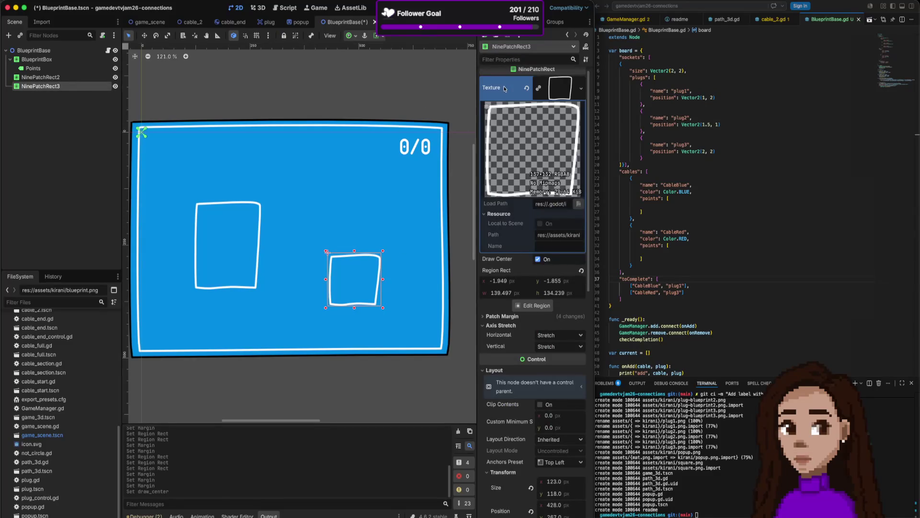
{"action": "left_click", "coordinate": [539, 88]}
{"action": "left_click", "coordinate": [539, 88]}
{"action": "left_click", "coordinate": [539, 88]}
{"action": "left_click", "coordinate": [540, 89]}
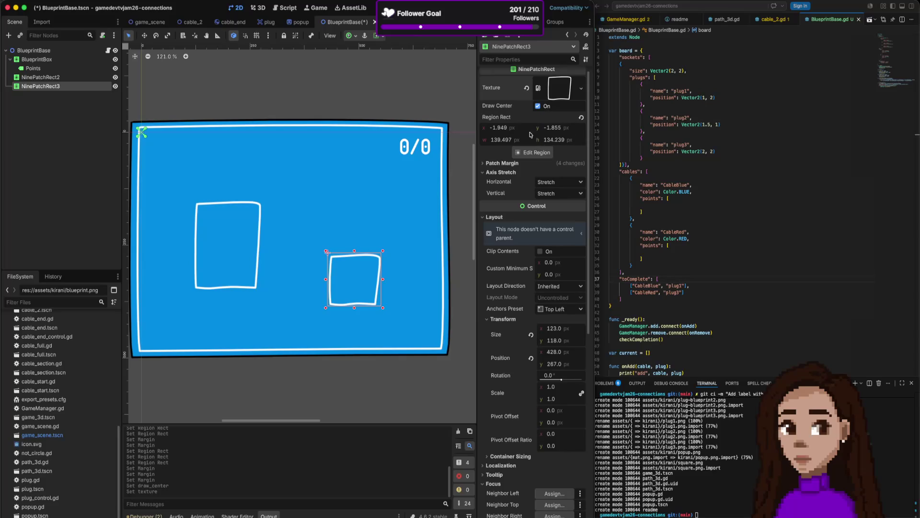
Revert NinePatchRect3's Region Rect to 0 and expand the container sizing settings
{"action": "left_click", "coordinate": [582, 117]}
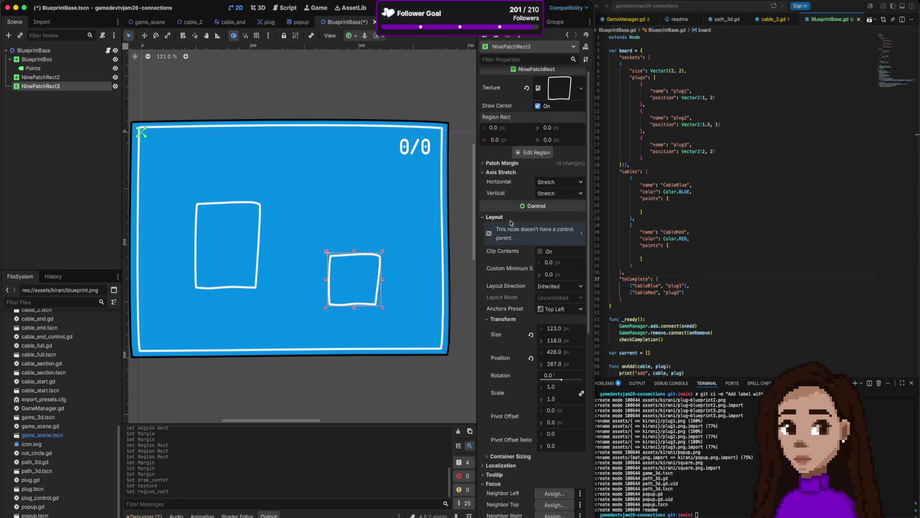
{"action": "scroll", "coordinate": [522, 262], "scroll_direction": "down", "scroll_amount": 1}
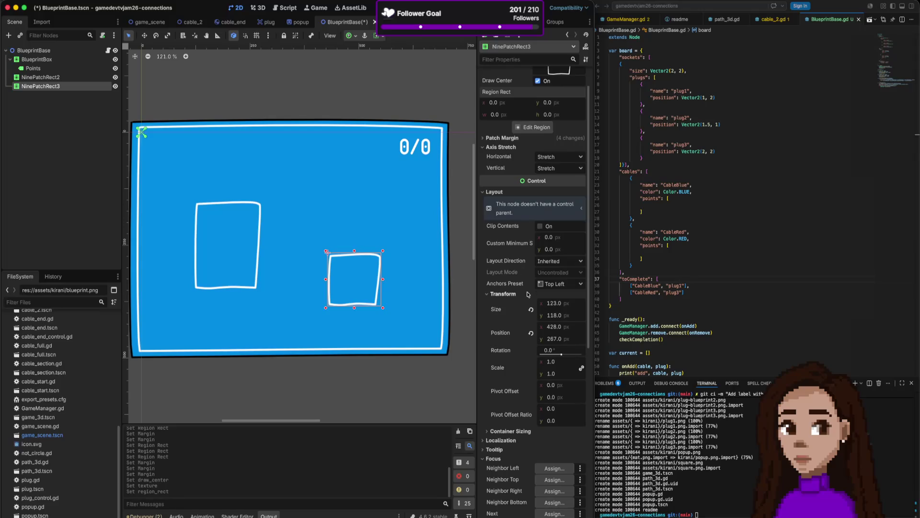
{"action": "scroll", "coordinate": [525, 284], "scroll_direction": "down", "scroll_amount": 1}
{"action": "scroll", "coordinate": [525, 285], "scroll_direction": "down", "scroll_amount": 5}
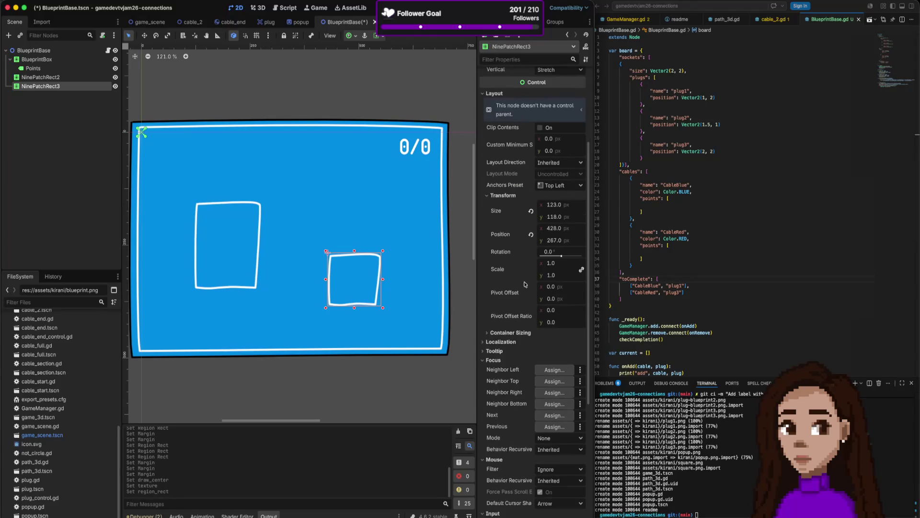
{"action": "left_click", "coordinate": [529, 292]}
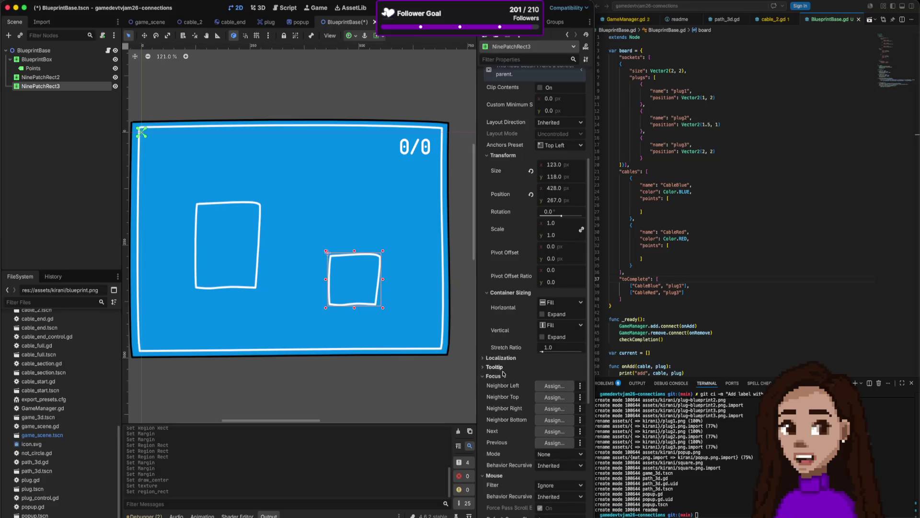
{"action": "scroll", "coordinate": [527, 398], "scroll_direction": "down", "scroll_amount": 5}
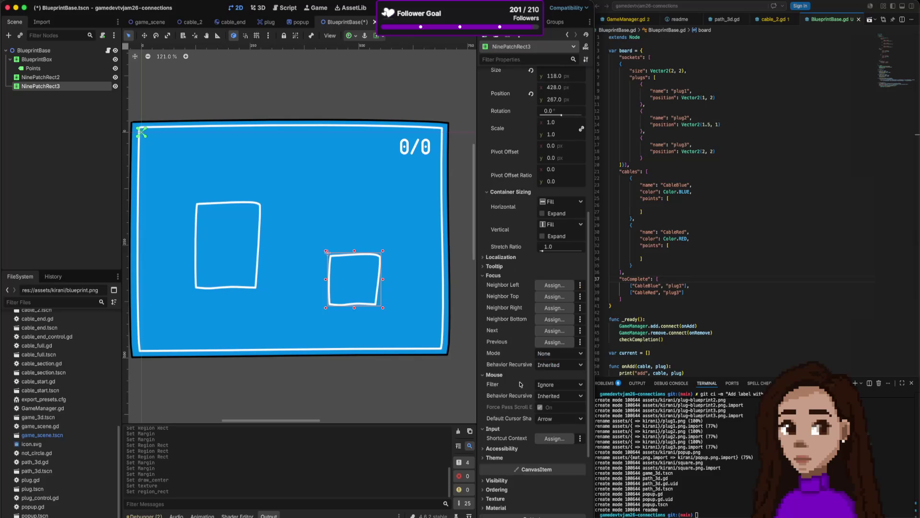
{"action": "left_click", "coordinate": [493, 276]}
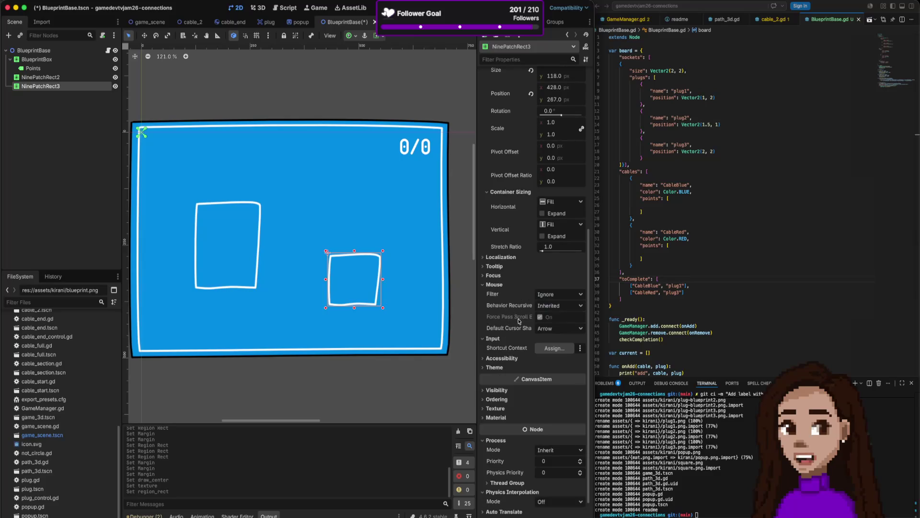
{"action": "left_click", "coordinate": [499, 286]}
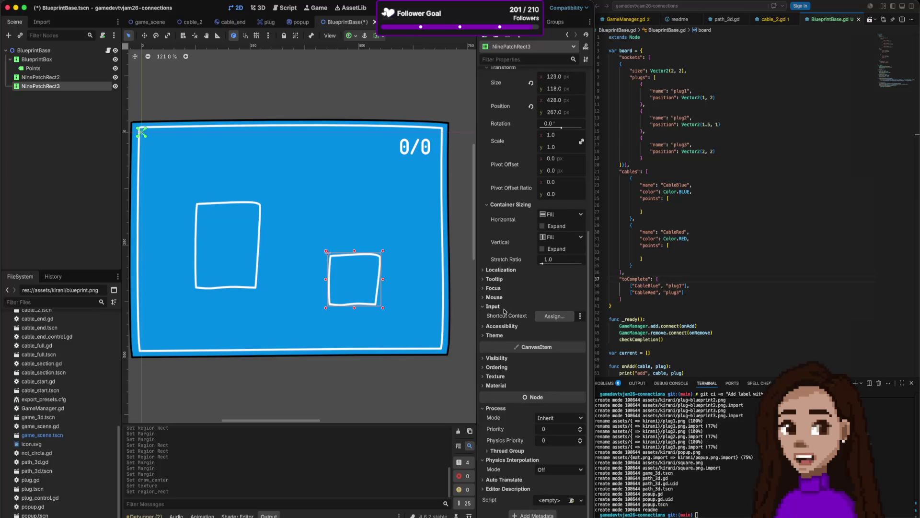
{"action": "left_click", "coordinate": [504, 307]}
{"action": "left_click", "coordinate": [509, 377]}
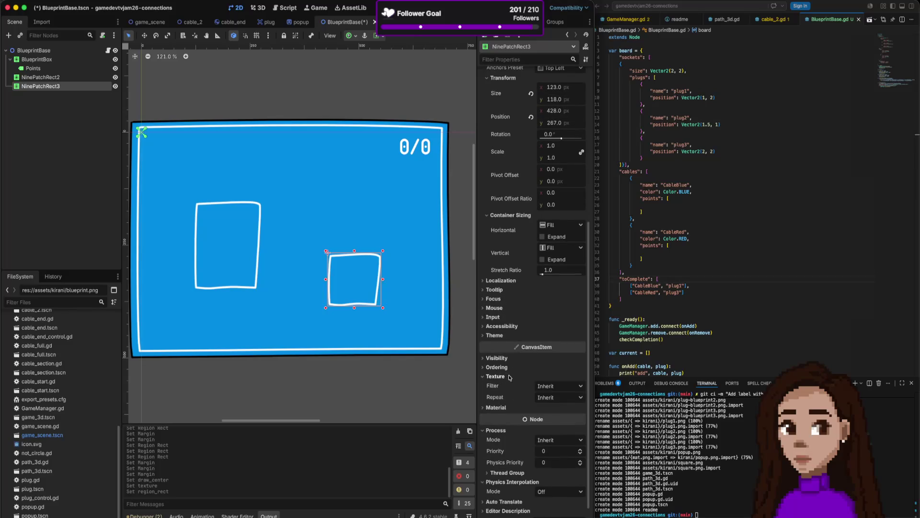
{"action": "left_click", "coordinate": [508, 377]}
{"action": "left_click", "coordinate": [501, 387]}
{"action": "left_click", "coordinate": [501, 387]}
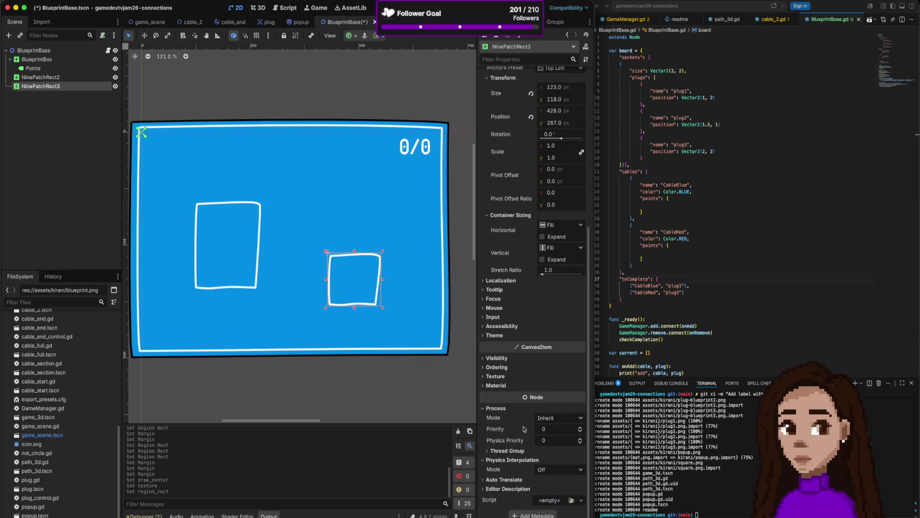
{"action": "left_click", "coordinate": [497, 408]}
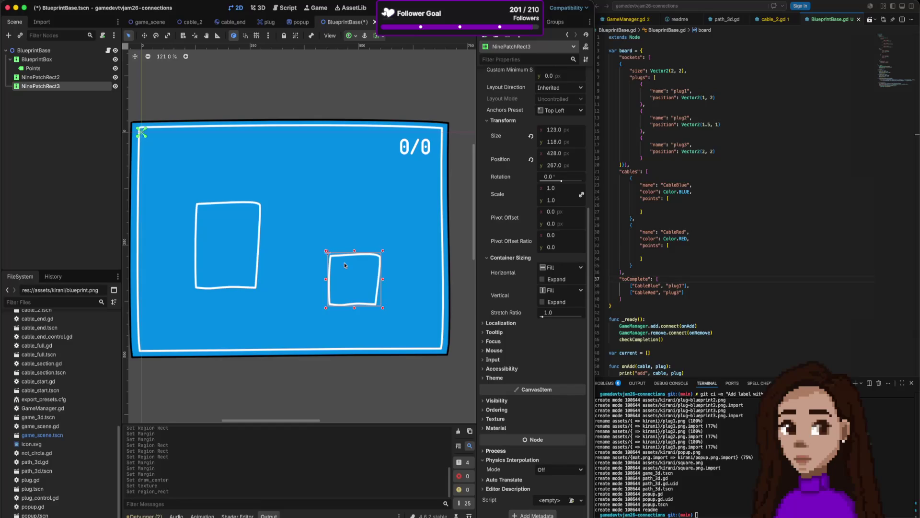
Add a new Node2D child node to the scene
{"action": "left_click", "coordinate": [26, 125]}
{"action": "right_click", "coordinate": [70, 137]}
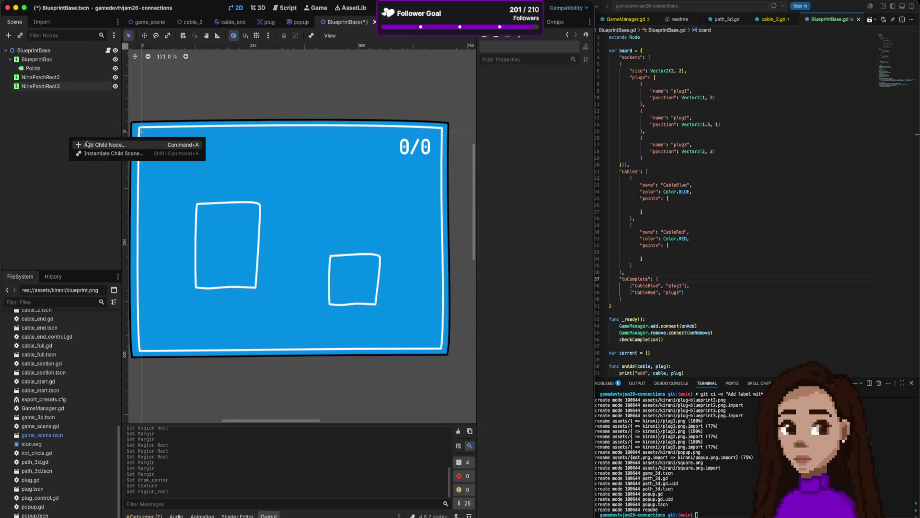
{"action": "left_click", "coordinate": [82, 144]}
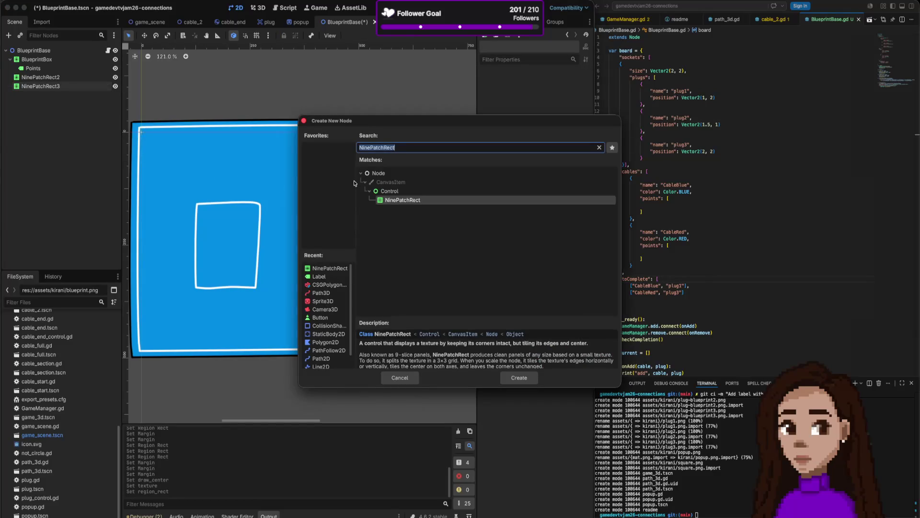
{"action": "type", "text": "Node"}
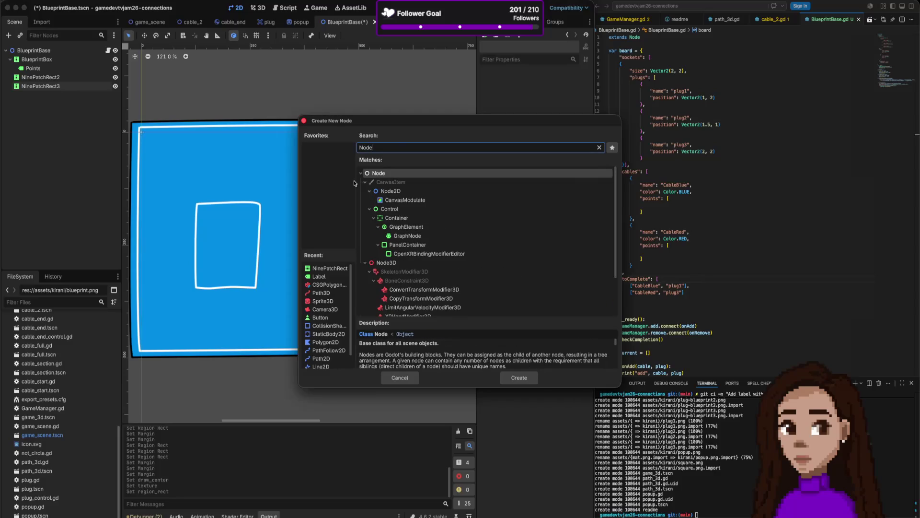
{"action": "key", "text": "Down"}
{"action": "key", "text": "Down"}
{"action": "key", "text": "Return"}
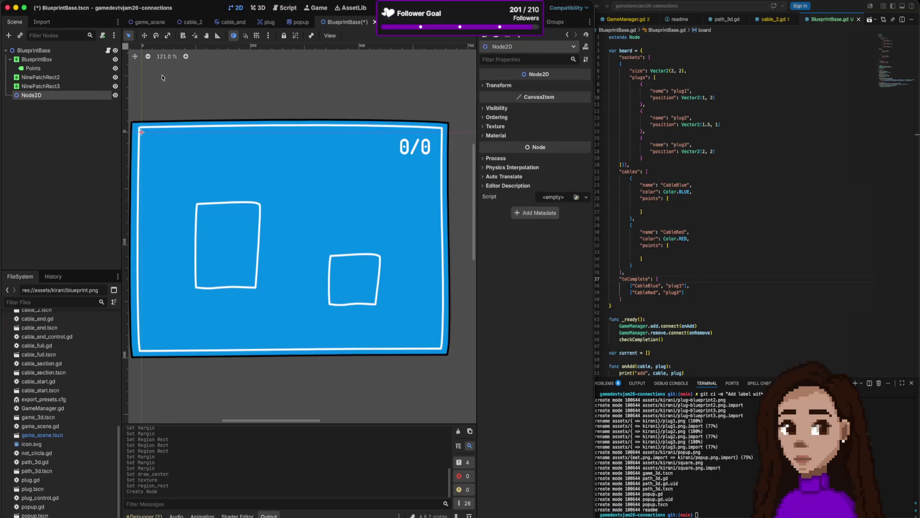
Move NinePatchRect2 under Node2D and make the left rectangle slightly narrower
{"action": "left_click", "coordinate": [48, 86]}
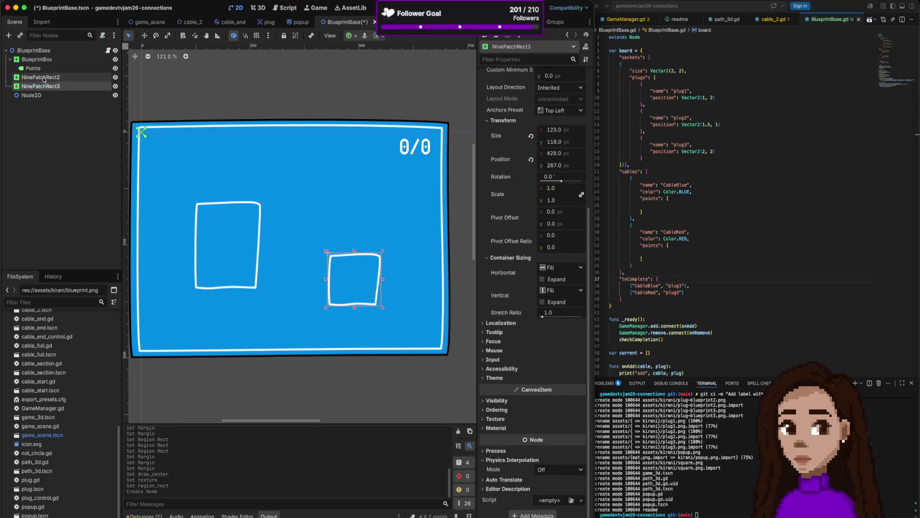
{"action": "left_click", "coordinate": [45, 78]}
{"action": "left_click_drag", "start_coordinate": [44, 78], "coordinate": [33, 95]}
{"action": "left_click", "coordinate": [49, 80]}
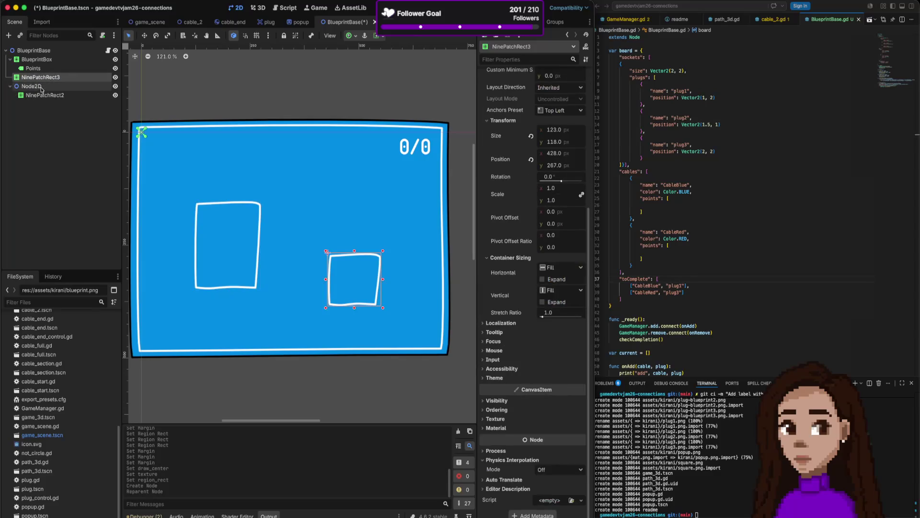
{"action": "left_click", "coordinate": [60, 96]}
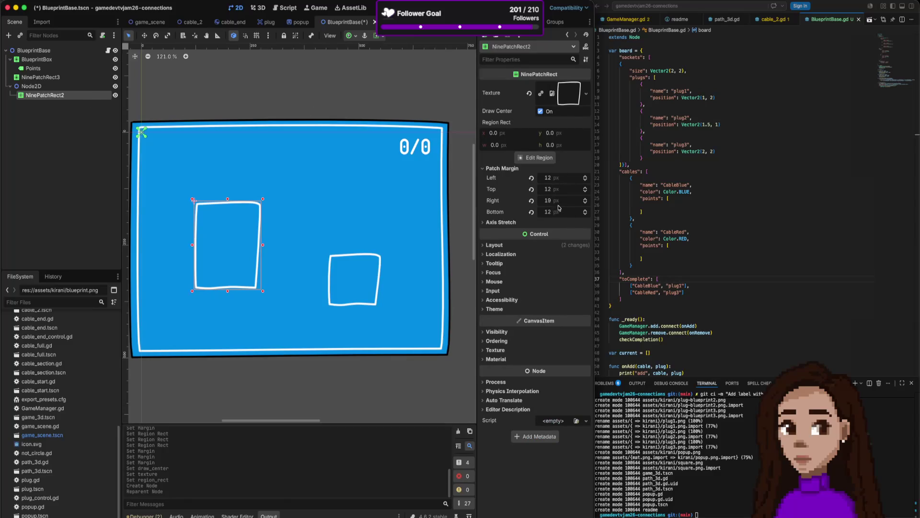
{"action": "mouse_move", "coordinate": [266, 240]}
{"action": "left_mouse_down"}
{"action": "mouse_move", "coordinate": [340, 244]}
{"action": "mouse_move", "coordinate": [251, 243]}
{"action": "left_mouse_up"}
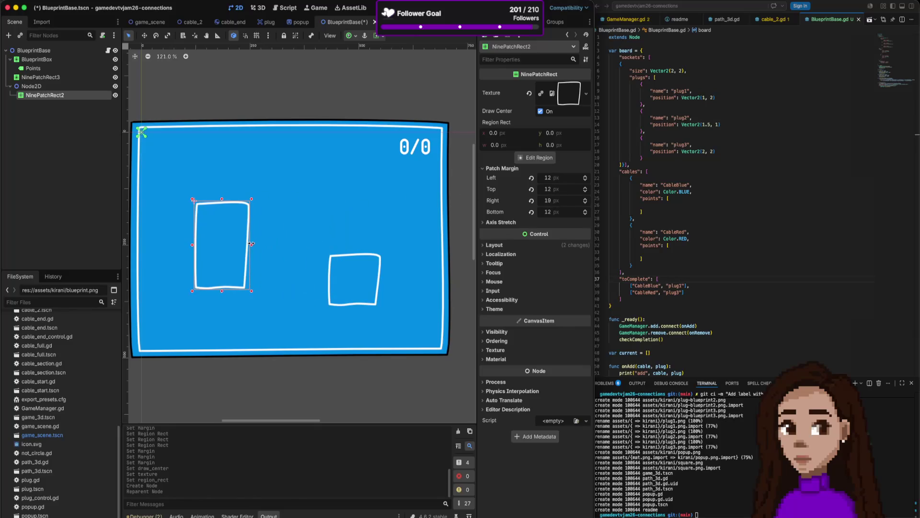
Undo the accidental board move and shorten the left frame into a near-square
{"action": "left_click", "coordinate": [220, 289]}
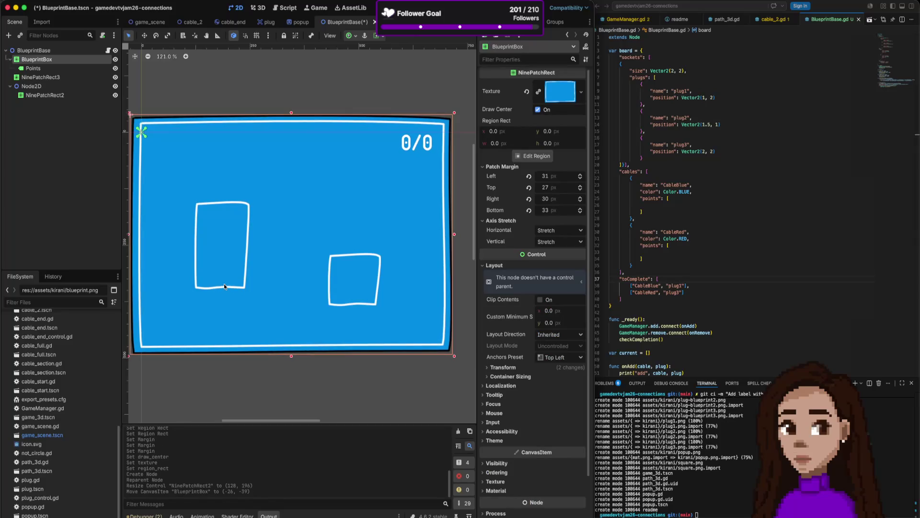
{"action": "key", "text": "cmd+z"}
{"action": "left_click", "coordinate": [221, 289]}
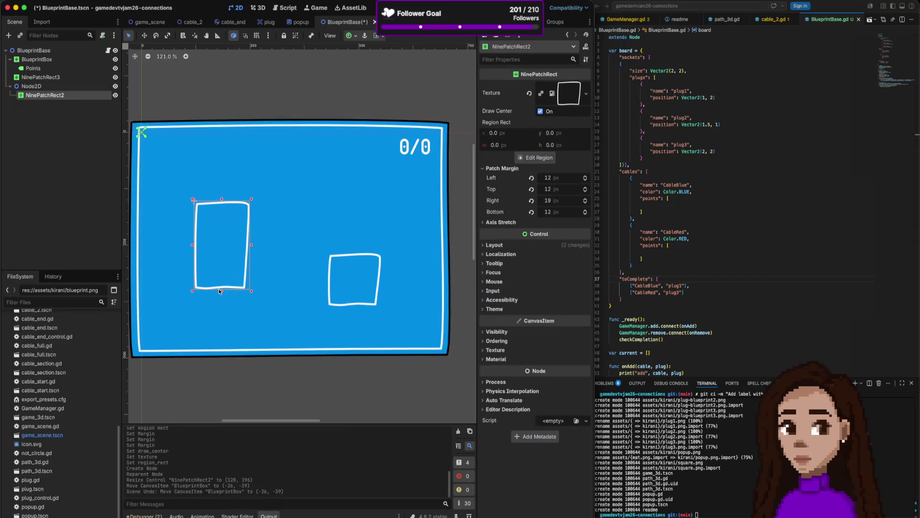
{"action": "mouse_move", "coordinate": [220, 291]}
{"action": "left_mouse_down"}
{"action": "mouse_move", "coordinate": [220, 240]}
{"action": "mouse_move", "coordinate": [222, 257]}
{"action": "left_mouse_up"}
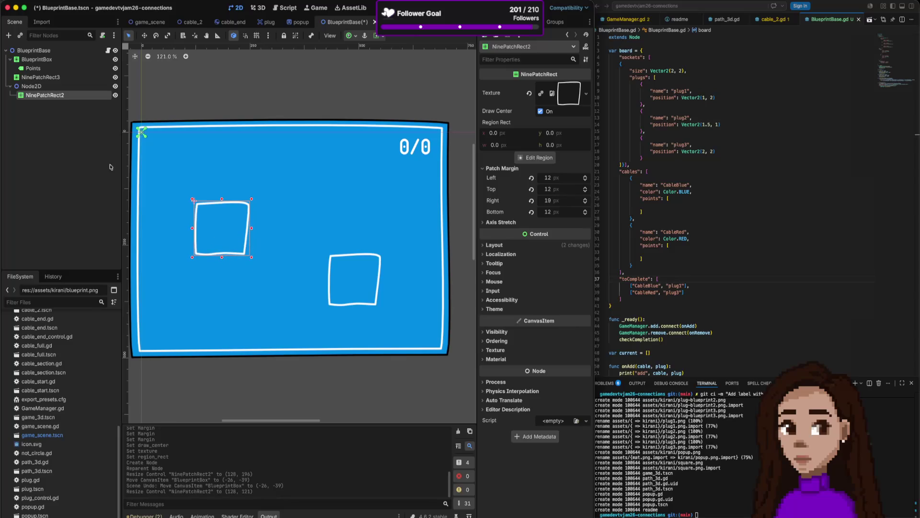
{"action": "double_click", "coordinate": [57, 95]}
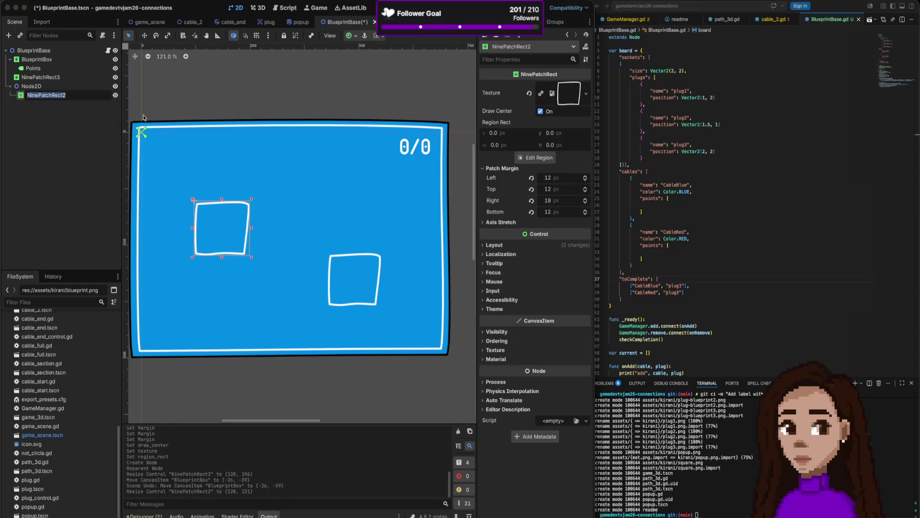
Rename the NinePatchRect2 frame node to Borders
{"action": "key", "text": "BackSpace"}
{"action": "type", "text": "orders"}
{"action": "key", "text": "Return"}
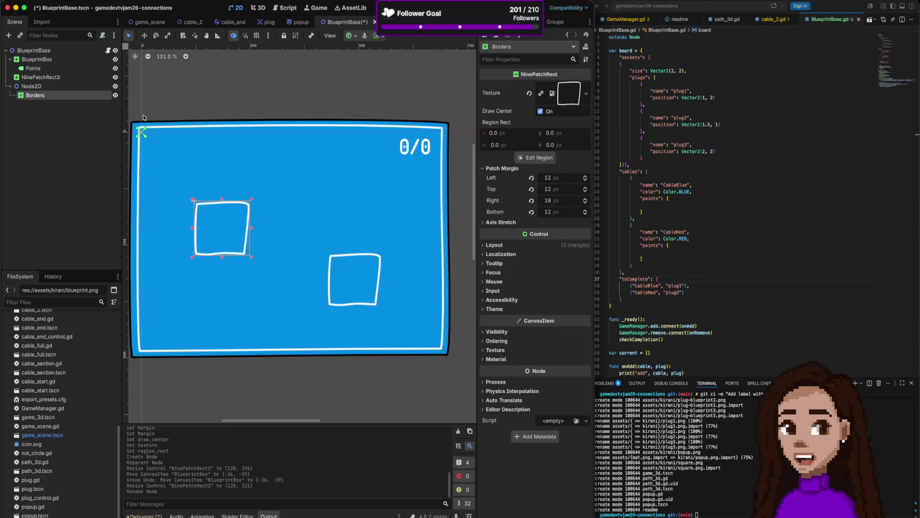
Rename the parent Node2D to SocketBase and reselect the Borders frame
{"action": "left_click", "coordinate": [29, 86]}
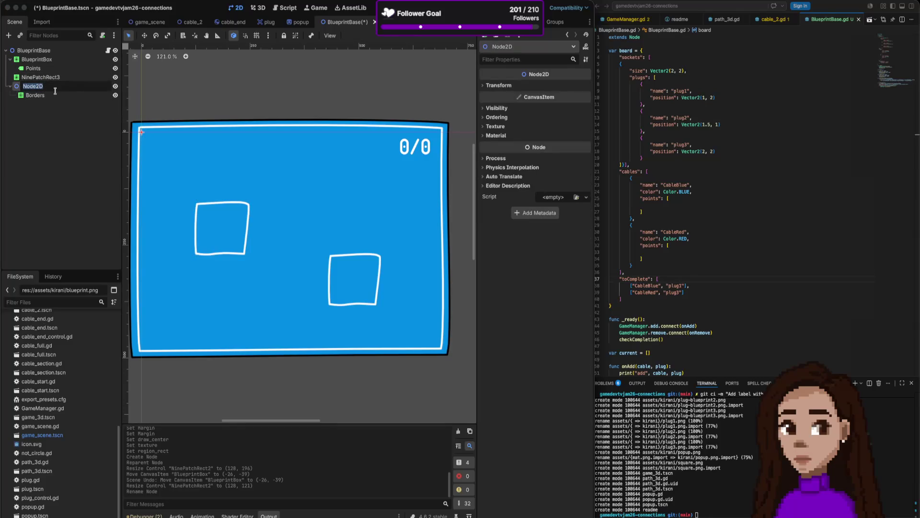
{"action": "type", "text": "Socket"}
{"action": "type", "text": "Base"}
{"action": "key", "text": "Return"}
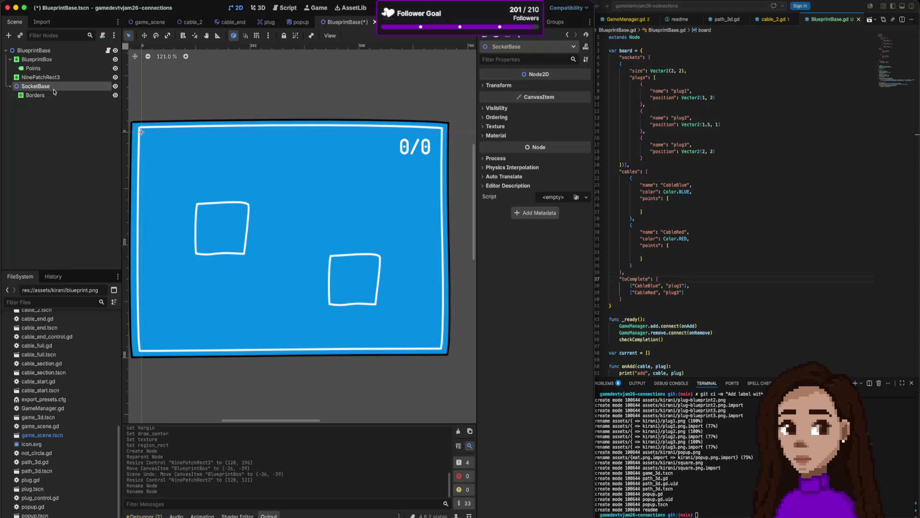
{"action": "left_click", "coordinate": [212, 204]}
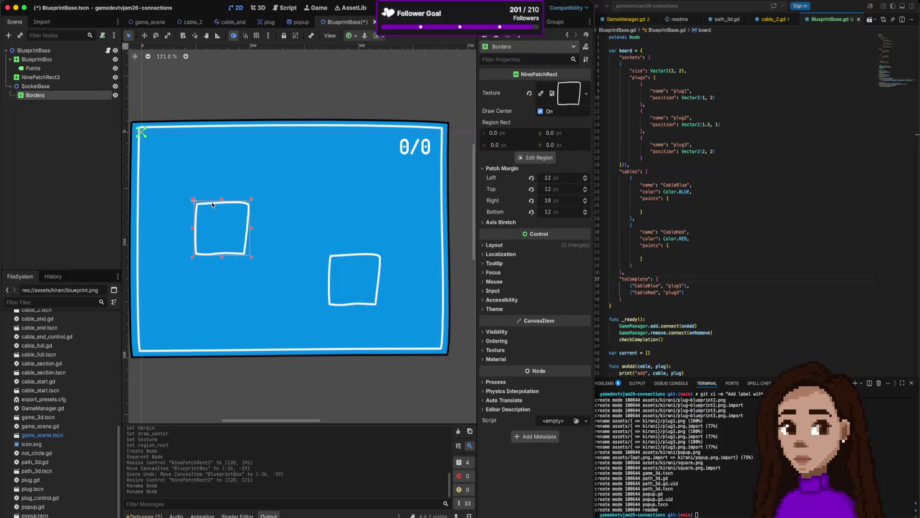
{"action": "left_click", "coordinate": [74, 89]}
{"action": "left_click", "coordinate": [73, 95]}
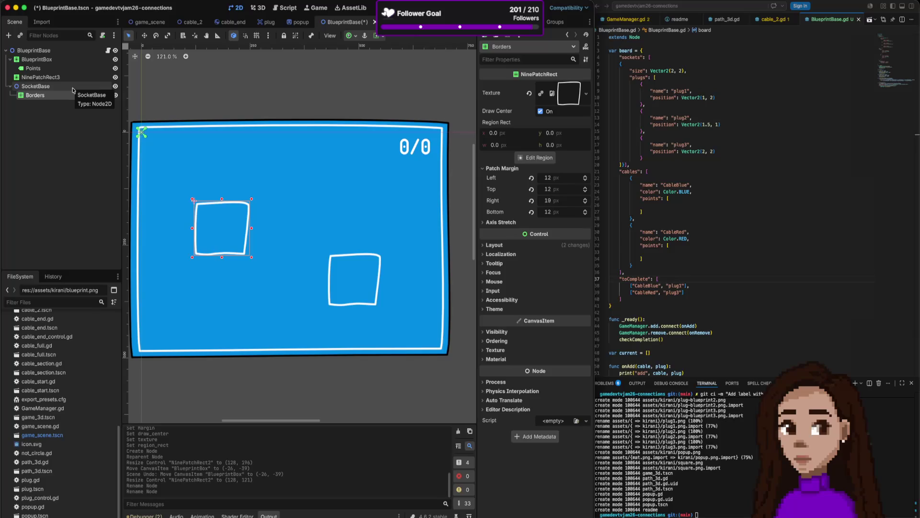
Add a Node2D child node under BlueprintBase using the node-type search
{"action": "left_click", "coordinate": [70, 106]}
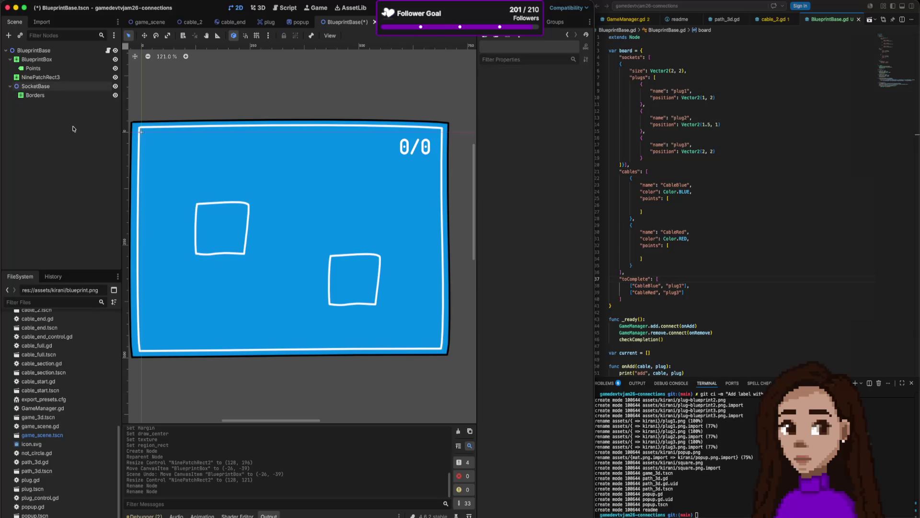
{"action": "scroll", "coordinate": [67, 389], "scroll_direction": "up", "scroll_amount": 5}
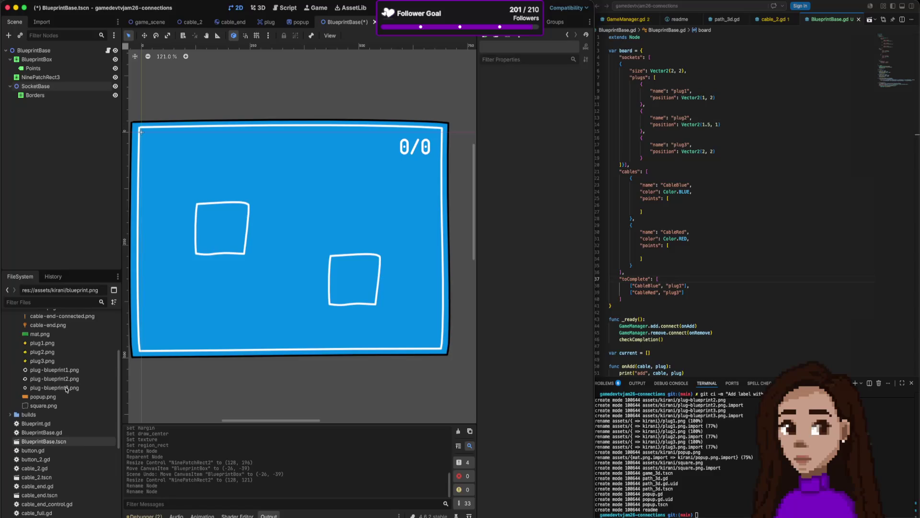
{"action": "left_click", "coordinate": [59, 373]}
{"action": "mouse_move", "coordinate": [59, 375]}
{"action": "left_mouse_down"}
{"action": "mouse_move", "coordinate": [65, 187]}
{"action": "mouse_move", "coordinate": [59, 383]}
{"action": "left_mouse_up"}
{"action": "right_click", "coordinate": [61, 183]}
{"action": "left_click", "coordinate": [89, 189]}
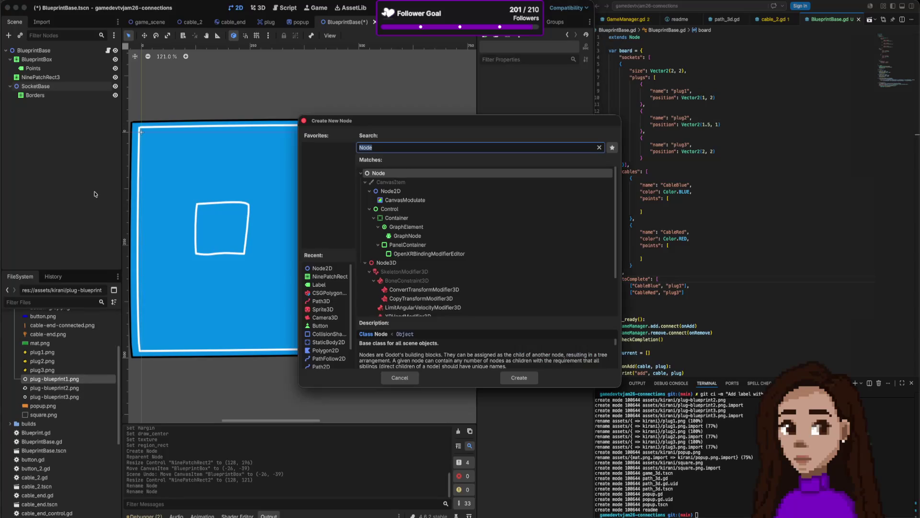
{"action": "type", "text": "plug"}
{"action": "key", "text": "BackSpace"}
{"action": "key", "text": "BackSpace"}
{"action": "key", "text": "BackSpace"}
{"action": "key", "text": "BackSpace"}
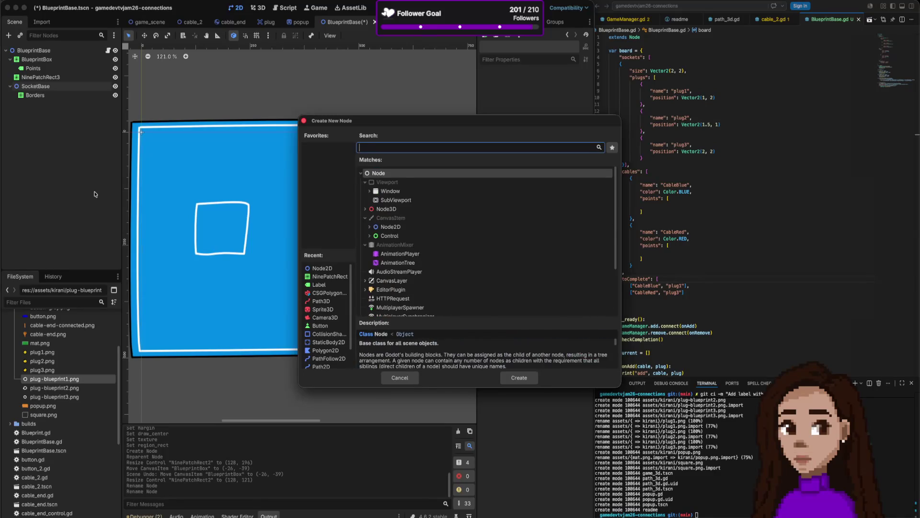
{"action": "type", "text": "Node"}
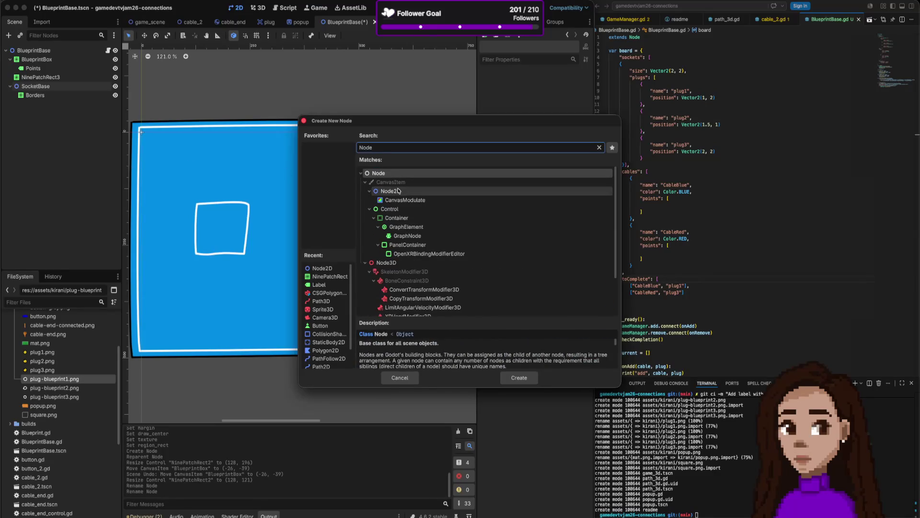
{"action": "double_click", "coordinate": [401, 192]}
Drop plug-blueprint1.png onto the board as PlugBlueprint1 and nest it under the new Node2D
{"action": "left_click_drag", "start_coordinate": [67, 380], "coordinate": [40, 104]}
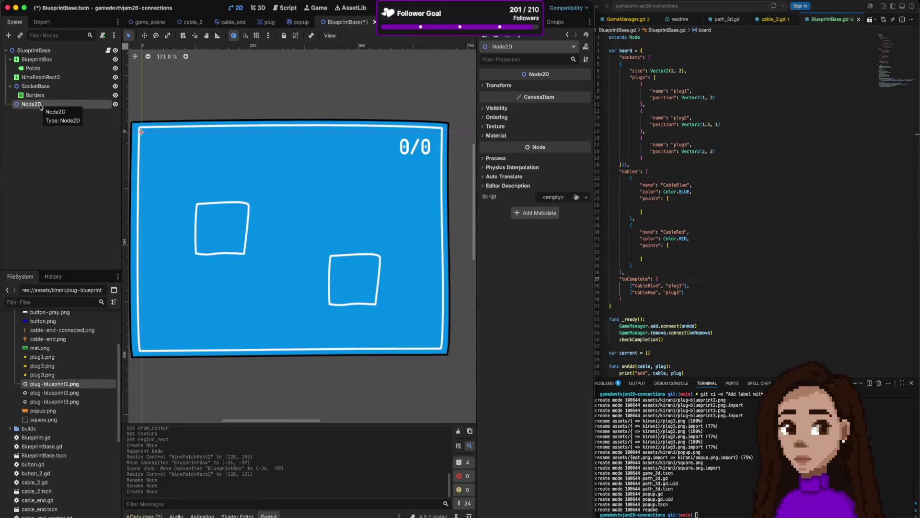
{"action": "mouse_move", "coordinate": [42, 385]}
{"action": "left_mouse_down"}
{"action": "mouse_move", "coordinate": [77, 142]}
{"action": "mouse_move", "coordinate": [178, 166]}
{"action": "left_mouse_up"}
{"action": "left_click_drag", "start_coordinate": [42, 114], "coordinate": [42, 104]}
{"action": "left_click", "coordinate": [181, 197]}
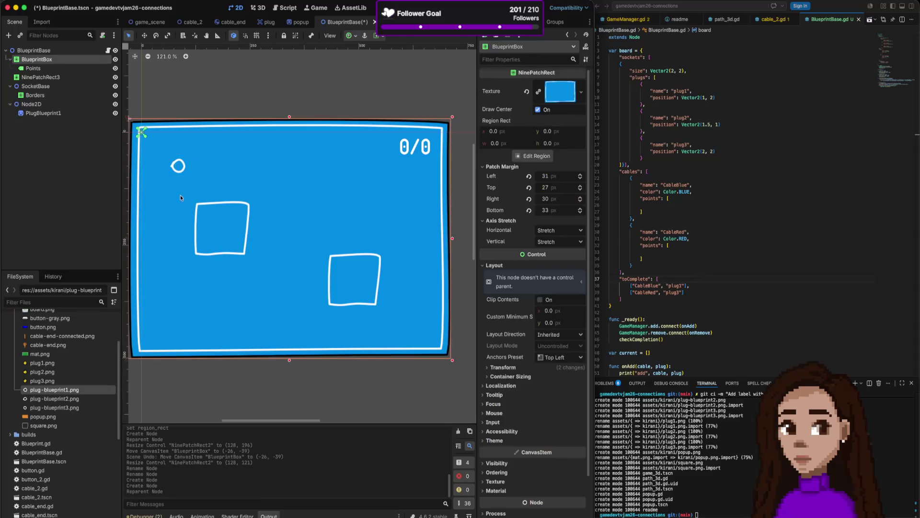
Rename the new Node2D to PlugBase
{"action": "left_click", "coordinate": [43, 113]}
{"action": "left_click", "coordinate": [32, 104]}
{"action": "left_click", "coordinate": [34, 104]}
{"action": "type", "text": "PlugBase"}
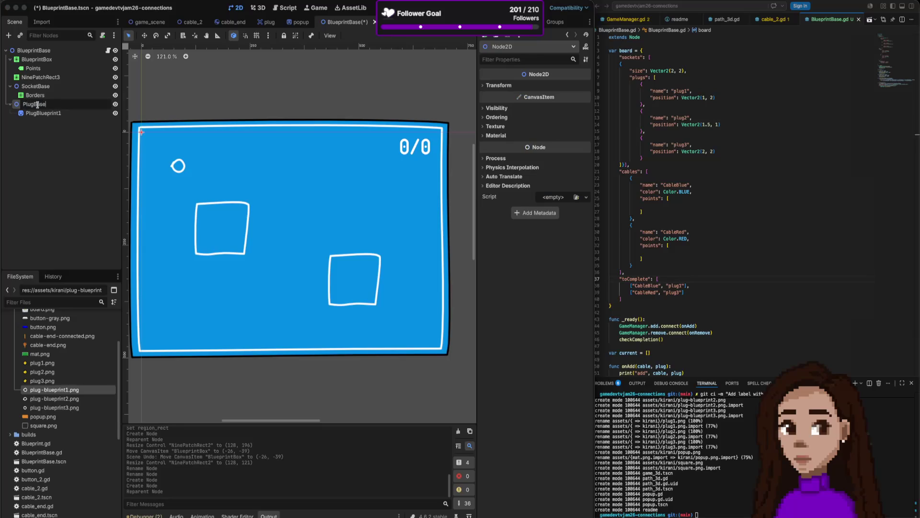
{"action": "key", "text": "Return"}
Rename SocketBase to SocketBlueprintBase
{"action": "left_click", "coordinate": [36, 86]}
{"action": "left_click", "coordinate": [35, 86]}
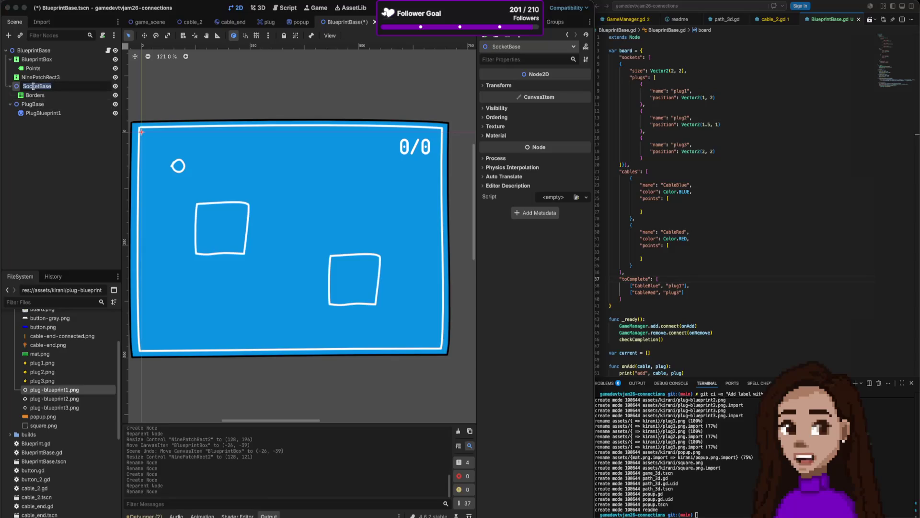
{"action": "left_click", "coordinate": [37, 86]}
{"action": "type", "text": "lueprintB"}
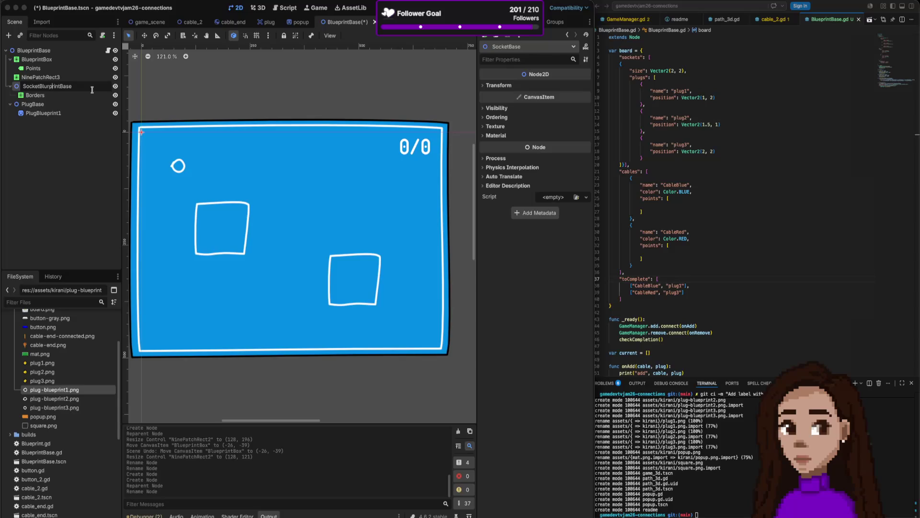
{"action": "key", "text": "BackSpace"}
{"action": "key", "text": "BackSpace"}
{"action": "type", "text": "ep"}
{"action": "key", "text": "Return"}
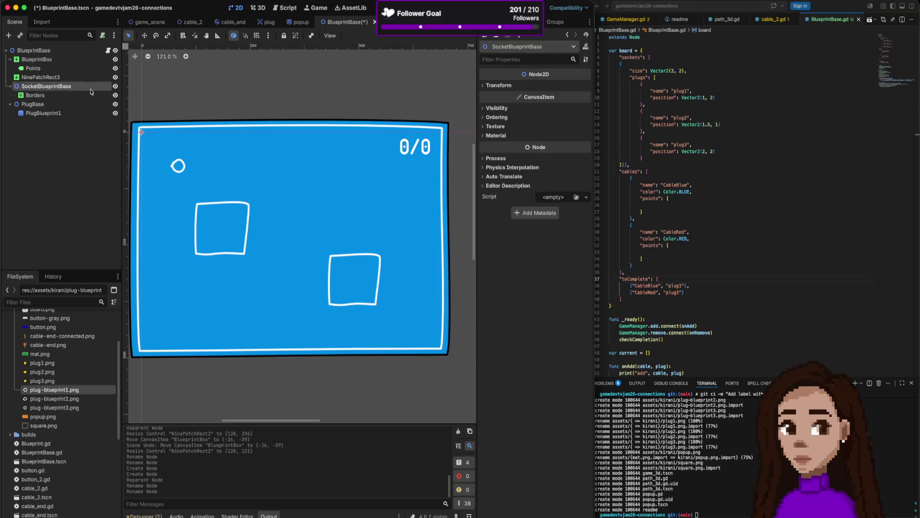
{"action": "left_click", "coordinate": [60, 88]}
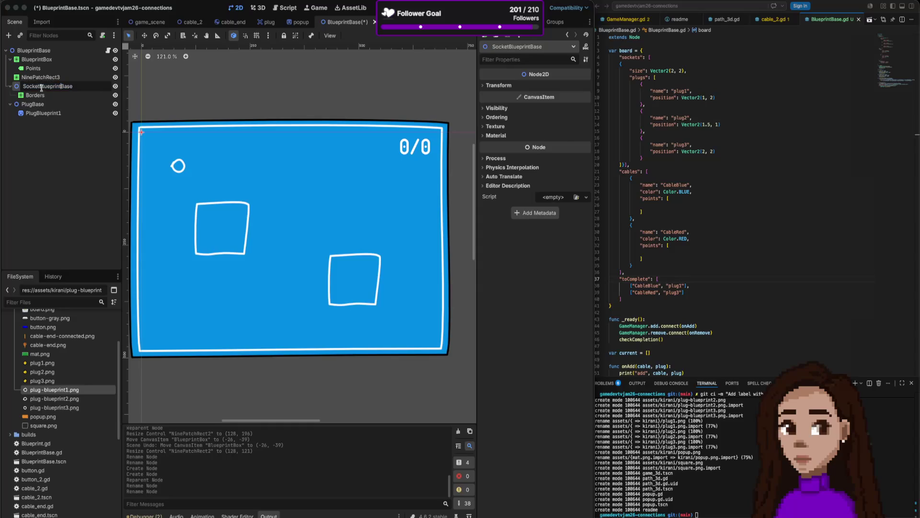
Rename PlugBase to PlugBlueprintBase
{"action": "left_click", "coordinate": [32, 105]}
{"action": "left_click", "coordinate": [33, 106]}
{"action": "left_click", "coordinate": [33, 105]}
{"action": "type", "text": "Blueprint"}
{"action": "key", "text": "Return"}
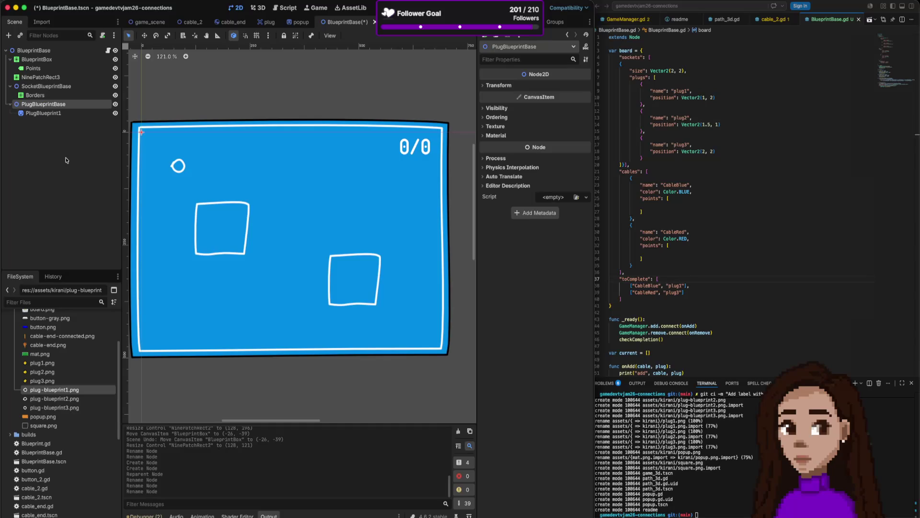
Drop plug-blueprint2.png and plug-blueprint3.png onto the first plug circle and nest both under PlugBlueprintBase
{"action": "mouse_move", "coordinate": [57, 399]}
{"action": "left_mouse_down"}
{"action": "mouse_move", "coordinate": [56, 122]}
{"action": "mouse_move", "coordinate": [143, 159]}
{"action": "mouse_move", "coordinate": [200, 171]}
{"action": "left_mouse_up"}
{"action": "mouse_move", "coordinate": [53, 412]}
{"action": "left_mouse_down"}
{"action": "mouse_move", "coordinate": [71, 397]}
{"action": "mouse_move", "coordinate": [197, 167]}
{"action": "mouse_move", "coordinate": [184, 172]}
{"action": "left_mouse_up"}
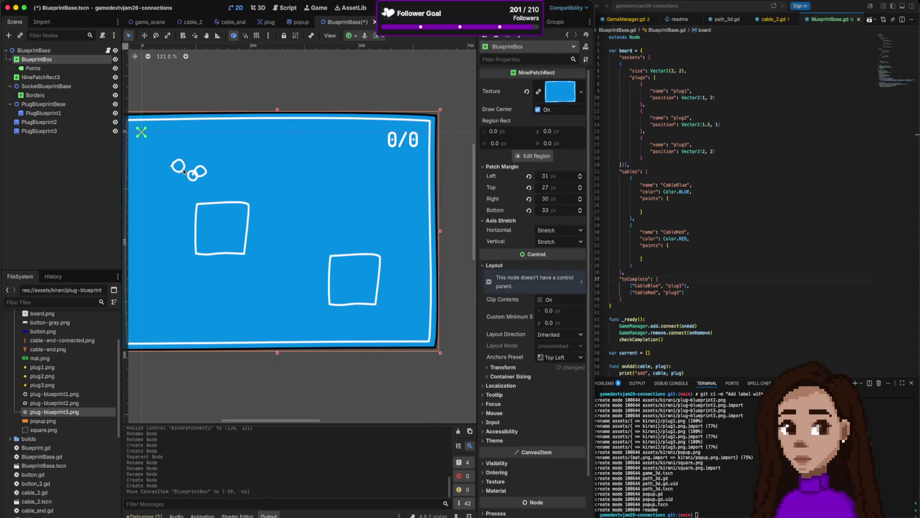
{"action": "key", "text": "ctrl+z"}
{"action": "left_click_drag", "start_coordinate": [193, 175], "coordinate": [179, 164]}
{"action": "left_click", "coordinate": [48, 122], "text": "shift"}
{"action": "left_click_drag", "start_coordinate": [52, 123], "coordinate": [58, 105]}
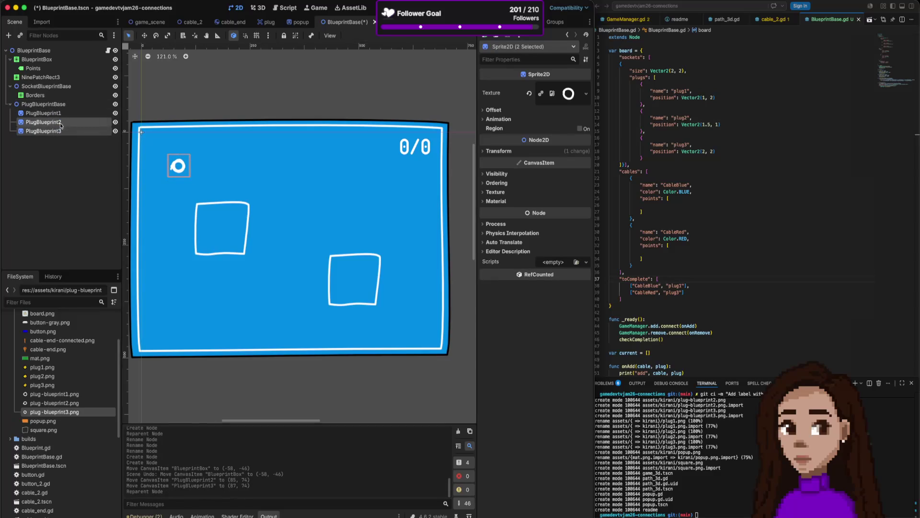
{"action": "left_click", "coordinate": [65, 105]}
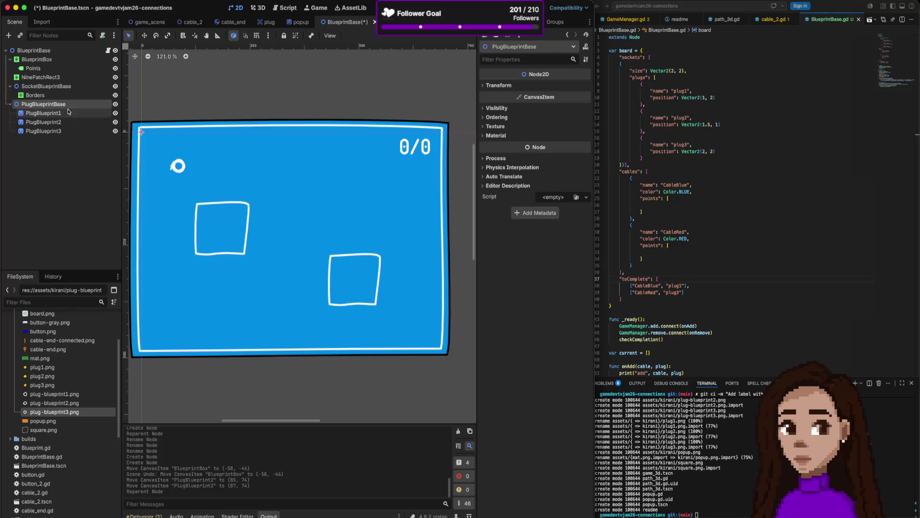
Hide PlugBlueprint2 and PlugBlueprint3, then attach a new plug_blueprint_base.gd script to PlugBlueprintBase
{"action": "left_click", "coordinate": [115, 113]}
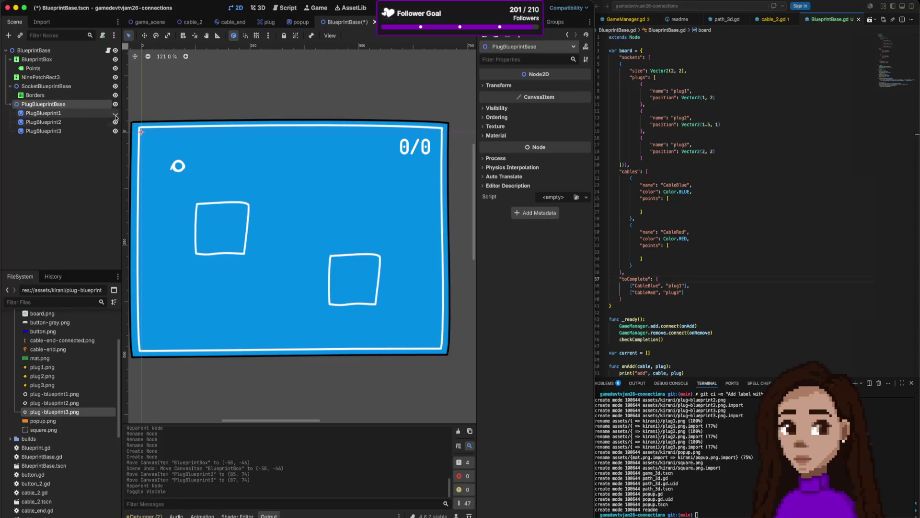
{"action": "left_click", "coordinate": [115, 122]}
{"action": "left_click", "coordinate": [115, 122]}
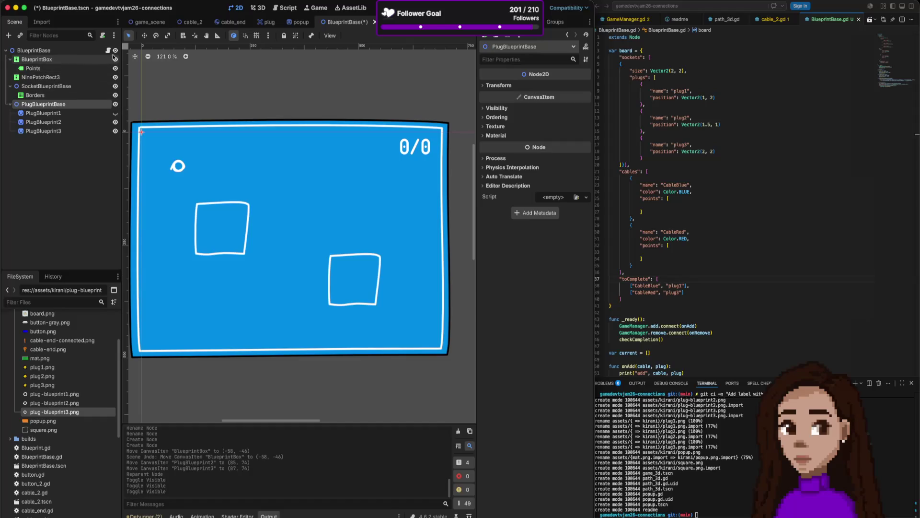
{"action": "left_click", "coordinate": [115, 113]}
{"action": "left_click", "coordinate": [115, 122]}
{"action": "left_click", "coordinate": [115, 131]}
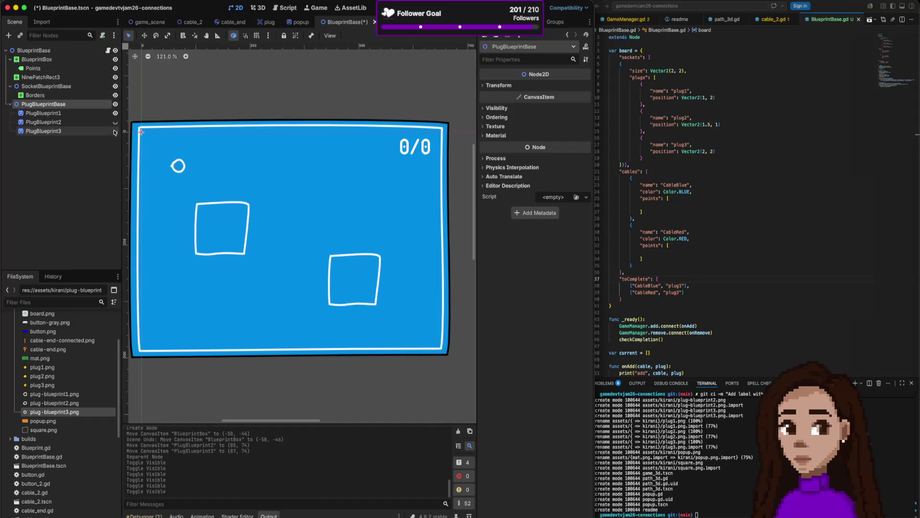
{"action": "left_click", "coordinate": [102, 36]}
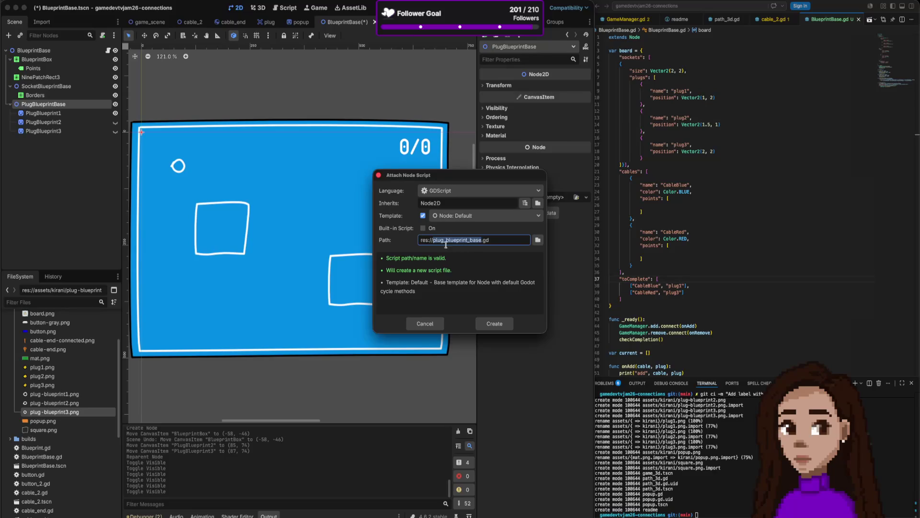
{"action": "left_click", "coordinate": [496, 322]}
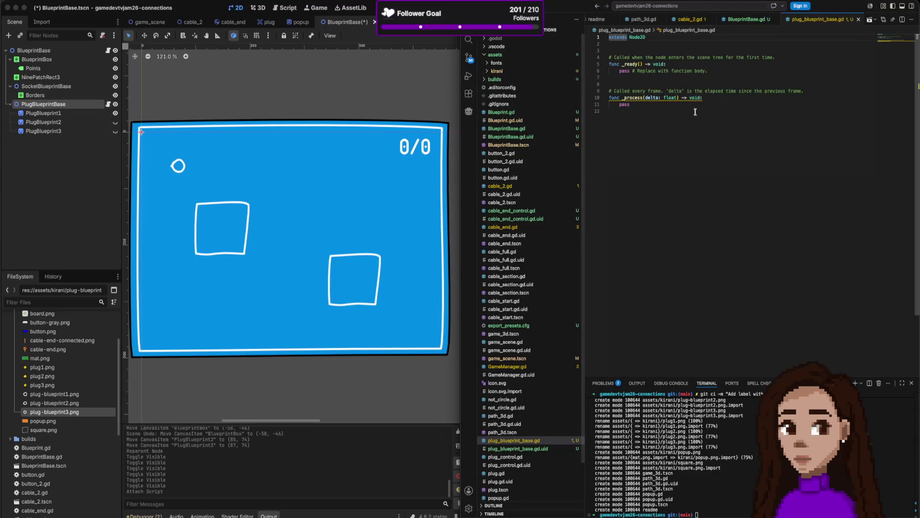
Strip the template comment, the _process function and the pass line from plug_blueprint_base.gd
{"action": "triple_click", "coordinate": [618, 57]}
{"action": "key", "text": "BackSpace"}
{"action": "key", "text": "BackSpace"}
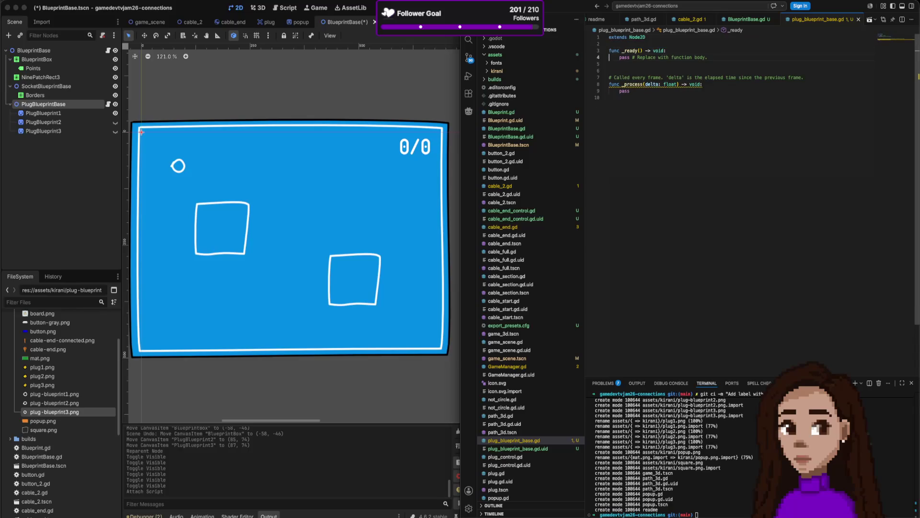
{"action": "left_click_drag", "start_coordinate": [609, 64], "coordinate": [610, 97]}
{"action": "key", "text": "BackSpace"}
{"action": "key", "text": "Up"}
{"action": "key", "text": "End"}
{"action": "key", "text": "shift+Home"}
{"action": "key", "text": "BackSpace"}
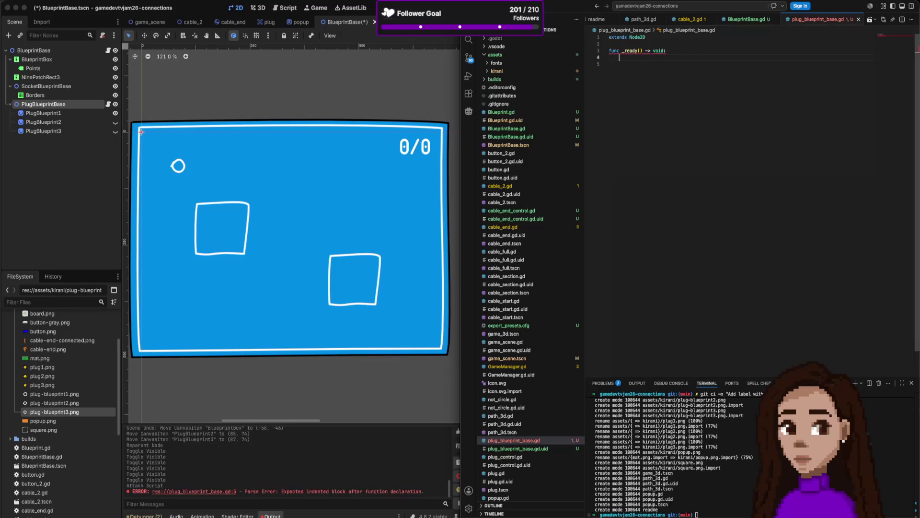
Write 'var version = randi_range(1, 3)' in the _ready function
{"action": "type", "text": "ran"}
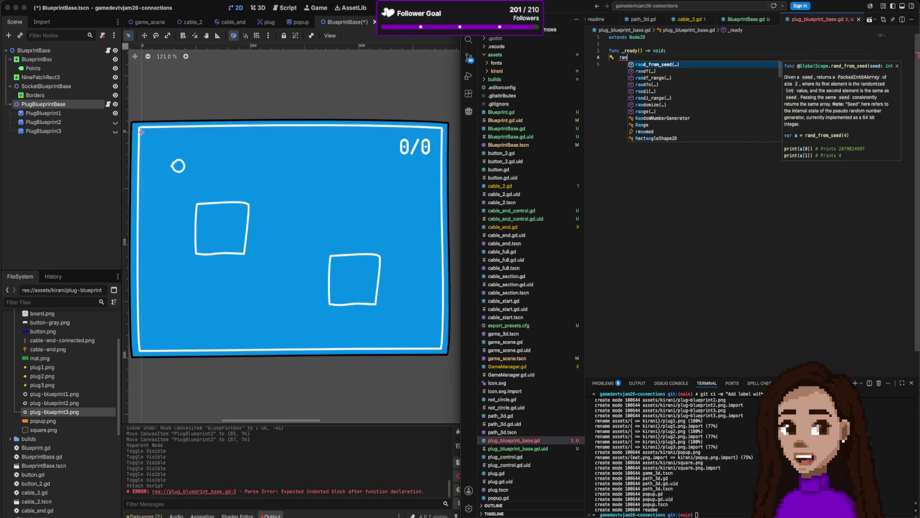
{"action": "key", "text": "Down"}
{"action": "key", "text": "Down"}
{"action": "key", "text": "Down"}
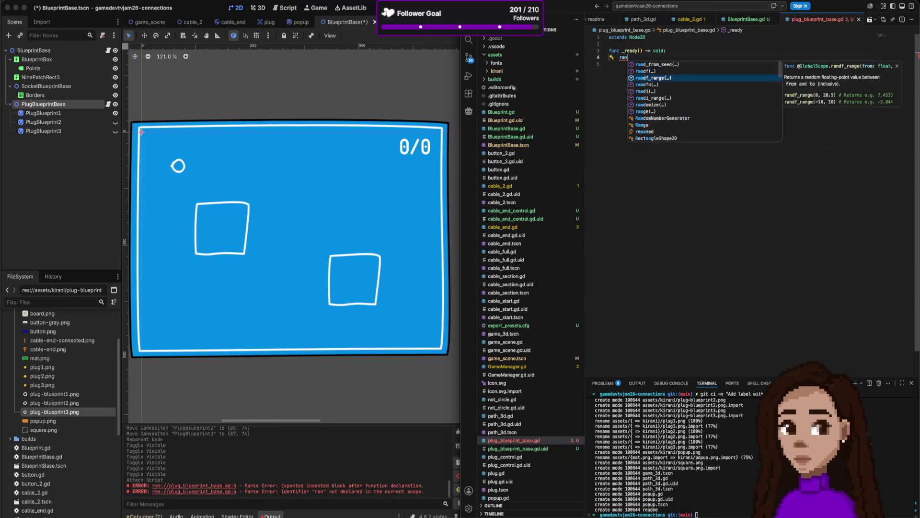
{"action": "key", "text": "Return"}
{"action": "type", "text": "1, 3"}
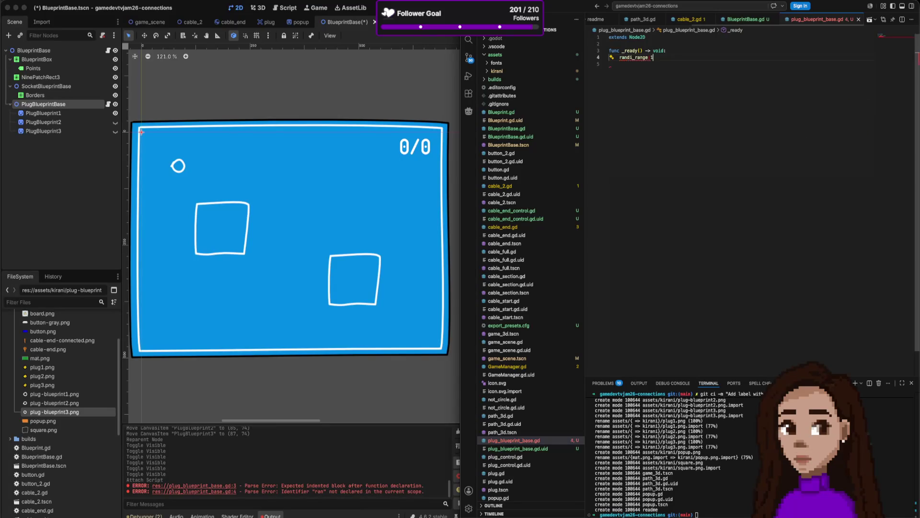
{"action": "key", "text": "Escape"}
{"action": "left_click", "coordinate": [618, 57]}
{"action": "type", "text": "var"}
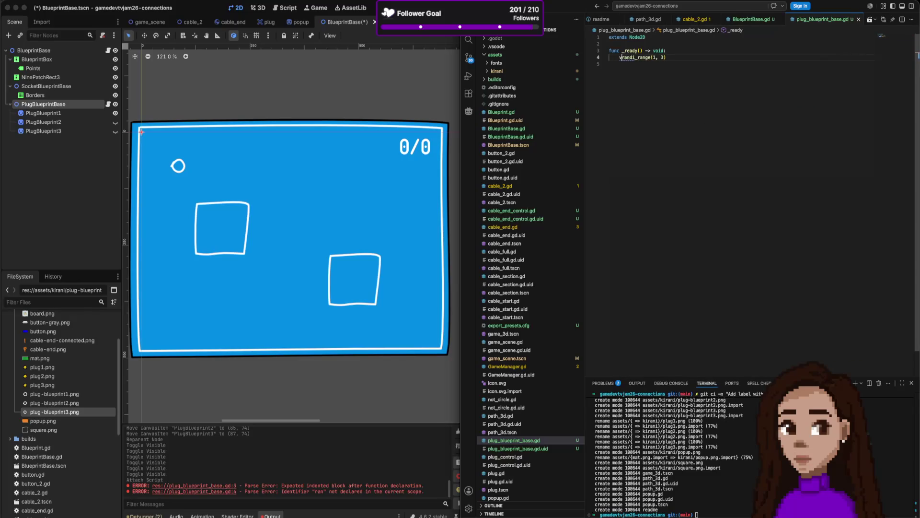
{"action": "key", "text": "BackSpace"}
{"action": "key", "text": "BackSpace"}
{"action": "key", "text": "BackSpace"}
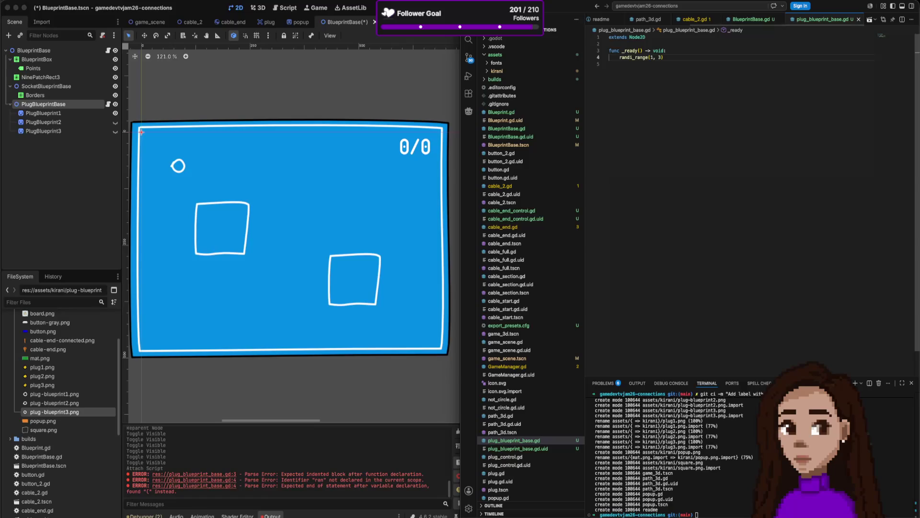
{"action": "type", "text": "var picked"}
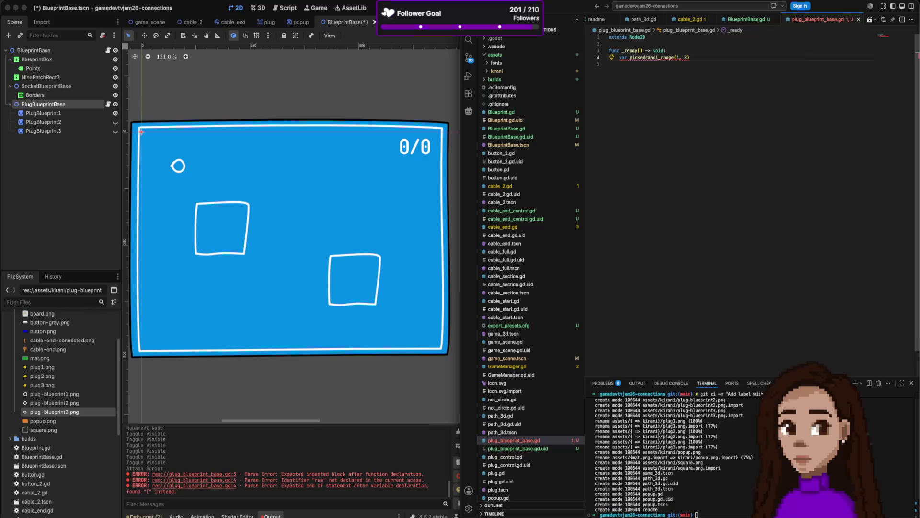
{"action": "key", "text": "BackSpace"}
{"action": "key", "text": "BackSpace"}
{"action": "key", "text": "BackSpace"}
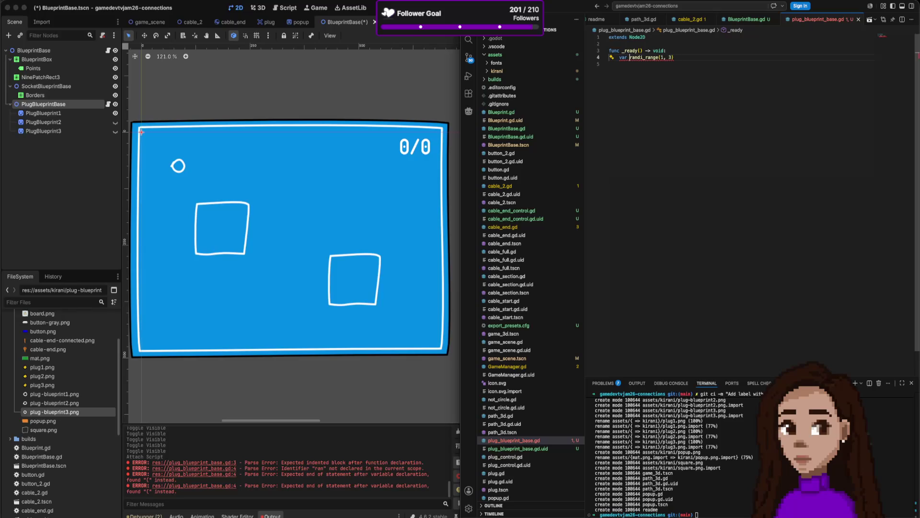
{"action": "type", "text": "version ="}
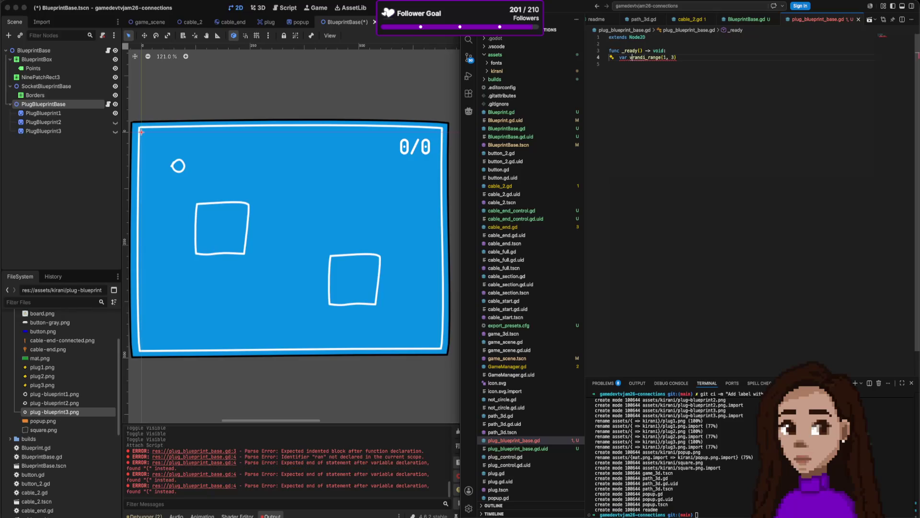
{"action": "left_click", "coordinate": [610, 44]}
Add an 'if version != 1:' check below the version declaration
{"action": "left_click", "coordinate": [700, 57]}
{"action": "key", "text": "Return"}
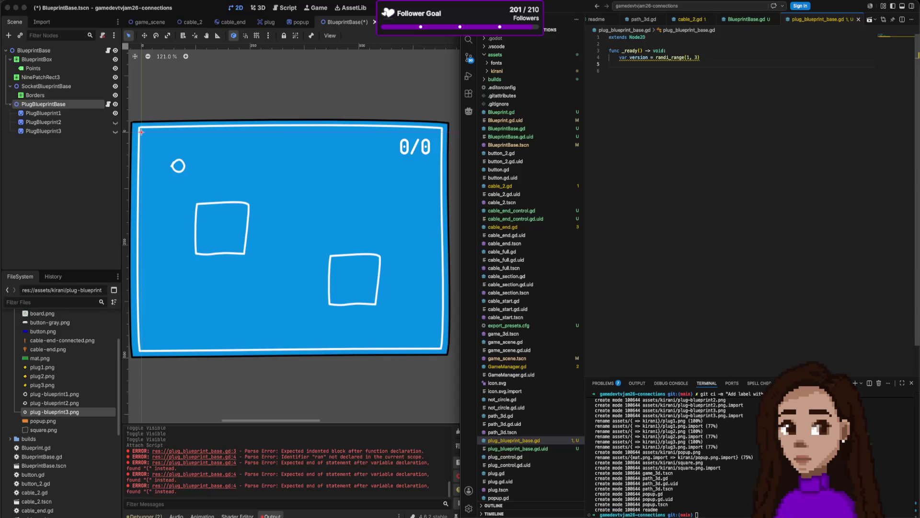
{"action": "type", "text": "if "}
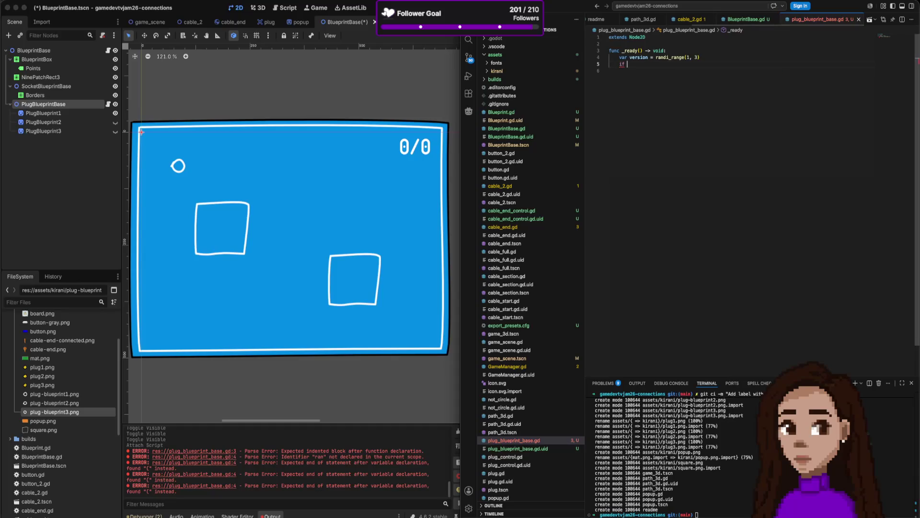
{"action": "type", "text": "version != "}
{"action": "type", "text": "1:"}
{"action": "key", "text": "Return"}
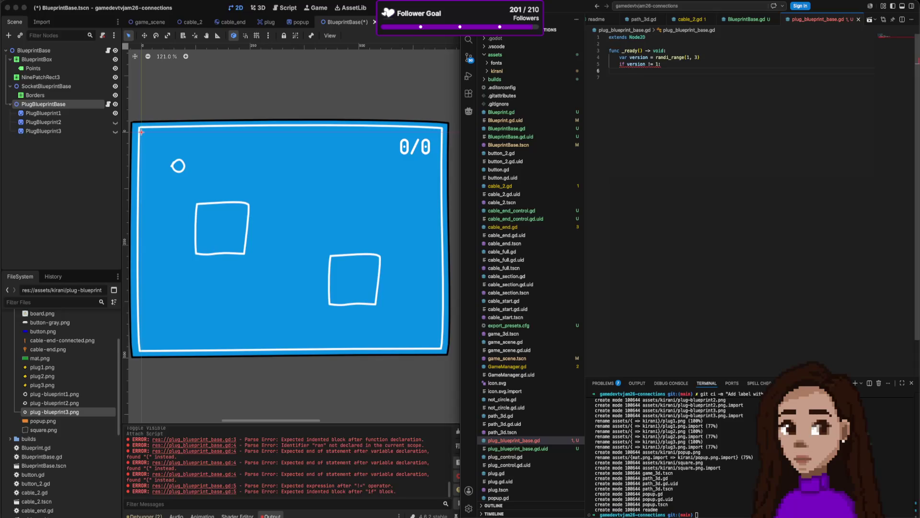
Write '$PlugBlueprint1.visible = false' in the if block and duplicate the line
{"action": "type", "text": "pl"}
{"action": "key", "text": "BackSpace"}
{"action": "key", "text": "BackSpace"}
{"action": "type", "text": "Plug"}
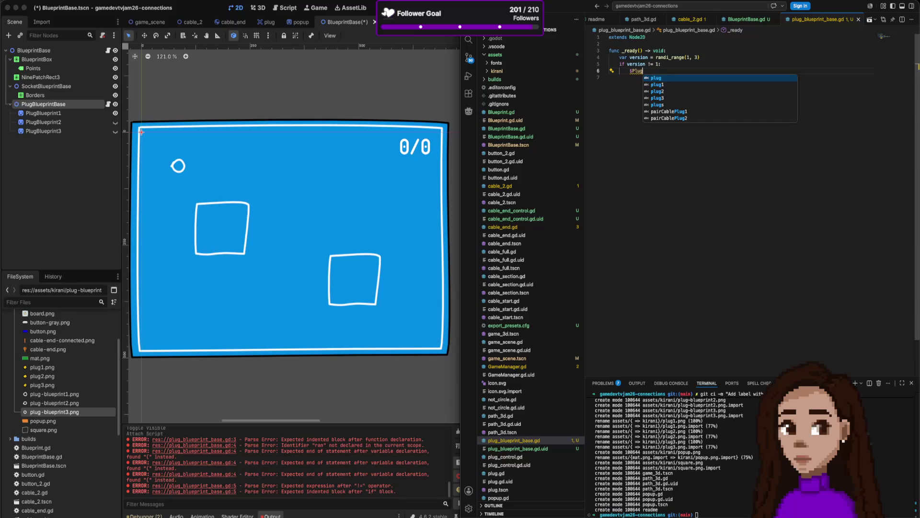
{"action": "type", "text": "Blueprint"}
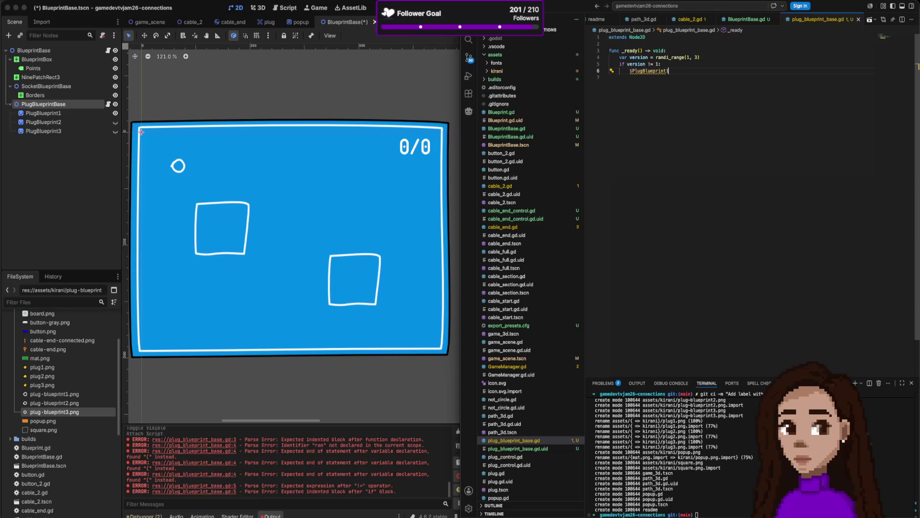
{"action": "type", "text": "1"}
{"action": "type", "text": ".visible = "}
{"action": "type", "text": "false"}
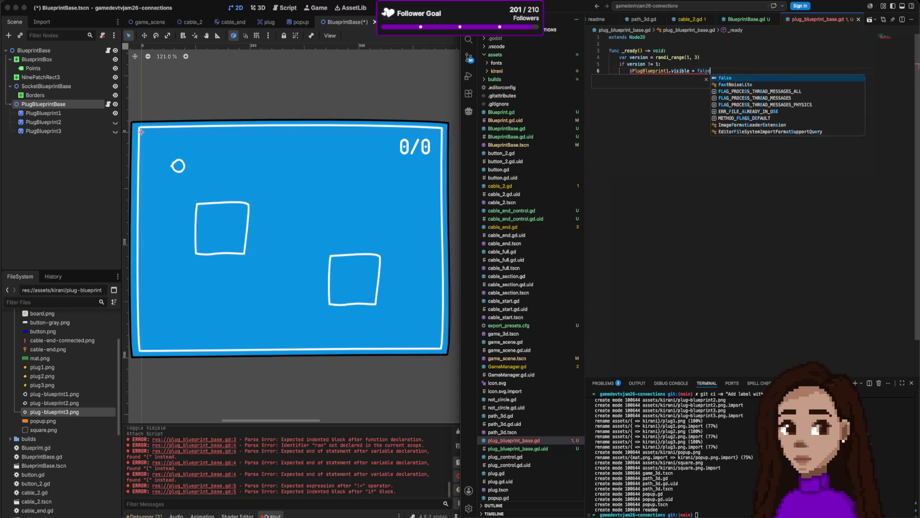
{"action": "key", "text": "shift+alt+Down"}
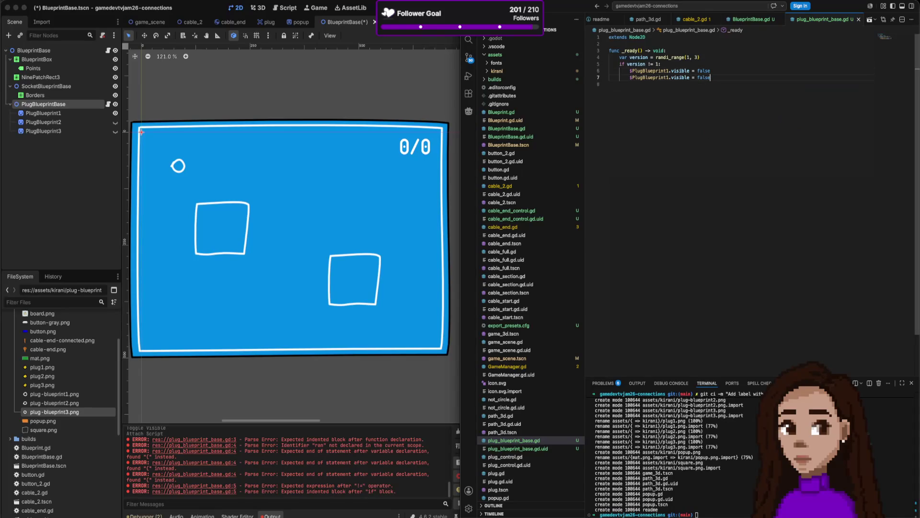
Change the copy to get_node("PlugBlueprint" + str(version)).visible = true
{"action": "double_click", "coordinate": [649, 77]}
{"action": "type", "text": "get"}
{"action": "type", "text": "_node"}
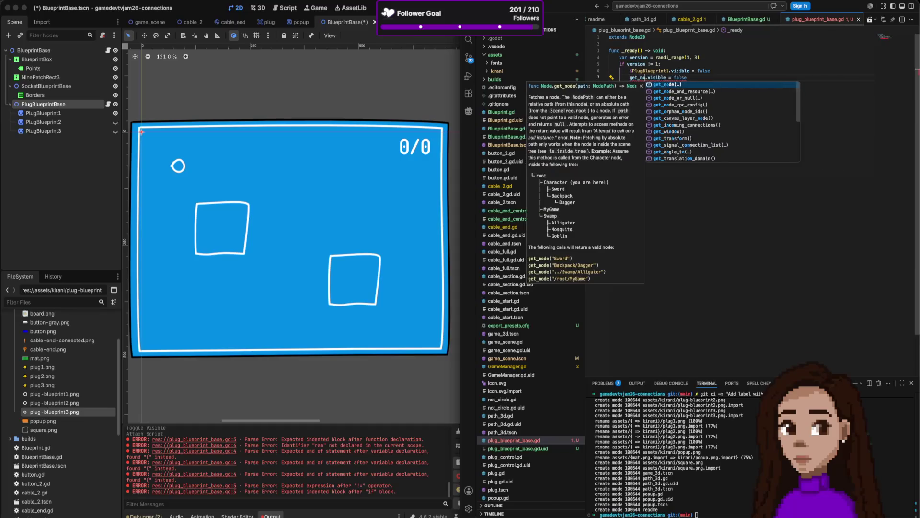
{"action": "key", "text": "Return"}
{"action": "key", "text": "BackSpace"}
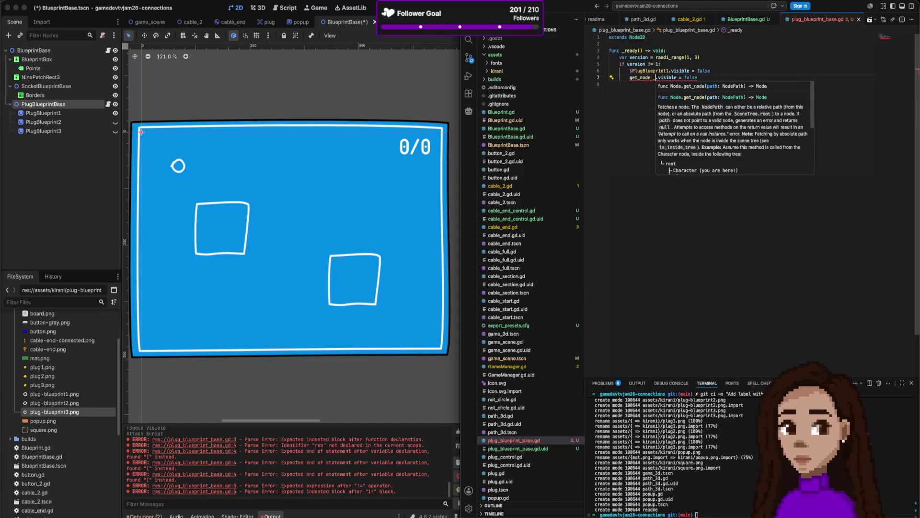
{"action": "type", "text": "(\""}
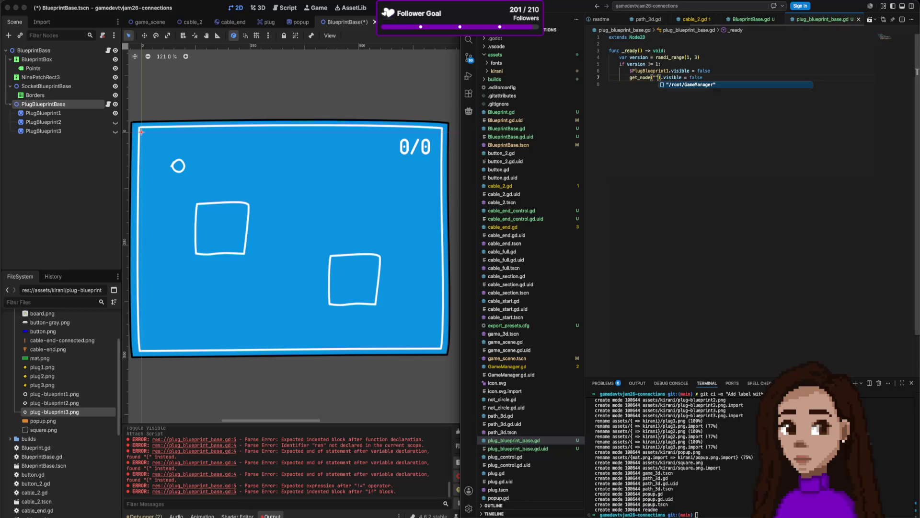
{"action": "type", "text": "PlugBlueprint1"}
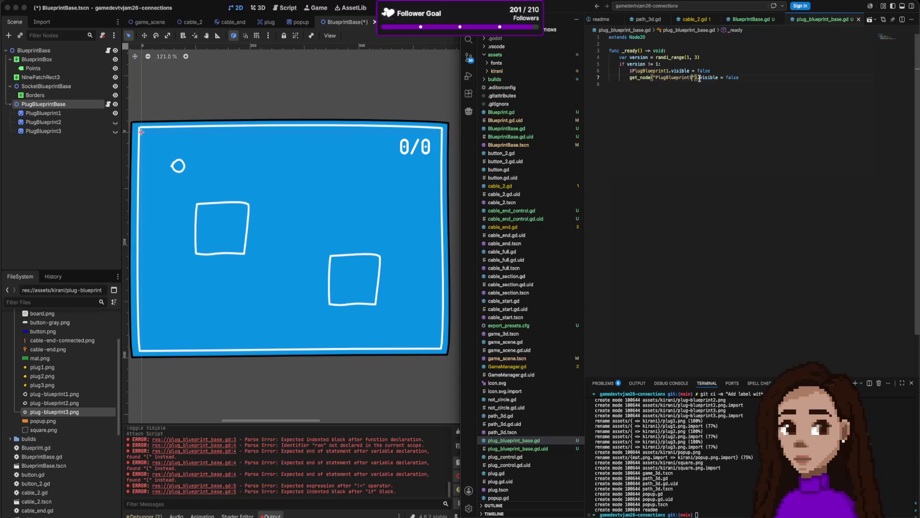
{"action": "key", "text": "BackSpace"}
{"action": "type", "text": "\" + str(ver"}
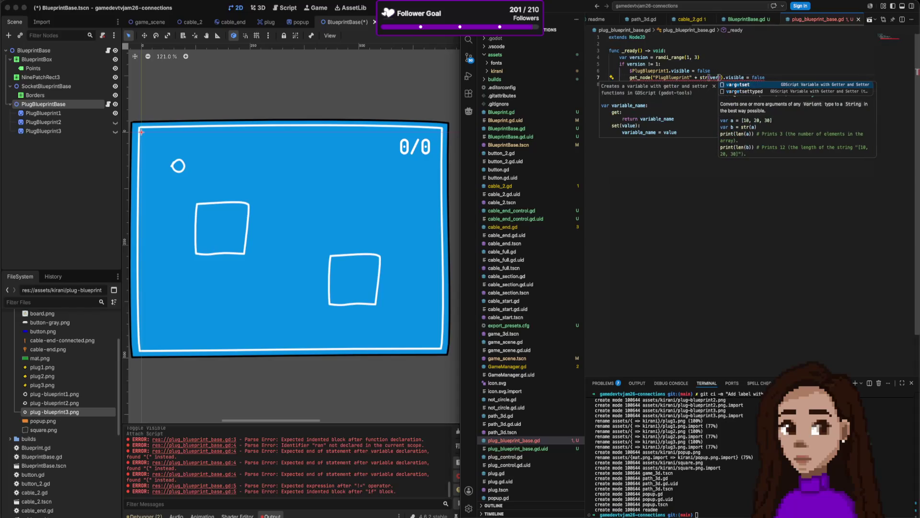
{"action": "type", "text": "s"}
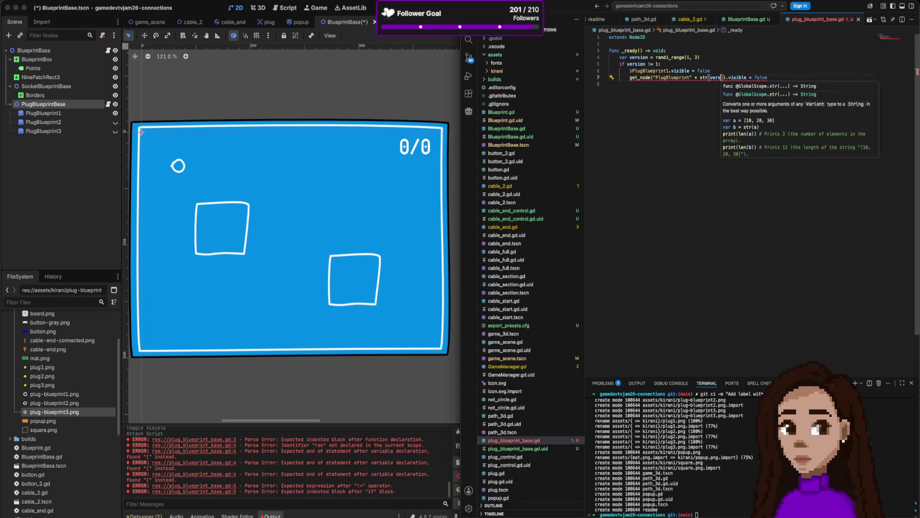
{"action": "type", "text": "io"}
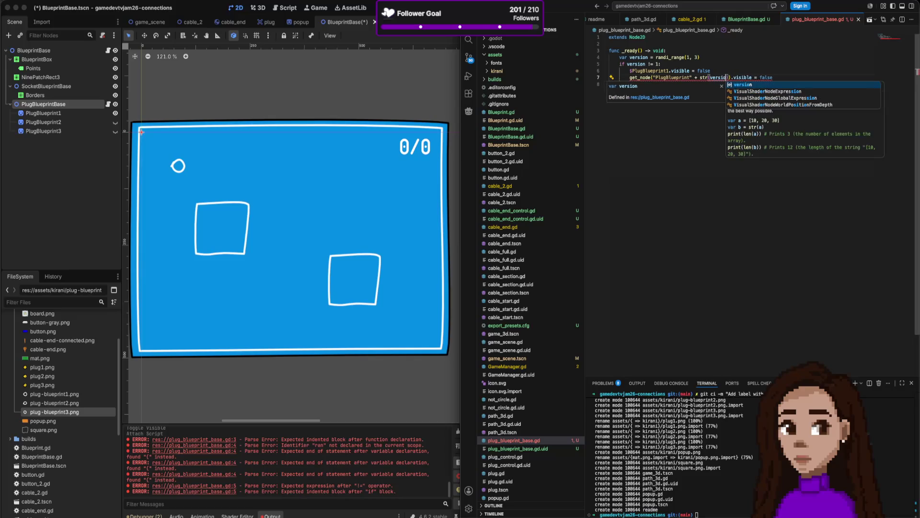
{"action": "type", "text": "n)"}
{"action": "key", "text": "End"}
{"action": "key", "text": "alt+BackSpace"}
{"action": "type", "text": "tru"}
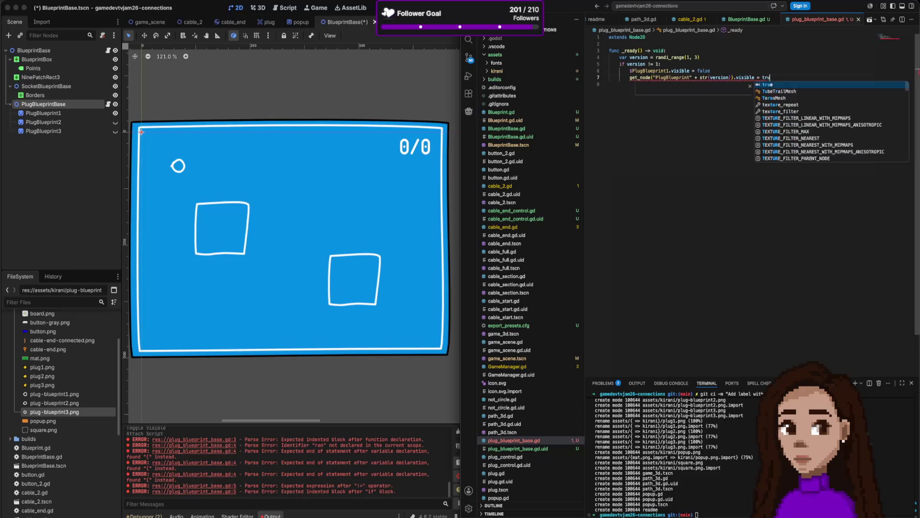
{"action": "type", "text": "e"}
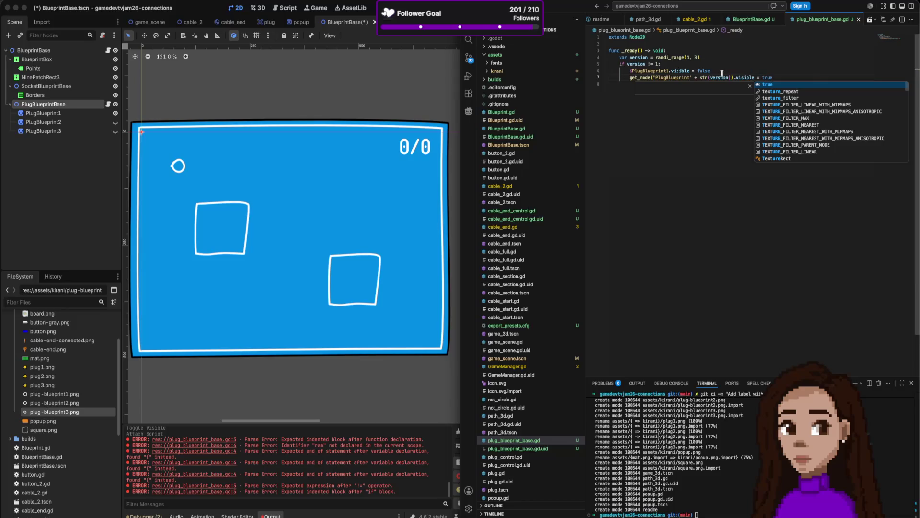
{"action": "left_click", "coordinate": [64, 106]}
Save the PlugBlueprintBase branch as a scene named PlugBlueprintBase.tscn
{"action": "right_click", "coordinate": [72, 106]}
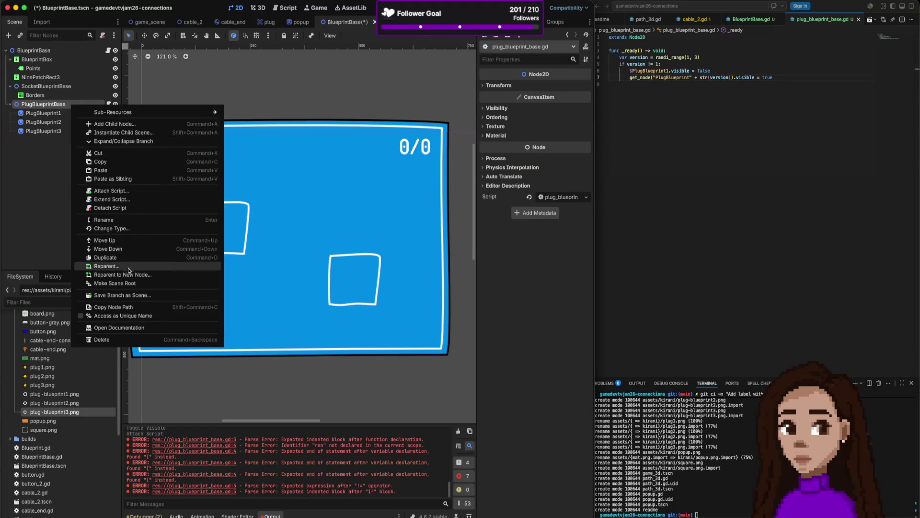
{"action": "left_click", "coordinate": [135, 296]}
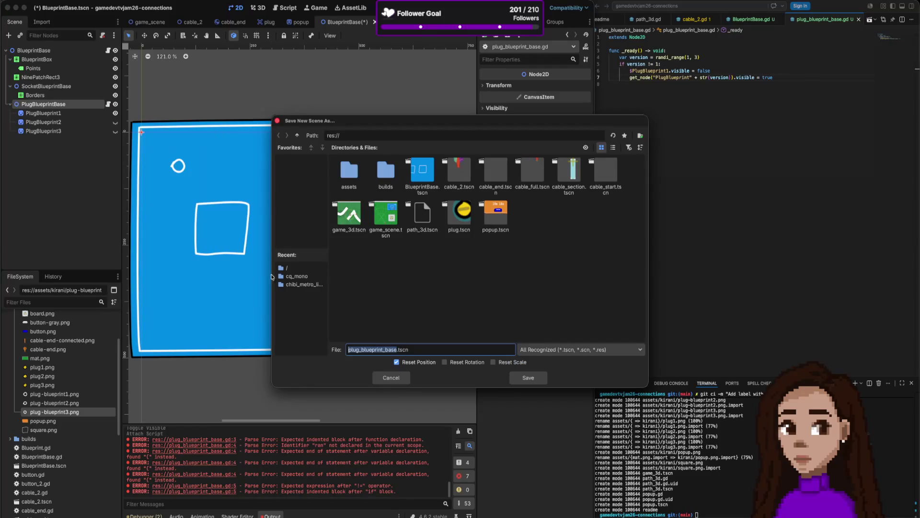
{"action": "key", "text": "Left"}
{"action": "key", "text": "Delete"}
{"action": "type", "text": "P"}
{"action": "key", "text": "BackSpace"}
{"action": "key", "text": "Delete"}
{"action": "type", "text": "B"}
{"action": "key", "text": "Delete"}
{"action": "key", "text": "Delete"}
{"action": "type", "text": "B"}
{"action": "key", "text": "Return"}
Close the plug blueprint script in the code editor and return to Godot
{"action": "key", "text": "super+Tab"}
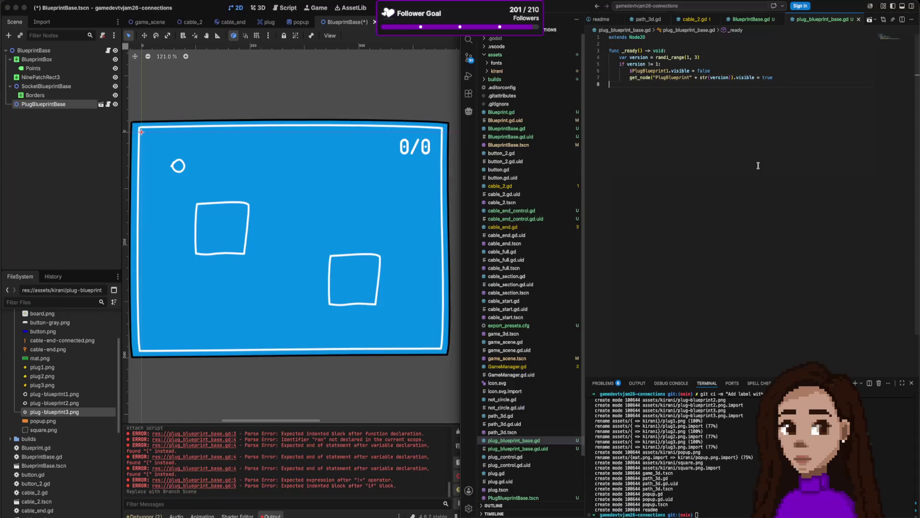
{"action": "key", "text": "super+w"}
{"action": "left_click", "coordinate": [123, 134]}
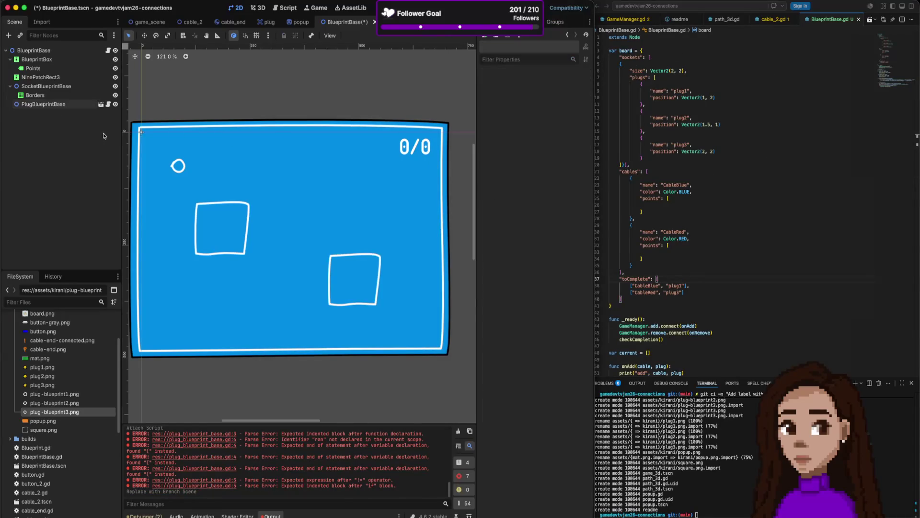
Delete the PlugBlueprintBase node from the board scene
{"action": "left_click", "coordinate": [68, 105]}
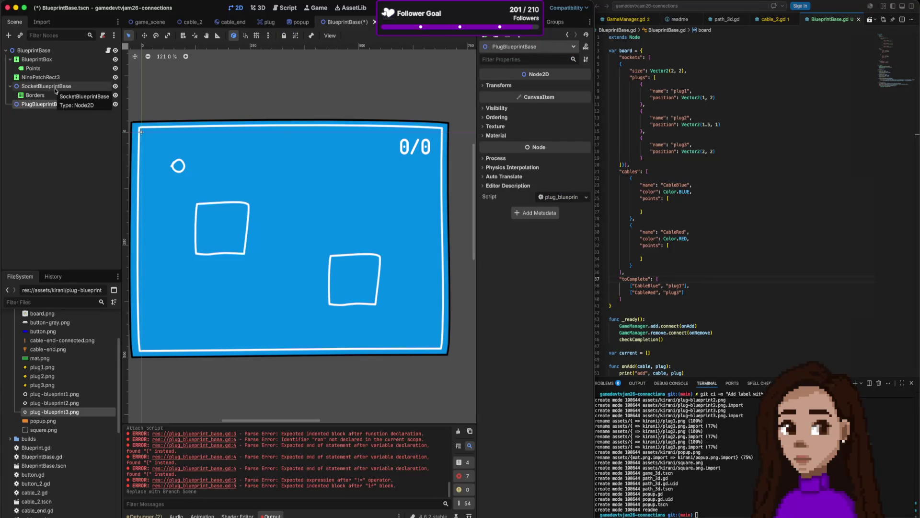
{"action": "left_click", "coordinate": [64, 89]}
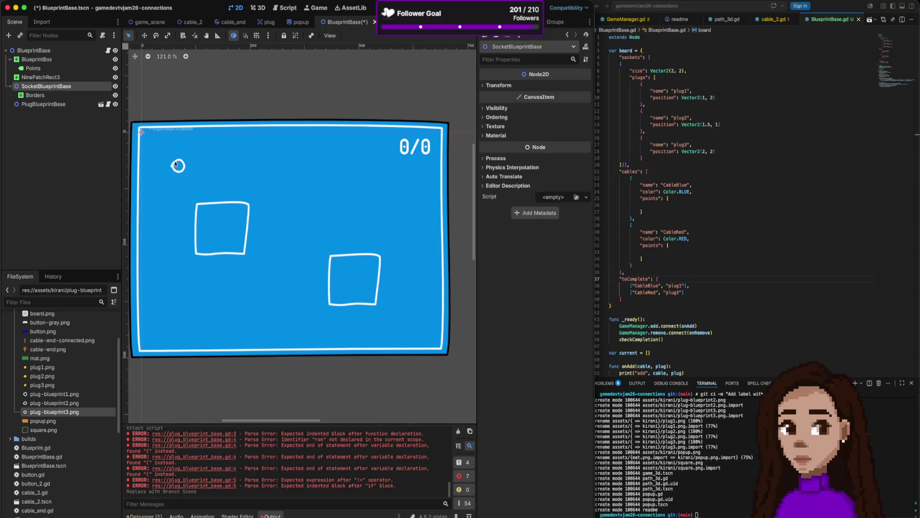
{"action": "left_click", "coordinate": [76, 104]}
{"action": "right_click", "coordinate": [63, 107]}
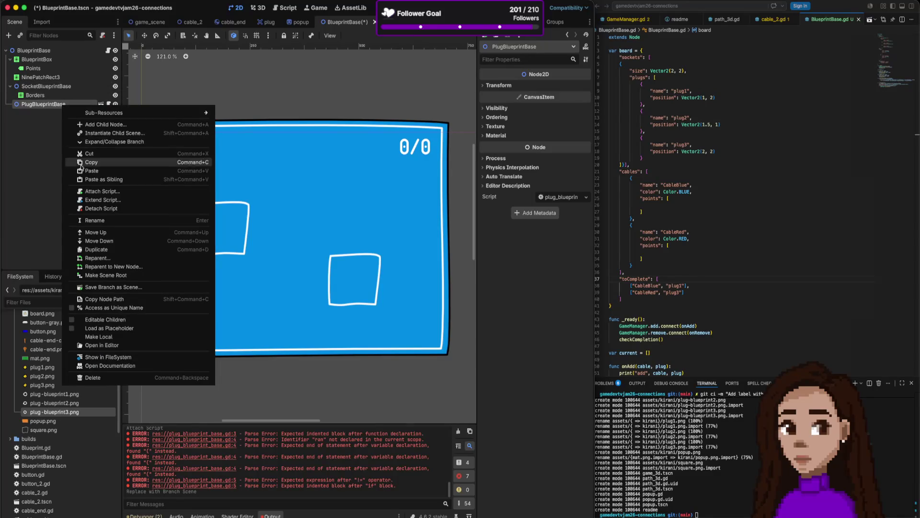
{"action": "left_click", "coordinate": [111, 378]}
{"action": "left_click", "coordinate": [484, 264]}
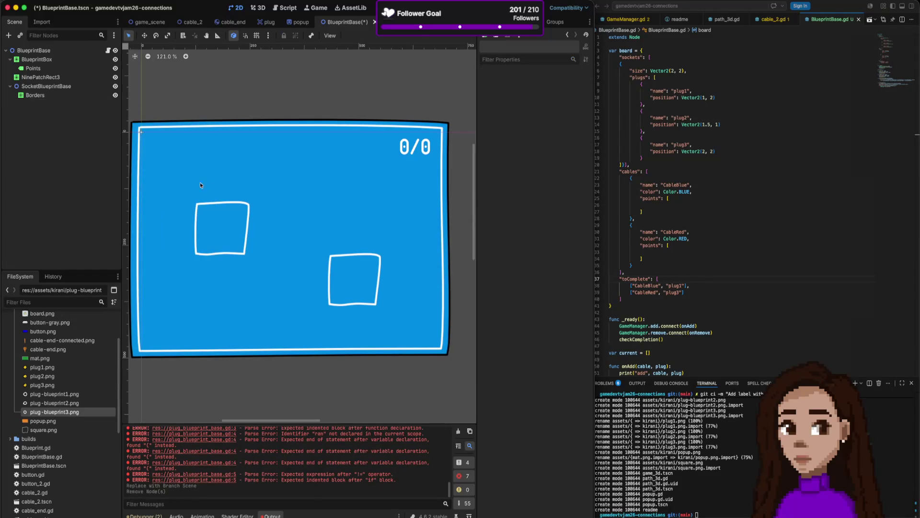
Save the SocketBlueprintBase branch as a scene named SocketBlueprintBase.tscn
{"action": "left_click", "coordinate": [63, 87]}
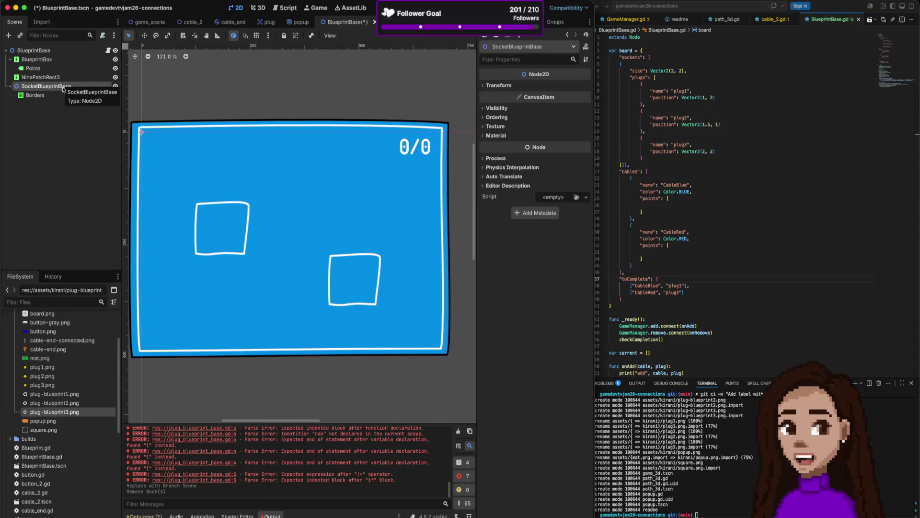
{"action": "right_click", "coordinate": [69, 88]}
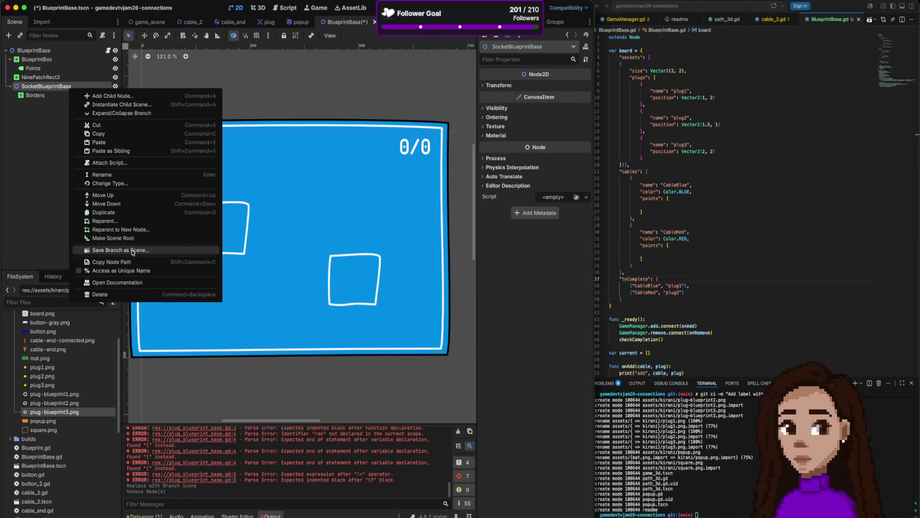
{"action": "left_click", "coordinate": [121, 250]}
{"action": "key", "text": "Left"}
{"action": "key", "text": "Delete"}
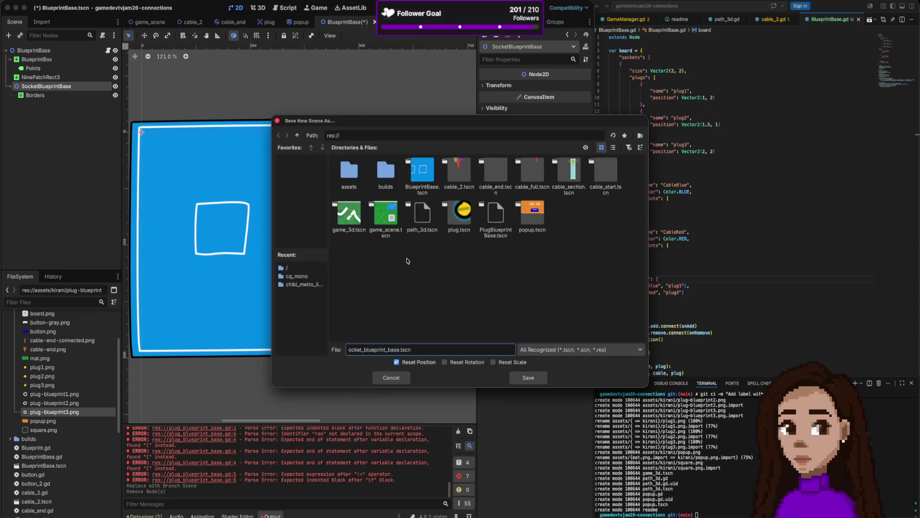
{"action": "type", "text": "S"}
{"action": "key", "text": "Delete"}
{"action": "key", "text": "Delete"}
{"action": "type", "text": "B"}
{"action": "key", "text": "Delete"}
{"action": "key", "text": "Delete"}
{"action": "type", "text": "B"}
{"action": "key", "text": "Return"}
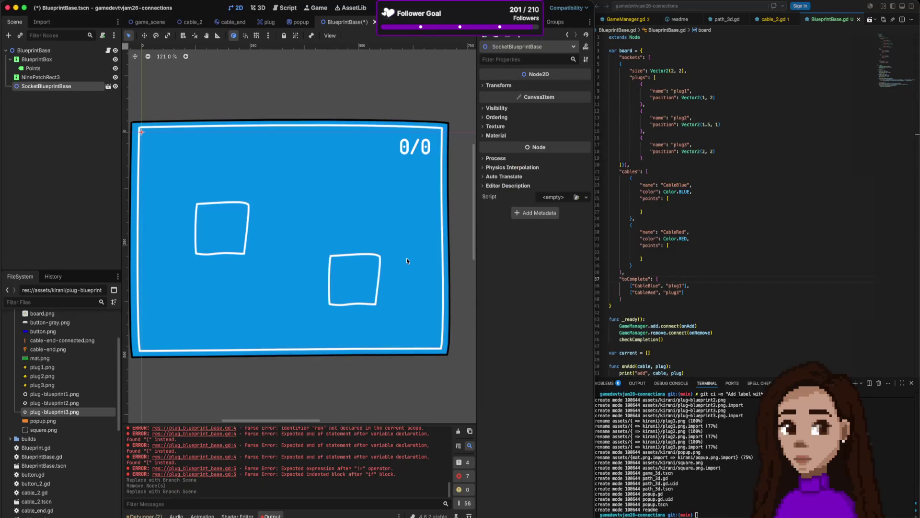
Delete the NinePatchRect3 square and the SocketBlueprintBase node from the board scene
{"action": "left_click", "coordinate": [363, 257]}
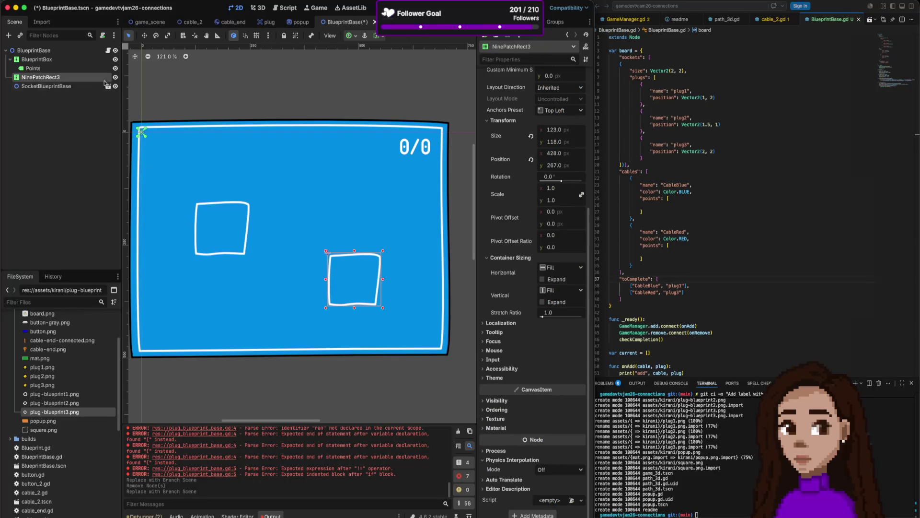
{"action": "right_click", "coordinate": [102, 79]}
{"action": "left_click", "coordinate": [143, 296]}
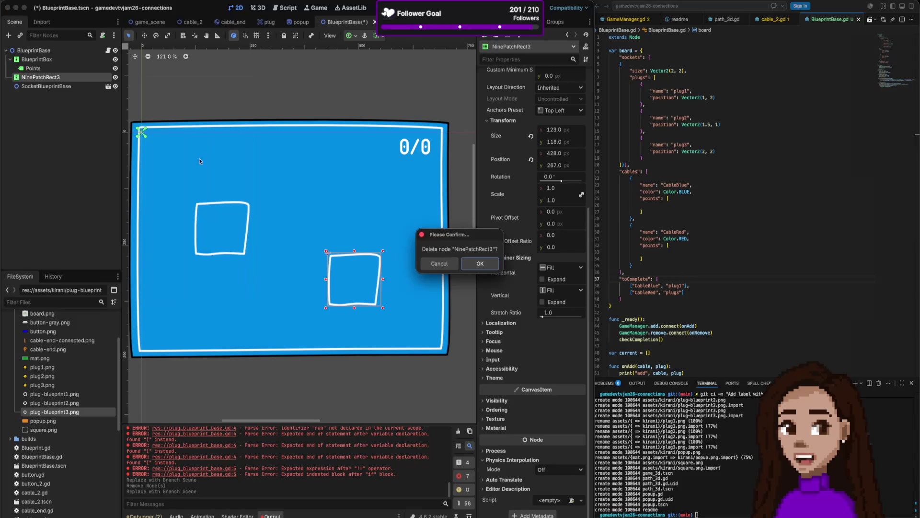
{"action": "left_click", "coordinate": [463, 261]}
{"action": "left_click", "coordinate": [79, 78]}
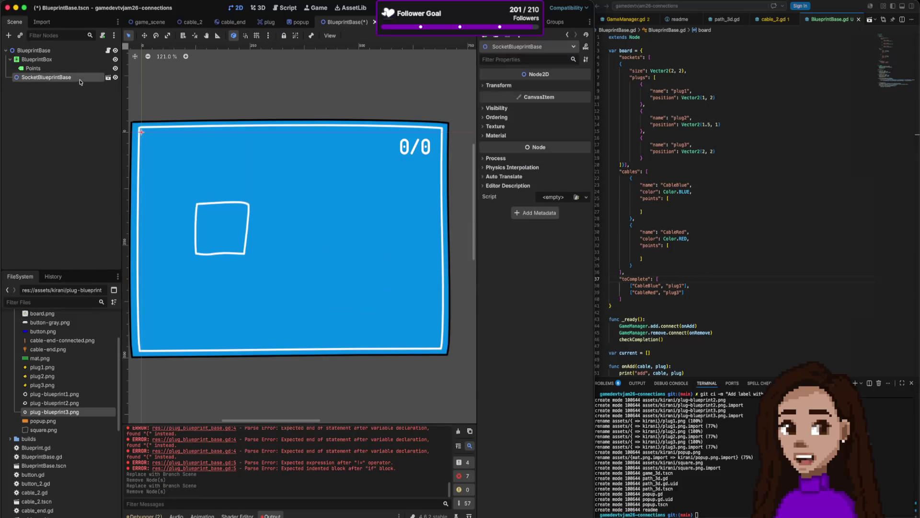
{"action": "right_click", "coordinate": [80, 78]}
{"action": "left_click", "coordinate": [116, 322]}
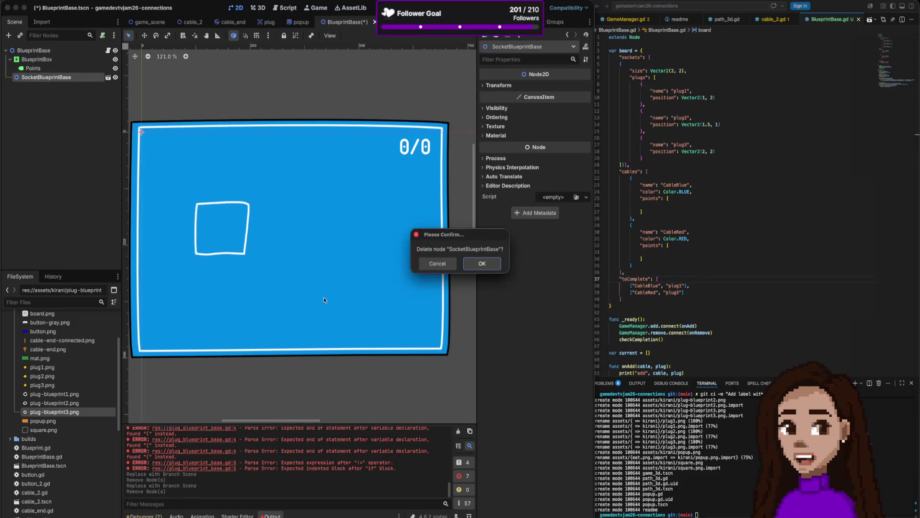
{"action": "left_click", "coordinate": [489, 264]}
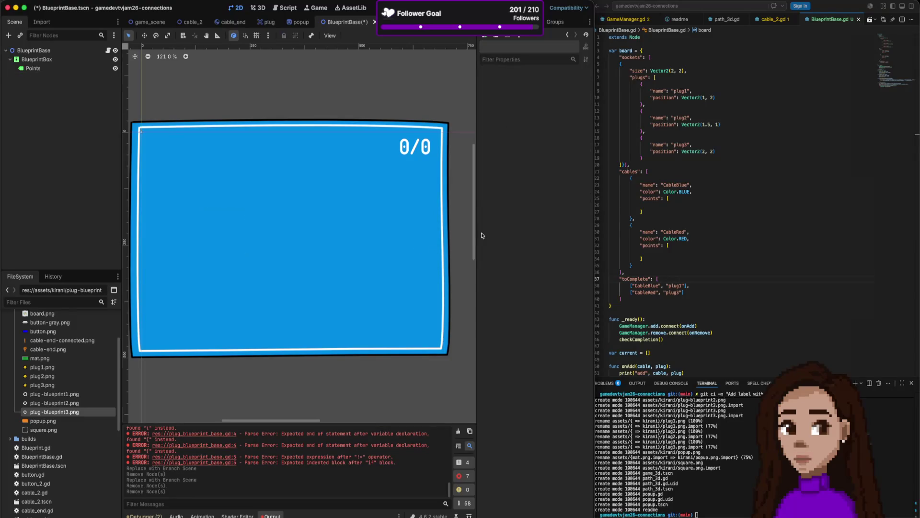
{"action": "left_click", "coordinate": [757, 173]}
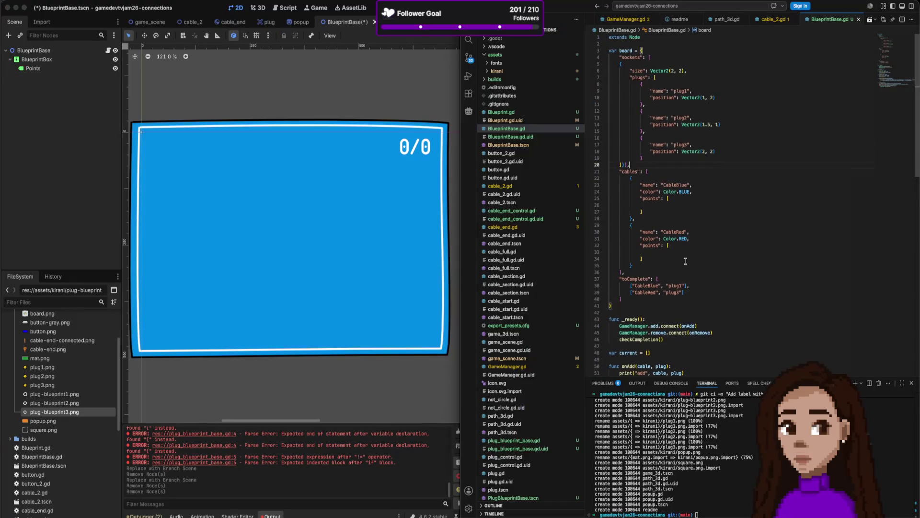
Add a createSockets() call in _ready right after checkCompletion()
{"action": "scroll", "coordinate": [689, 245], "scroll_direction": "down", "scroll_amount": 5}
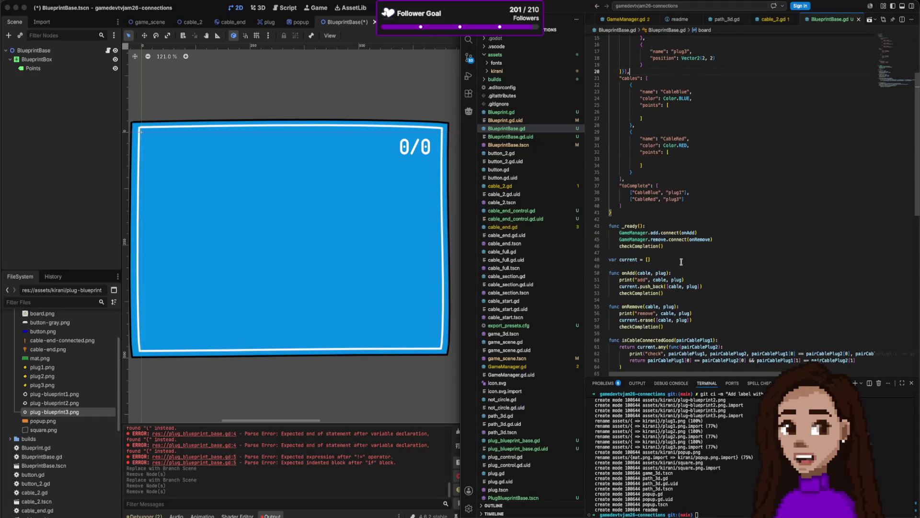
{"action": "left_click", "coordinate": [678, 246]}
{"action": "key", "text": "Return"}
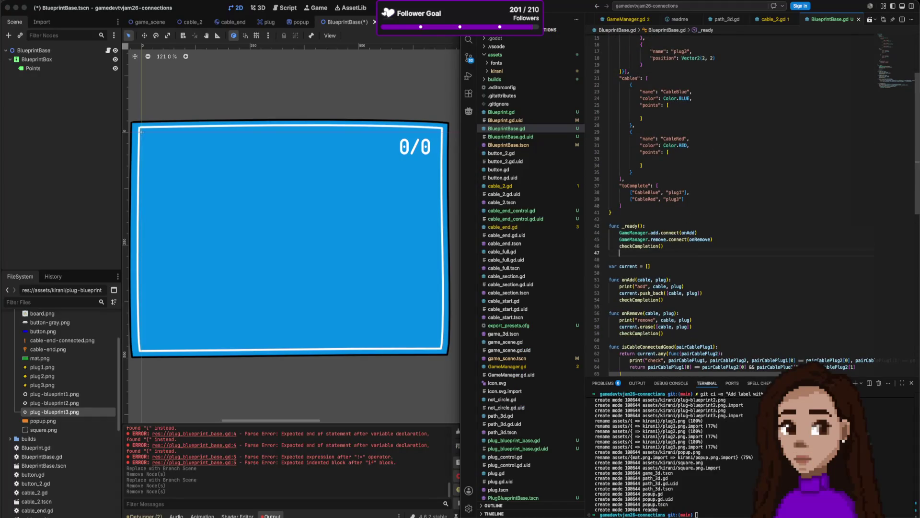
{"action": "type", "text": "createS"}
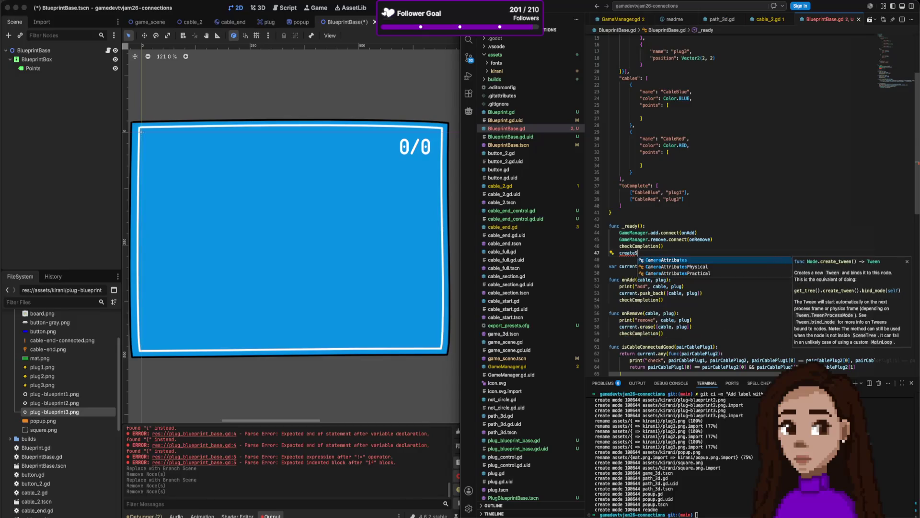
{"action": "type", "text": "ceets("}
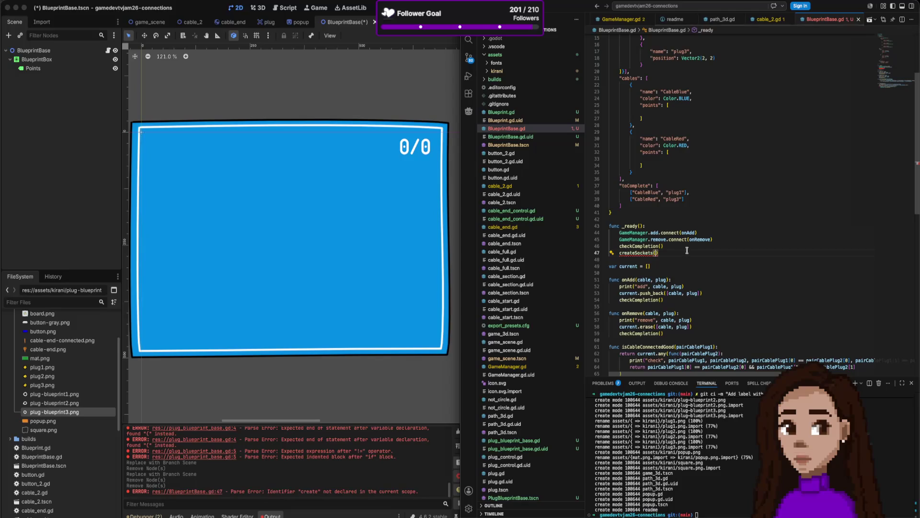
{"action": "scroll", "coordinate": [687, 251], "scroll_direction": "up", "scroll_amount": 5}
{"action": "scroll", "coordinate": [687, 251], "scroll_direction": "down", "scroll_amount": 10}
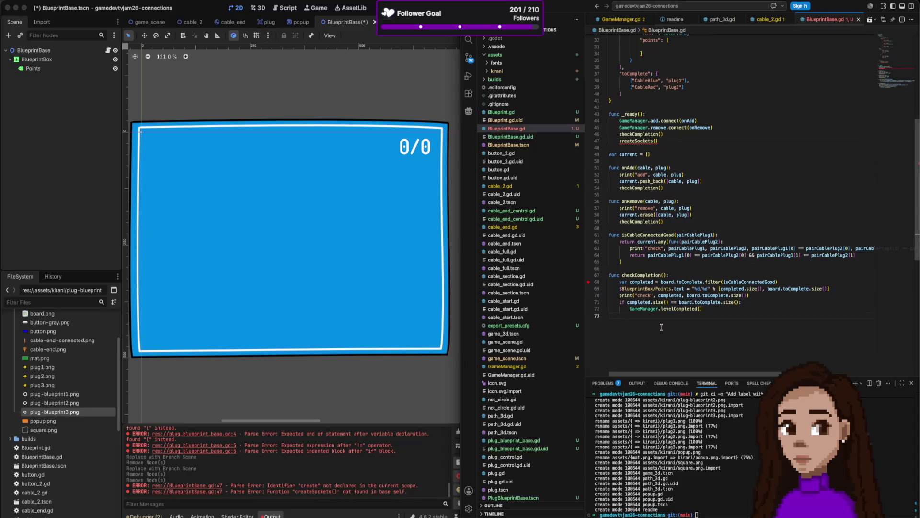
{"action": "type", "text": "f"}
Add an empty 'func createSockets():' definition at the end of BlueprintBase.gd
{"action": "key", "text": "Return"}
{"action": "type", "text": "func createSocke"}
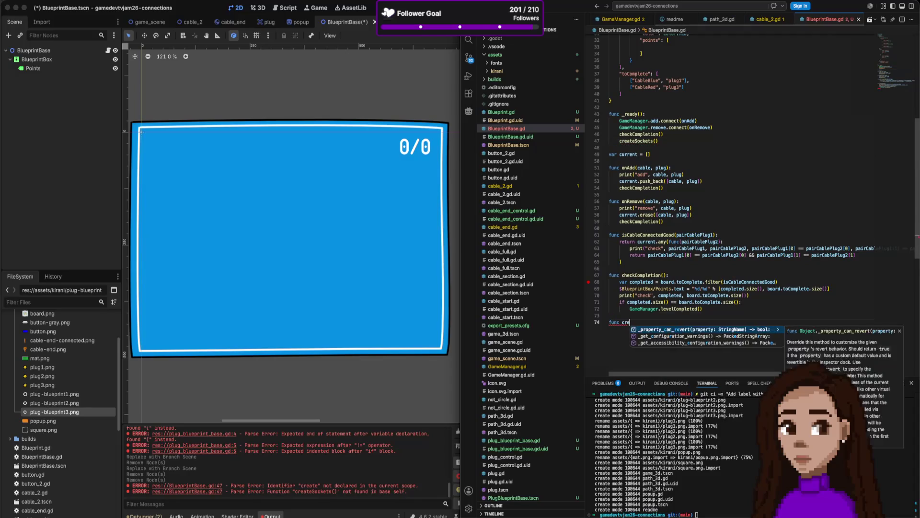
{"action": "type", "text": "ts() "}
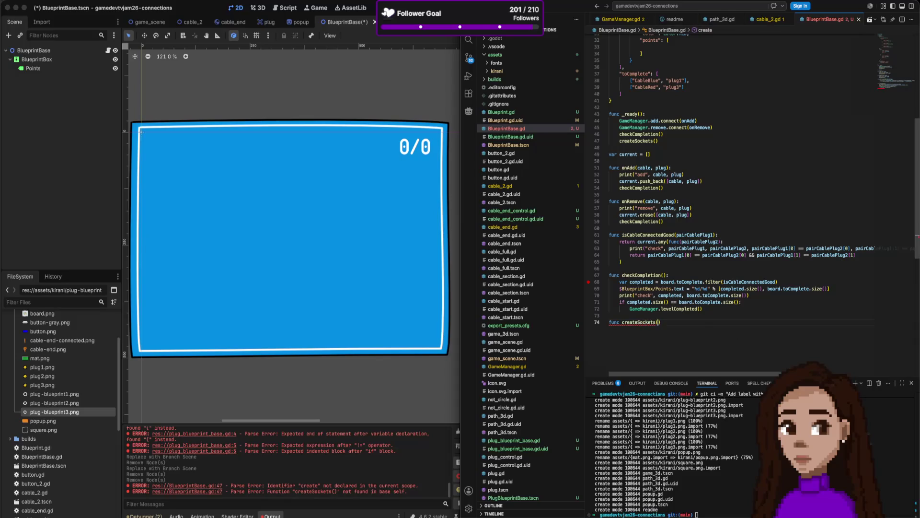
{"action": "type", "text": ": {"}
{"action": "key", "text": "Return"}
After checking the board's sockets data, rename the _ready call to createBoard()
{"action": "scroll", "coordinate": [667, 304], "scroll_direction": "up", "scroll_amount": 10}
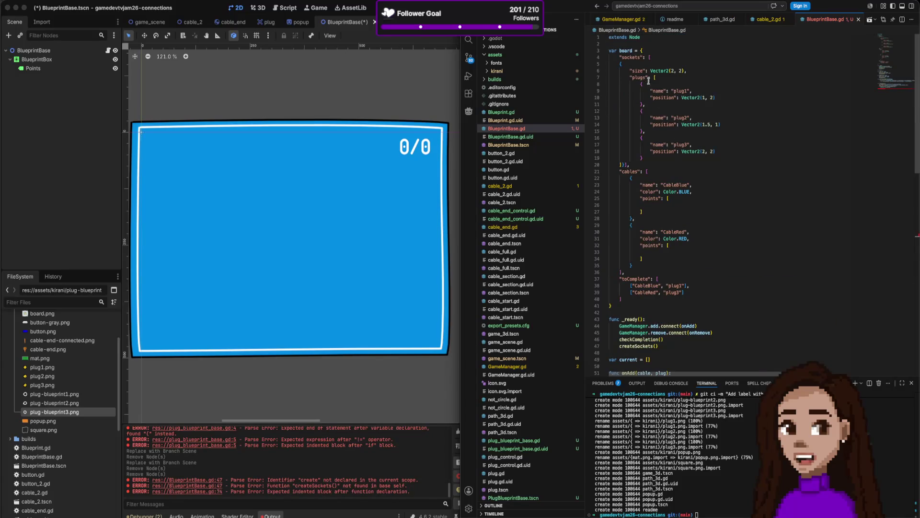
{"action": "left_click", "coordinate": [639, 58]}
{"action": "mouse_move", "coordinate": [656, 91]}
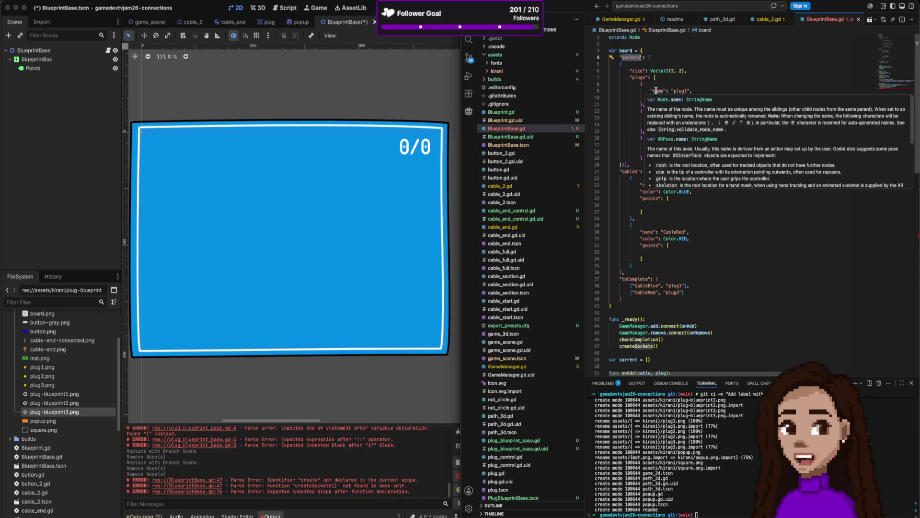
{"action": "mouse_move", "coordinate": [662, 231]}
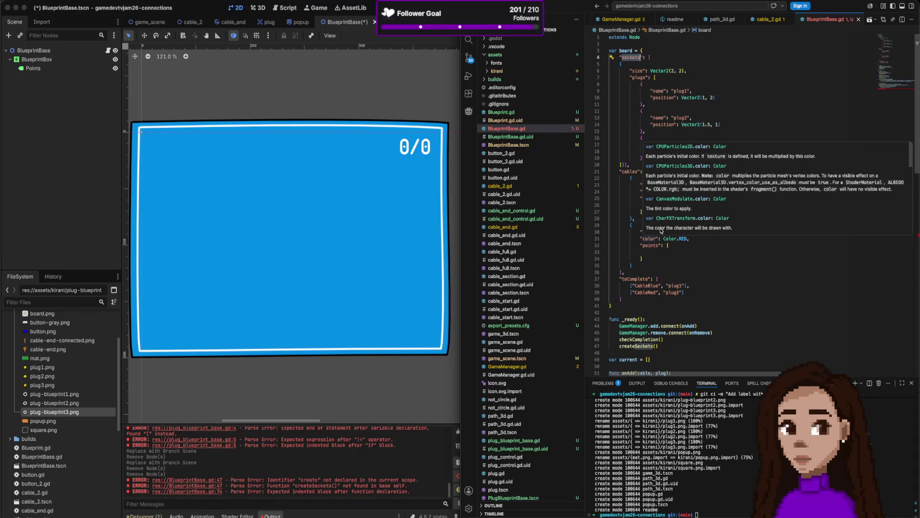
{"action": "left_click", "coordinate": [650, 344]}
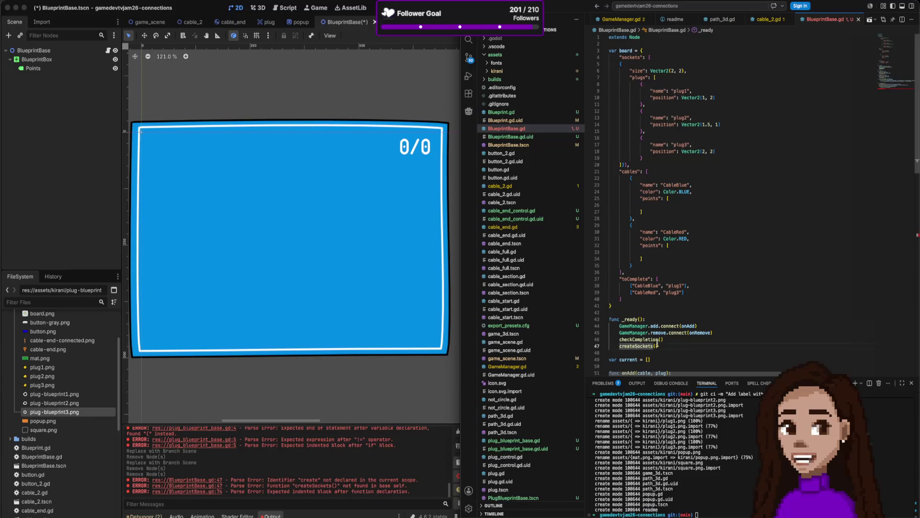
{"action": "scroll", "coordinate": [650, 344], "scroll_direction": "down", "scroll_amount": 1}
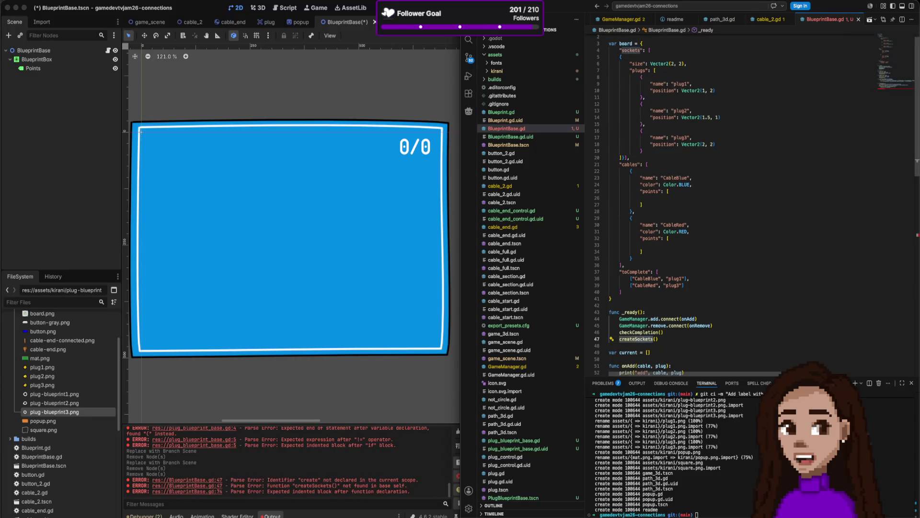
{"action": "key", "text": "BackSpace"}
{"action": "key", "text": "BackSpace"}
{"action": "key", "text": "BackSpace"}
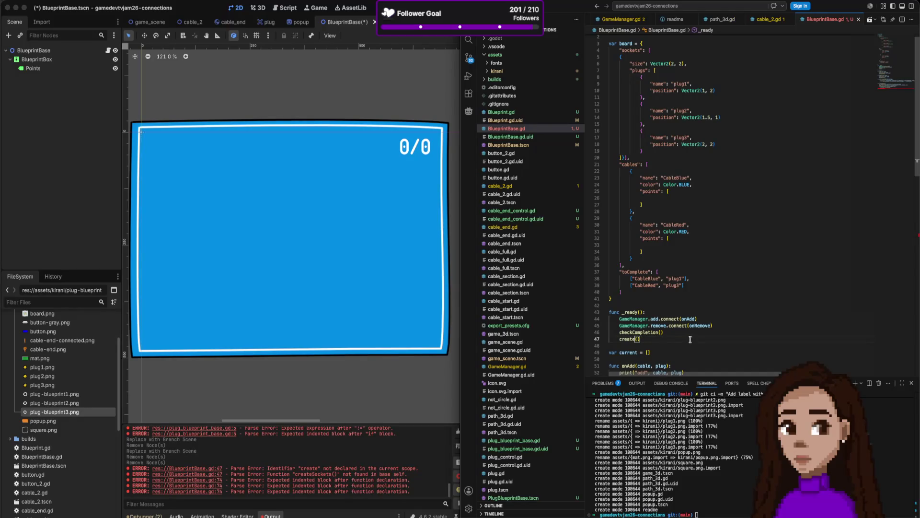
{"action": "type", "text": "Board"}
{"action": "scroll", "coordinate": [685, 337], "scroll_direction": "down", "scroll_amount": 5}
{"action": "scroll", "coordinate": [684, 337], "scroll_direction": "down", "scroll_amount": 5}
{"action": "left_click", "coordinate": [639, 296]}
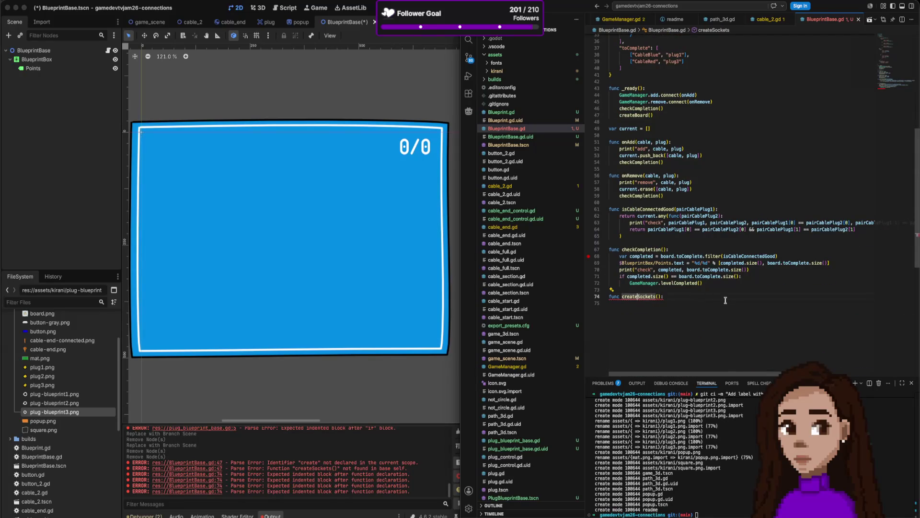
Add a 'func createBoard():' function above createSockets whose body calls createSockets()
{"action": "key", "text": "Home"}
{"action": "key", "text": "Return"}
{"action": "key", "text": "Return"}
{"action": "key", "text": "Up"}
{"action": "key", "text": "Up"}
{"action": "type", "text": "fu"}
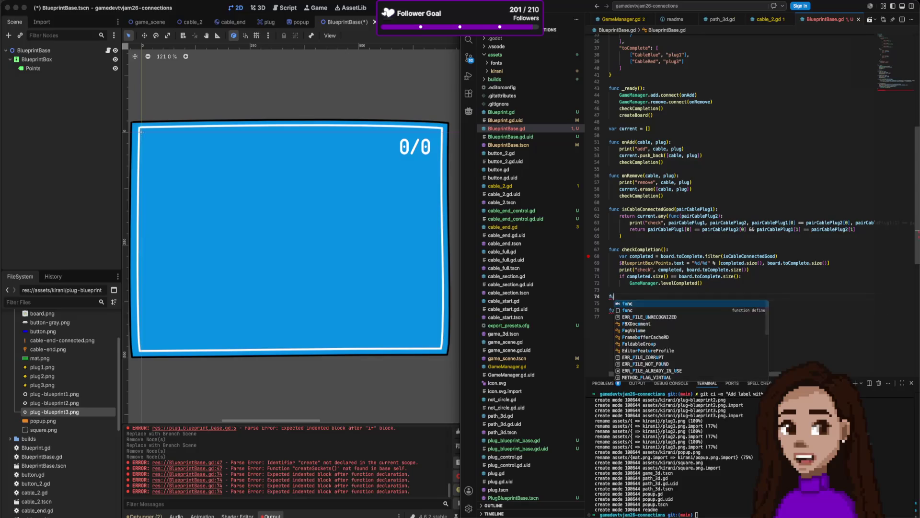
{"action": "type", "text": "nc cr"}
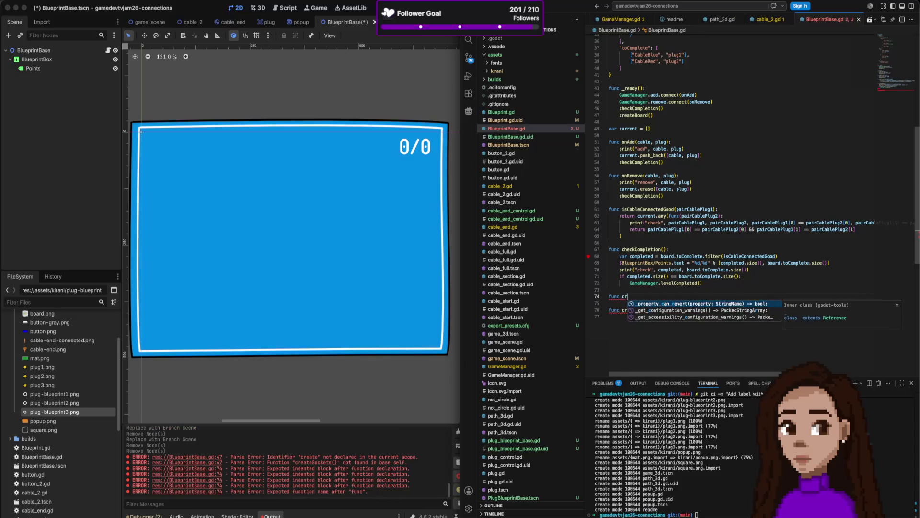
{"action": "type", "text": "eateBoard():"}
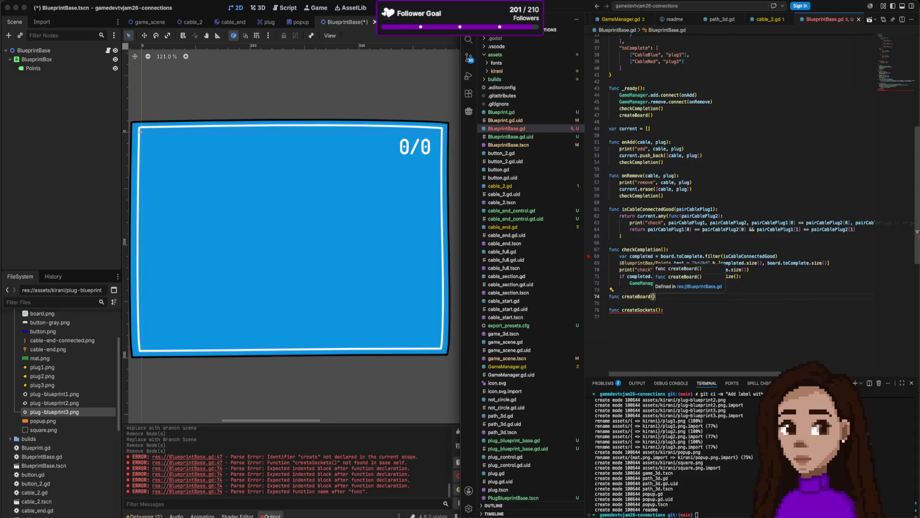
{"action": "key", "text": "Return"}
{"action": "type", "text": "crea"}
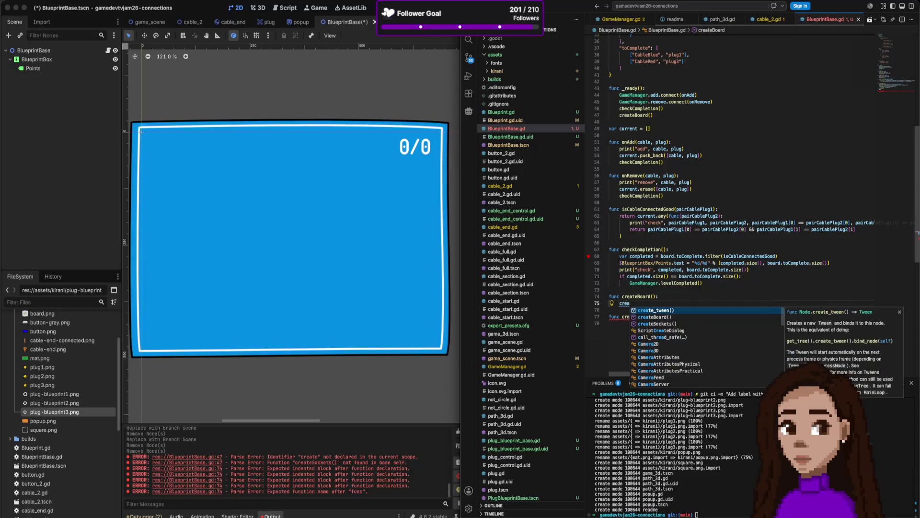
{"action": "key", "text": "Return"}
Begin the createSockets body with 'board.sockets.', then leave the code editor
{"action": "left_click", "coordinate": [676, 331]}
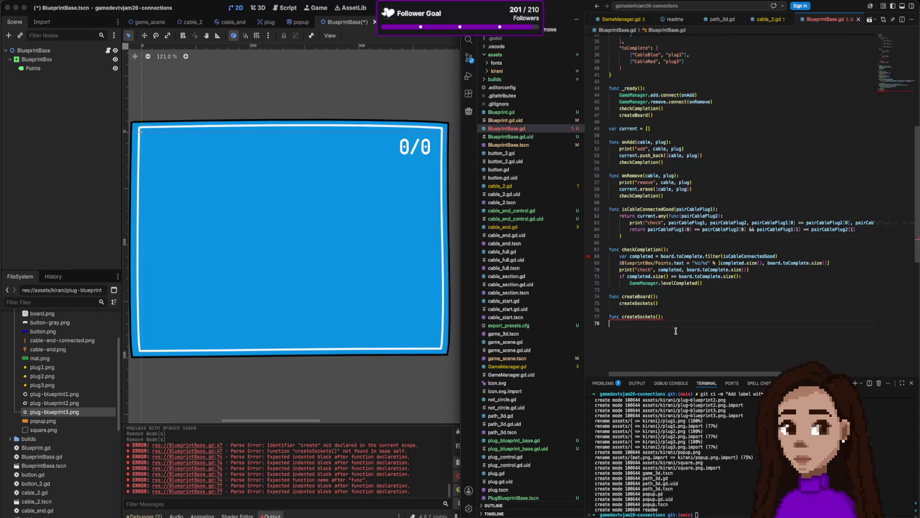
{"action": "scroll", "coordinate": [676, 329], "scroll_direction": "up", "scroll_amount": 10}
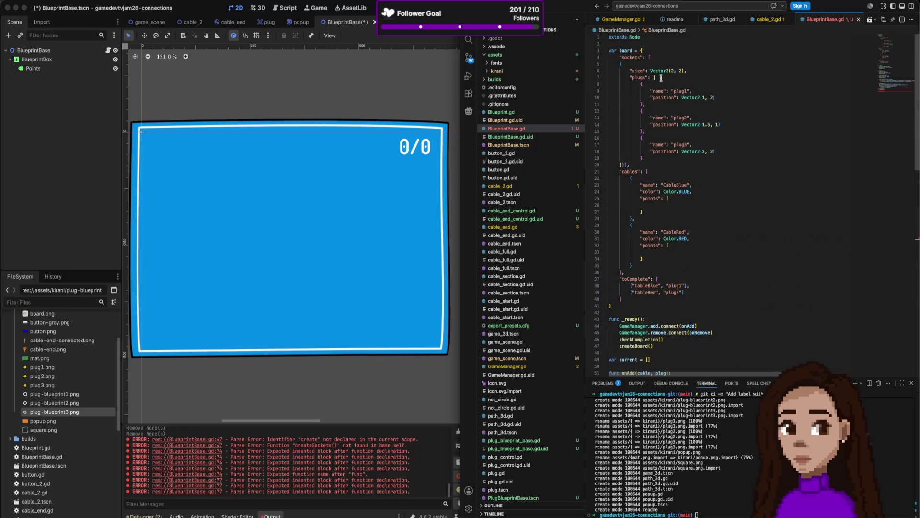
{"action": "scroll", "coordinate": [666, 162], "scroll_direction": "down", "scroll_amount": 10}
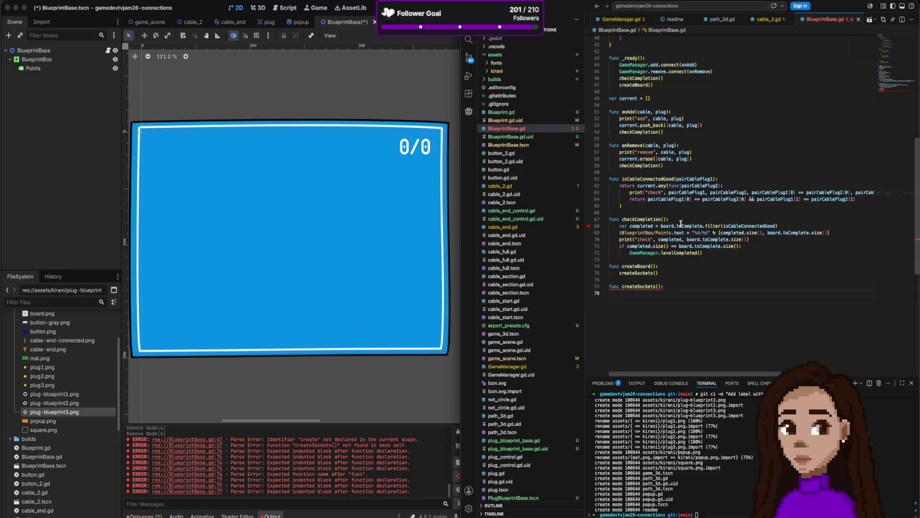
{"action": "type", "text": "board.soc"}
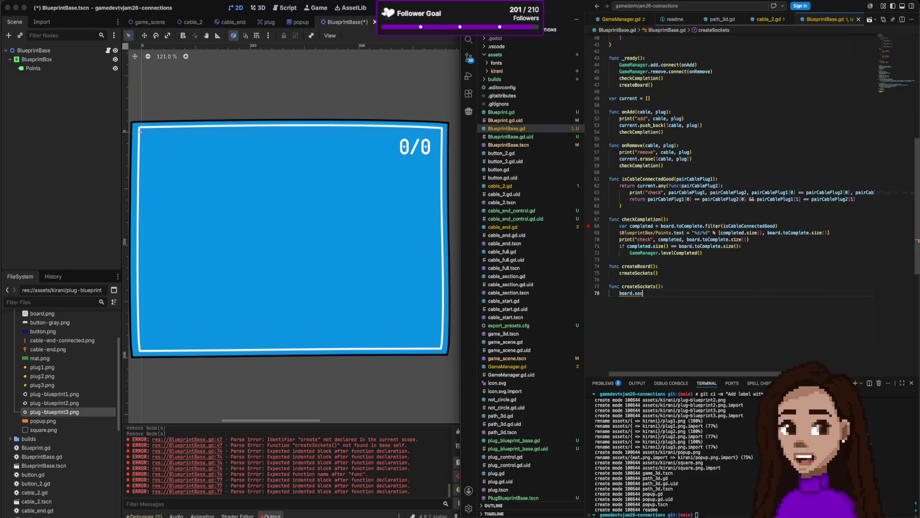
{"action": "type", "text": "kets."}
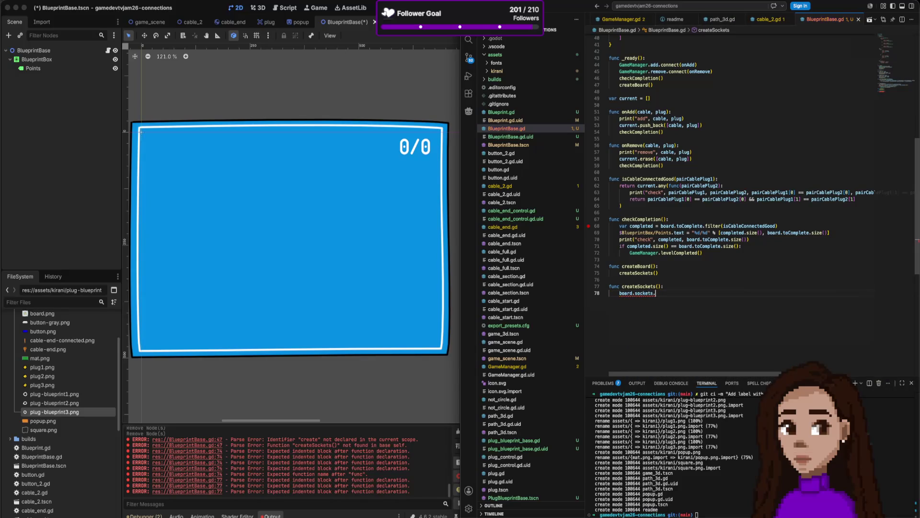
{"action": "scroll", "coordinate": [673, 220], "scroll_direction": "up", "scroll_amount": 10}
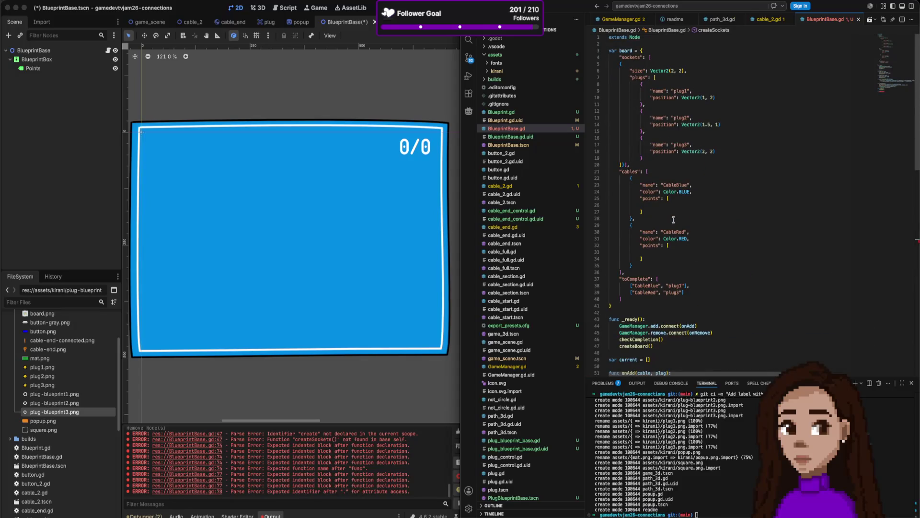
{"action": "scroll", "coordinate": [674, 220], "scroll_direction": "down", "scroll_amount": 10}
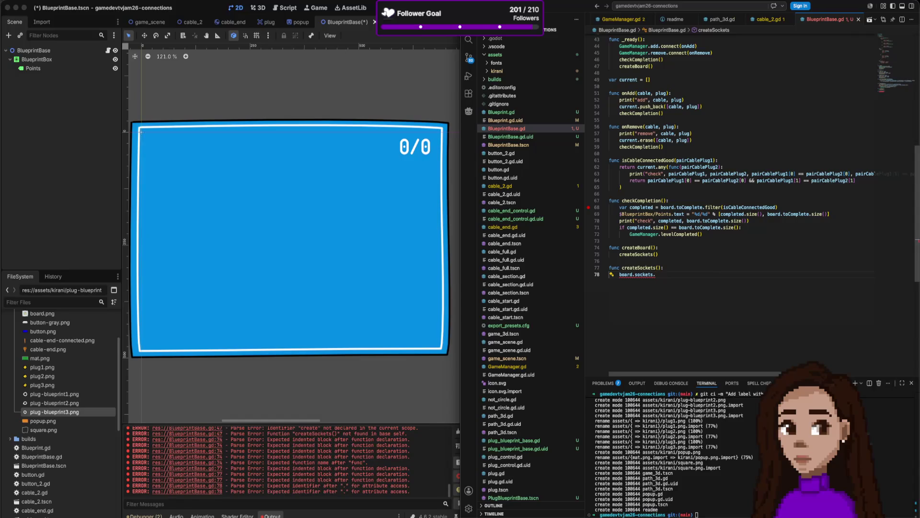
{"action": "key", "text": "super+q"}
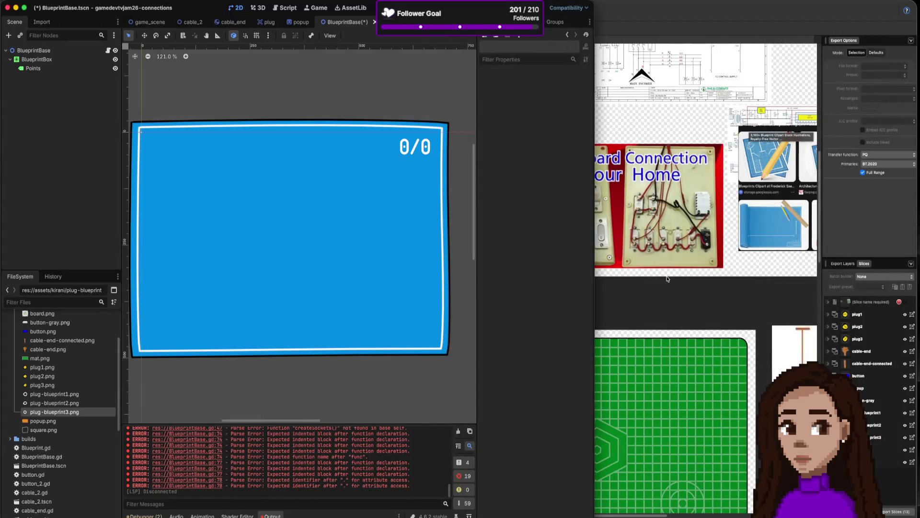
Launch vlc from the app launcher and close the extra capyvarias editor window
{"action": "key", "text": "super+space"}
{"action": "type", "text": "vlc"}
{"action": "key", "text": "Return"}
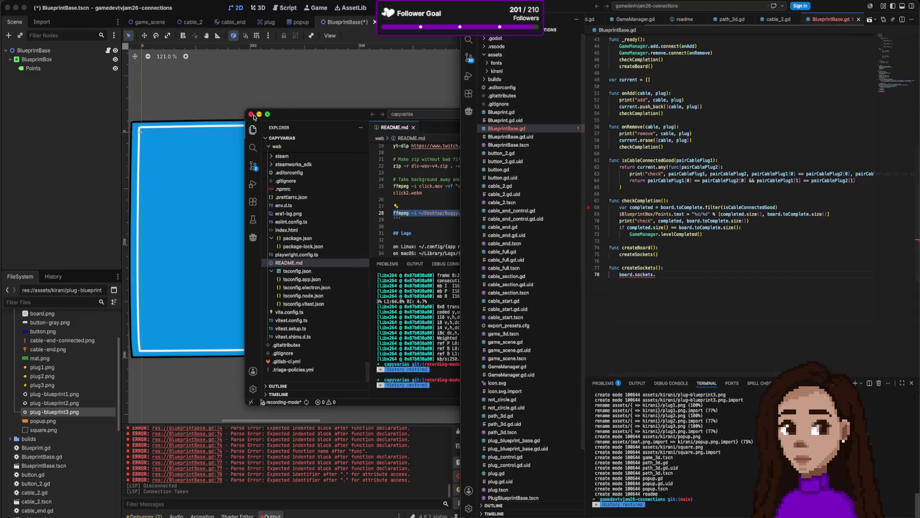
{"action": "left_click", "coordinate": [250, 115]}
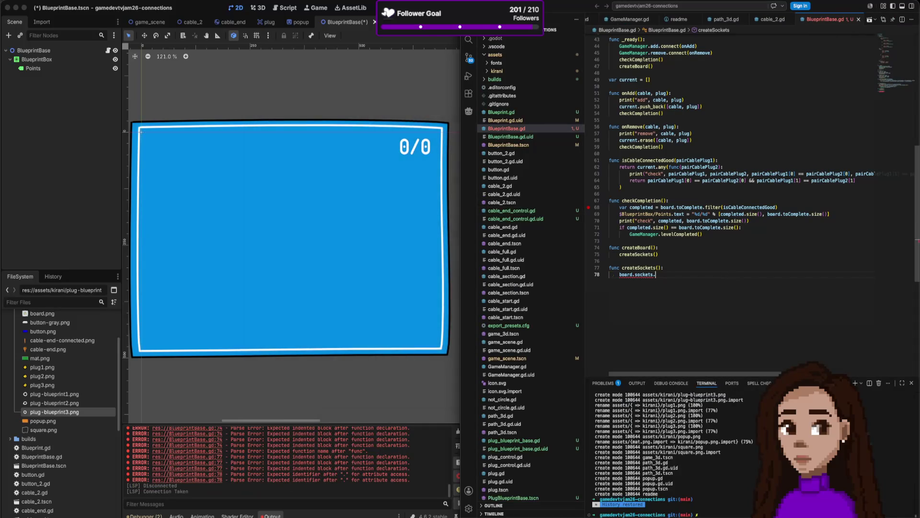
Retype 'board.socke' on line 78 while comparing how toComplete is used in checkCompletion
{"action": "key", "text": "shift+Home"}
{"action": "type", "text": "bo"}
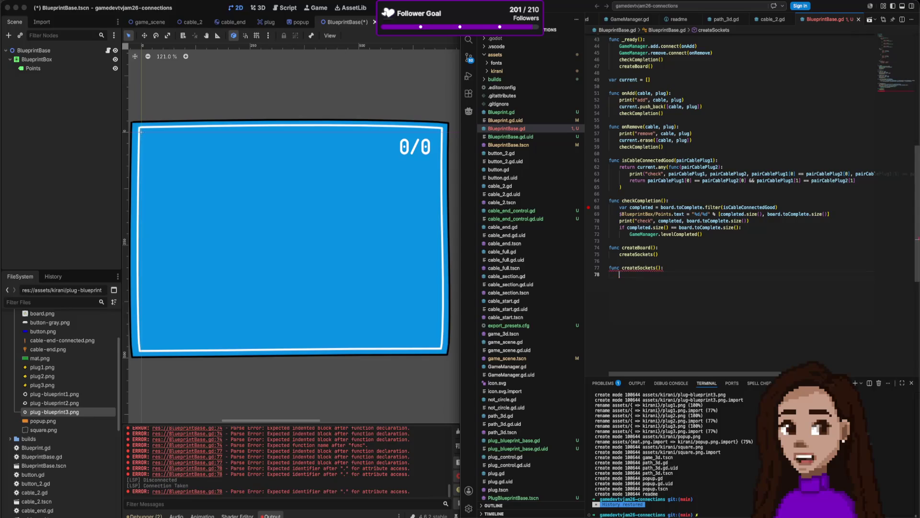
{"action": "type", "text": "ard.s"}
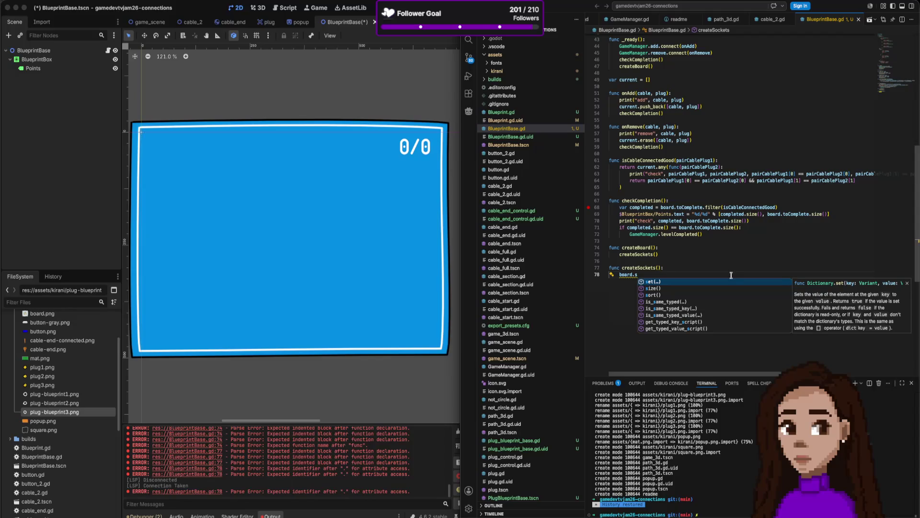
{"action": "scroll", "coordinate": [731, 275], "scroll_direction": "up", "scroll_amount": 15}
{"action": "scroll", "coordinate": [731, 275], "scroll_direction": "down", "scroll_amount": 15}
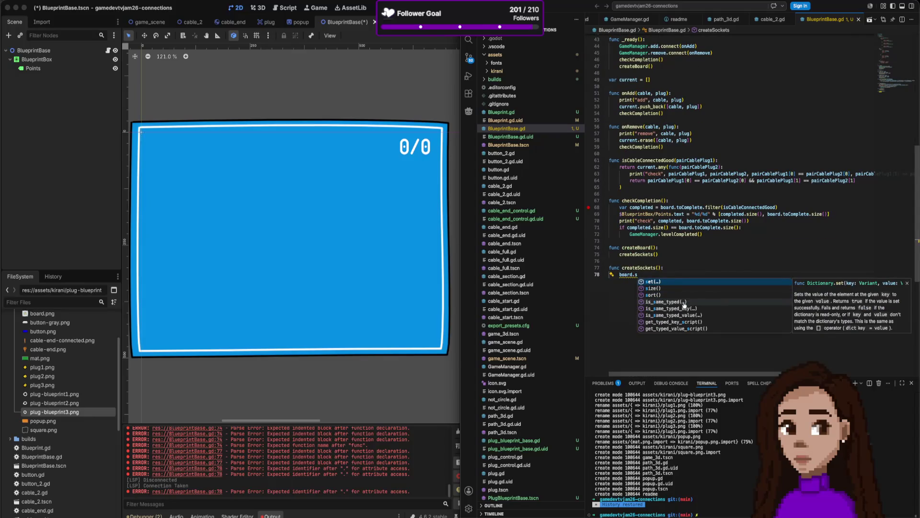
{"action": "type", "text": "ockets."}
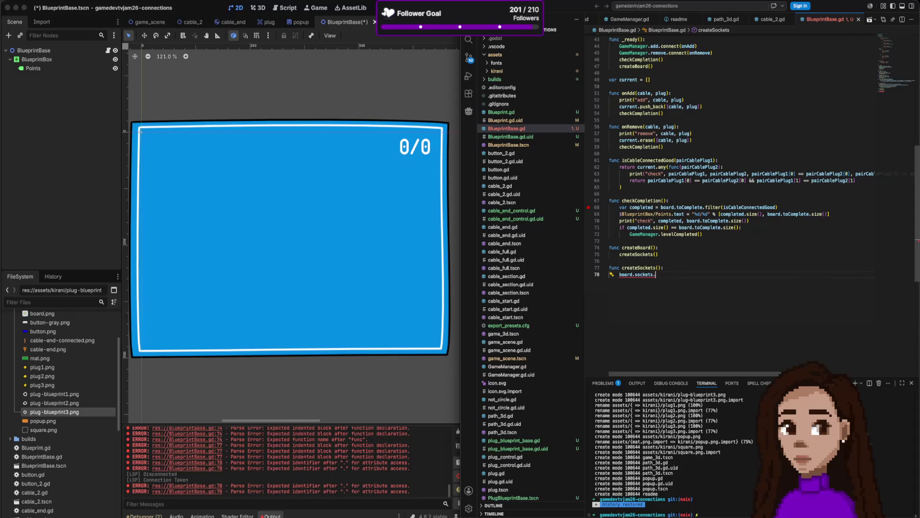
{"action": "left_click", "coordinate": [685, 208]}
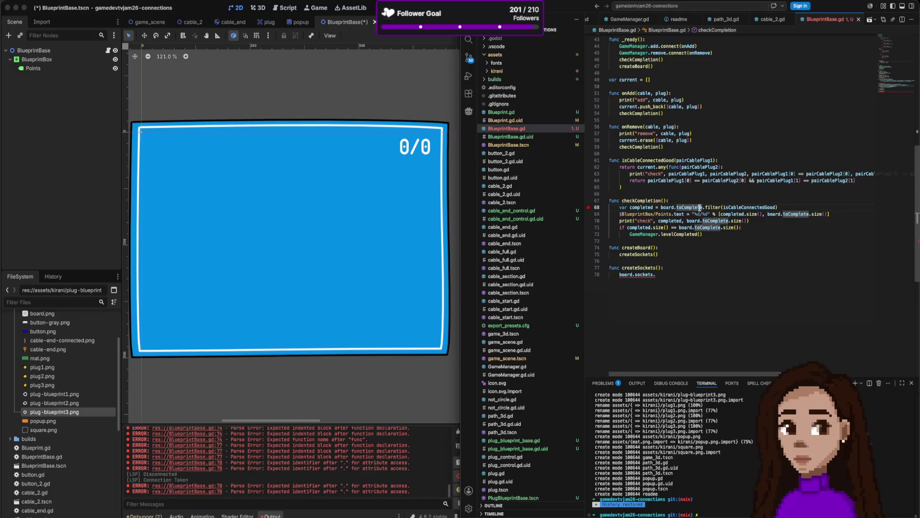
{"action": "left_click", "coordinate": [671, 276]}
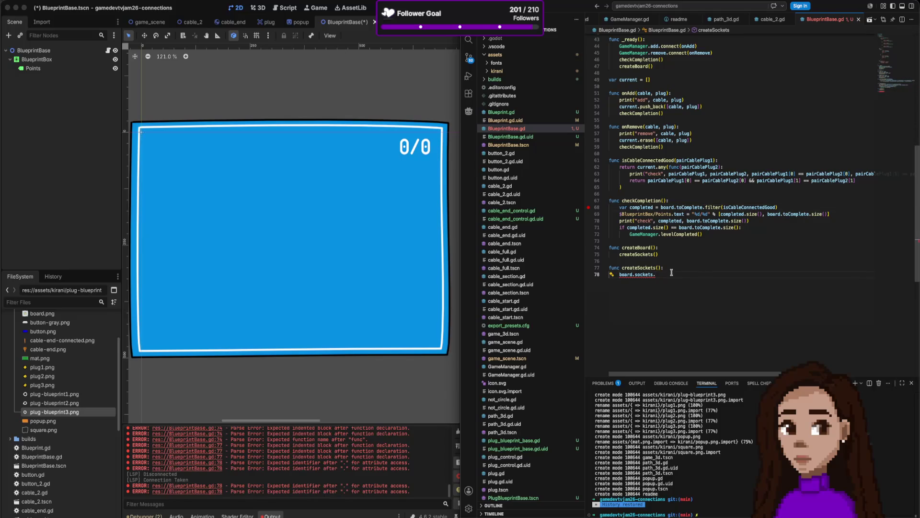
Try '[fo' array method suggestions on line 78, then clear the test line
{"action": "key", "text": "BackSpace"}
{"action": "key", "text": "BackSpace"}
{"action": "key", "text": "BackSpace"}
{"action": "type", "text": "["}
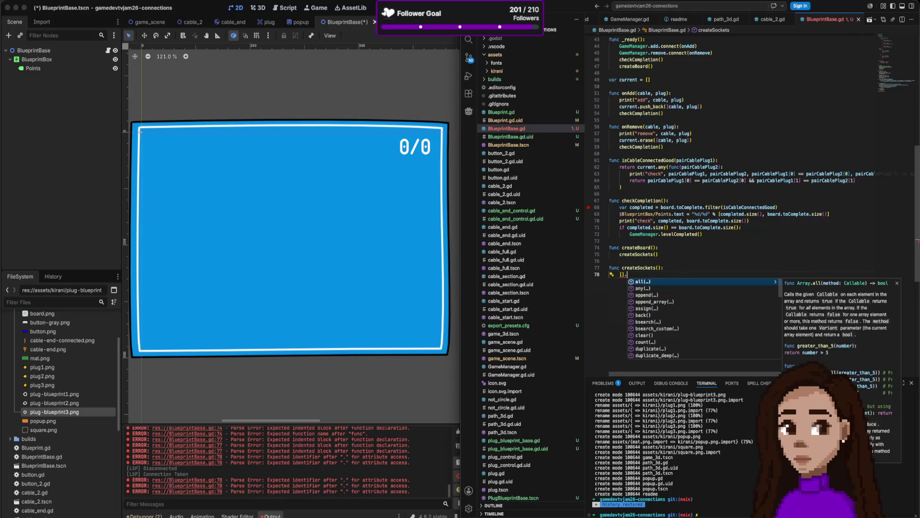
{"action": "type", "text": "fo"}
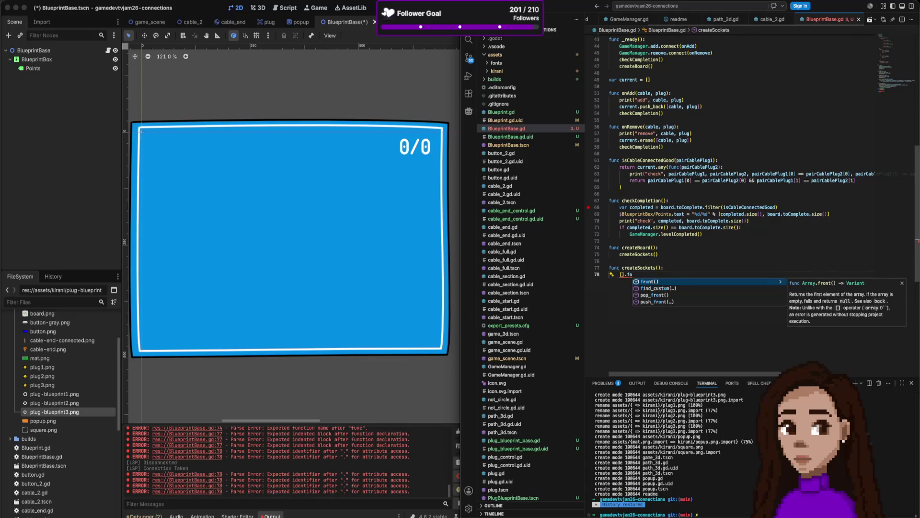
{"action": "key", "text": "BackSpace"}
{"action": "key", "text": "BackSpace"}
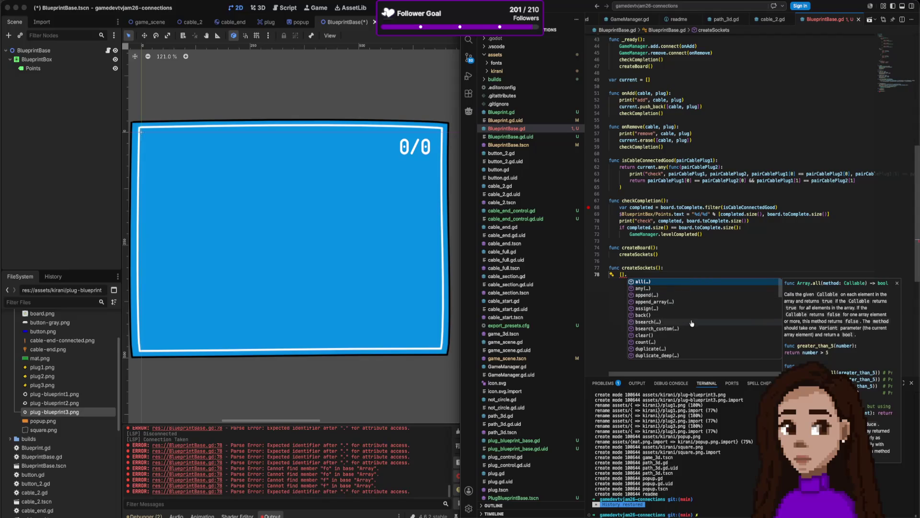
{"action": "scroll", "coordinate": [690, 324], "scroll_direction": "down", "scroll_amount": 3}
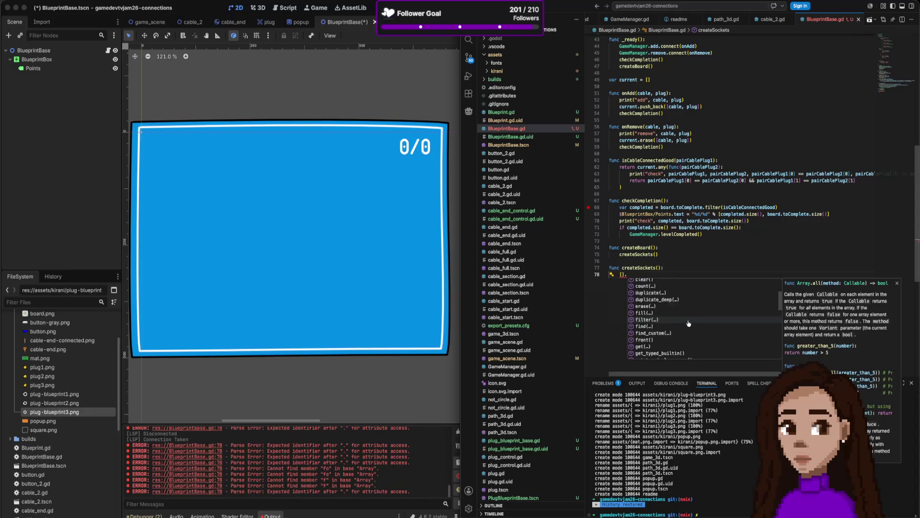
{"action": "scroll", "coordinate": [690, 324], "scroll_direction": "down", "scroll_amount": 8}
{"action": "scroll", "coordinate": [691, 324], "scroll_direction": "down", "scroll_amount": 2}
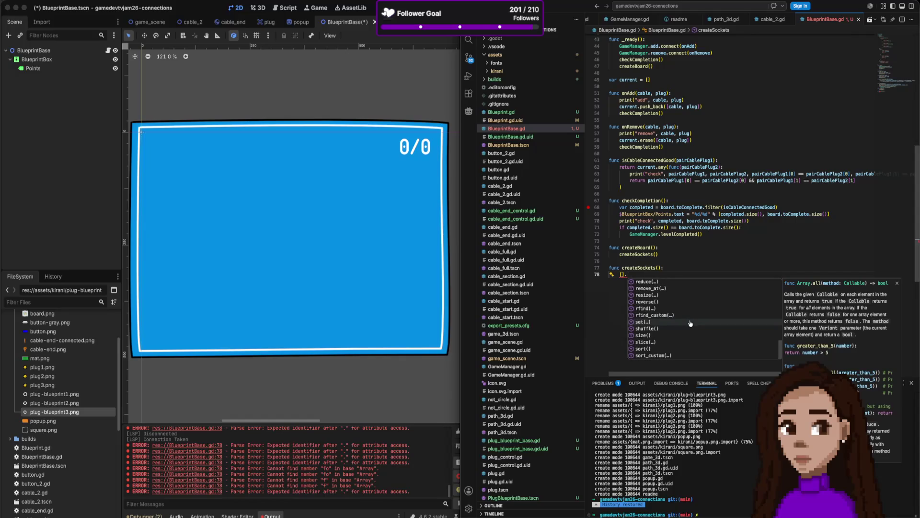
{"action": "scroll", "coordinate": [690, 323], "scroll_direction": "up", "scroll_amount": 2}
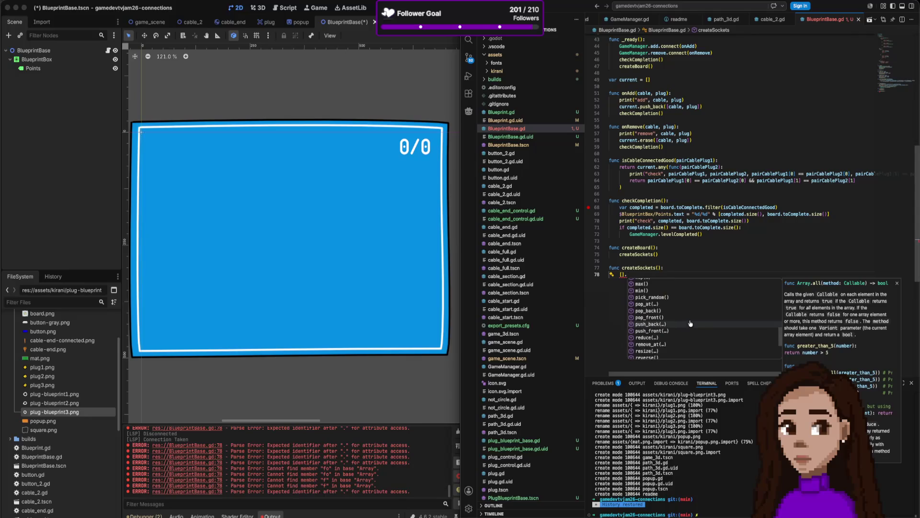
{"action": "scroll", "coordinate": [690, 324], "scroll_direction": "up", "scroll_amount": 3}
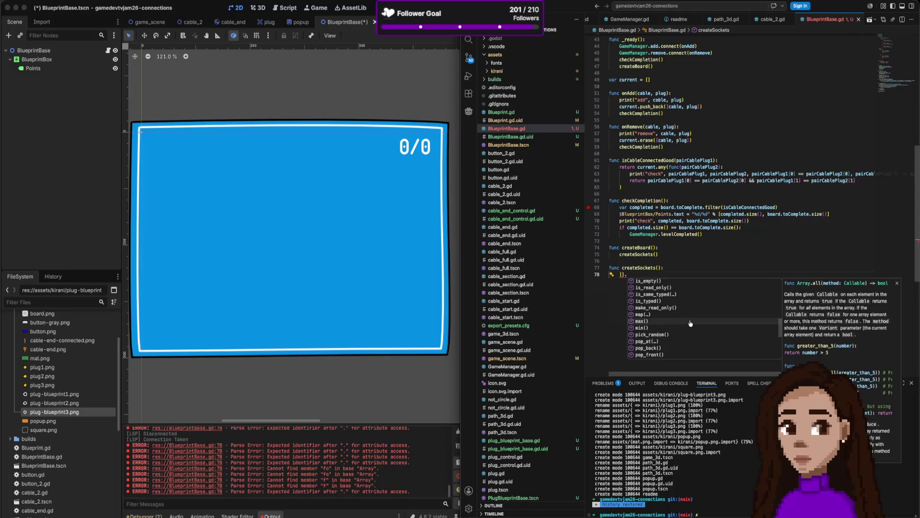
{"action": "scroll", "coordinate": [690, 324], "scroll_direction": "up", "scroll_amount": 2}
{"action": "scroll", "coordinate": [690, 324], "scroll_direction": "up", "scroll_amount": 2}
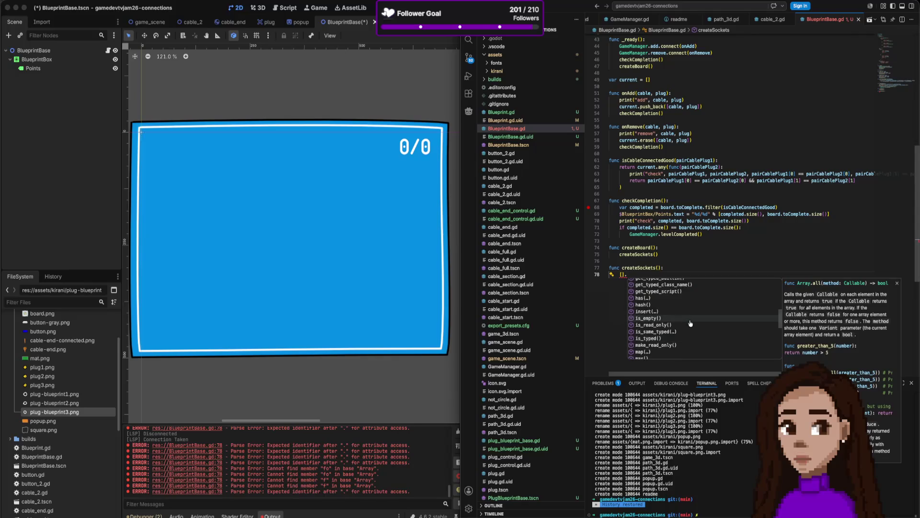
{"action": "scroll", "coordinate": [690, 324], "scroll_direction": "up", "scroll_amount": 2}
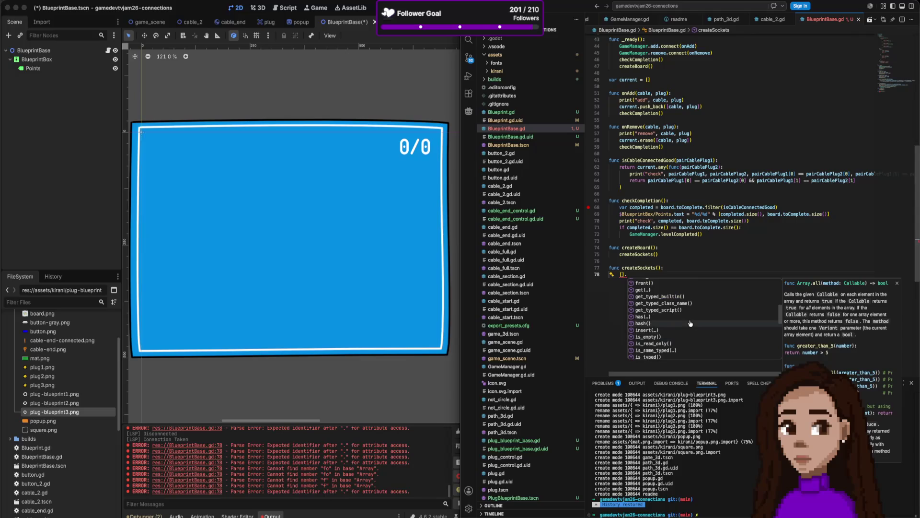
{"action": "scroll", "coordinate": [690, 323], "scroll_direction": "up", "scroll_amount": 3}
{"action": "scroll", "coordinate": [690, 323], "scroll_direction": "up", "scroll_amount": 5}
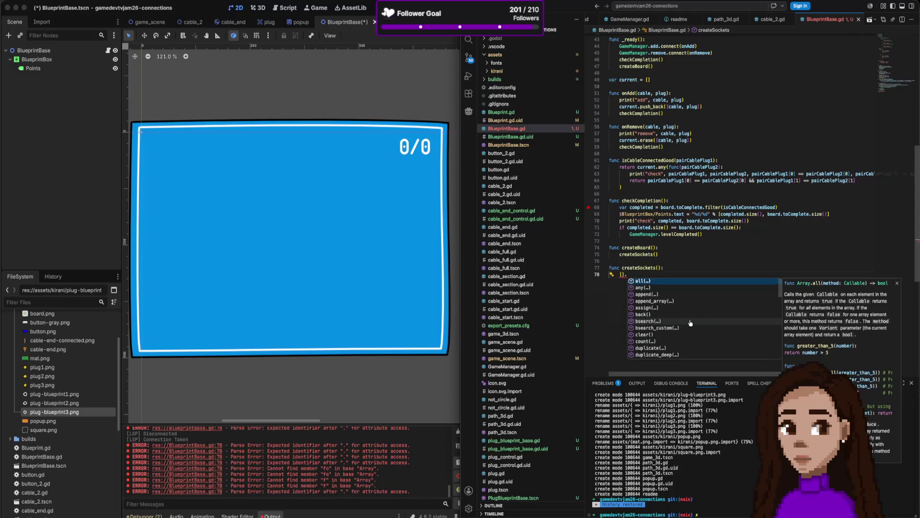
{"action": "scroll", "coordinate": [691, 322], "scroll_direction": "down", "scroll_amount": 10}
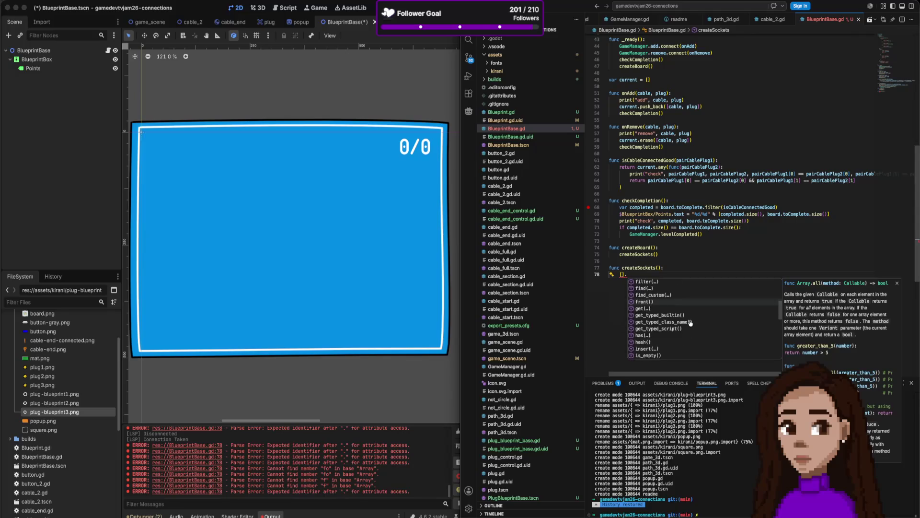
{"action": "type", "text": "ea"}
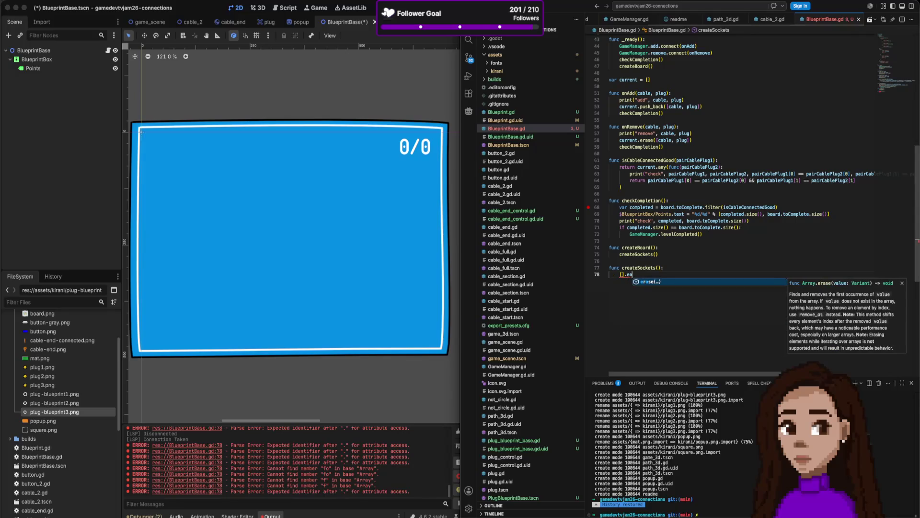
{"action": "key", "text": "BackSpace"}
{"action": "key", "text": "BackSpace"}
{"action": "key", "text": "BackSpace"}
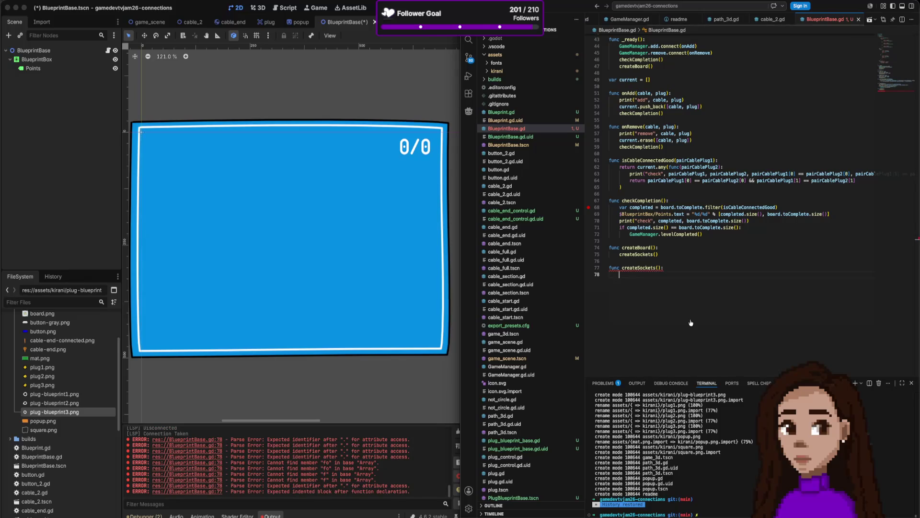
Search DuckDuckGo for 'godot loop array' and copy the example for-range loop code
{"action": "key", "text": "super+Tab"}
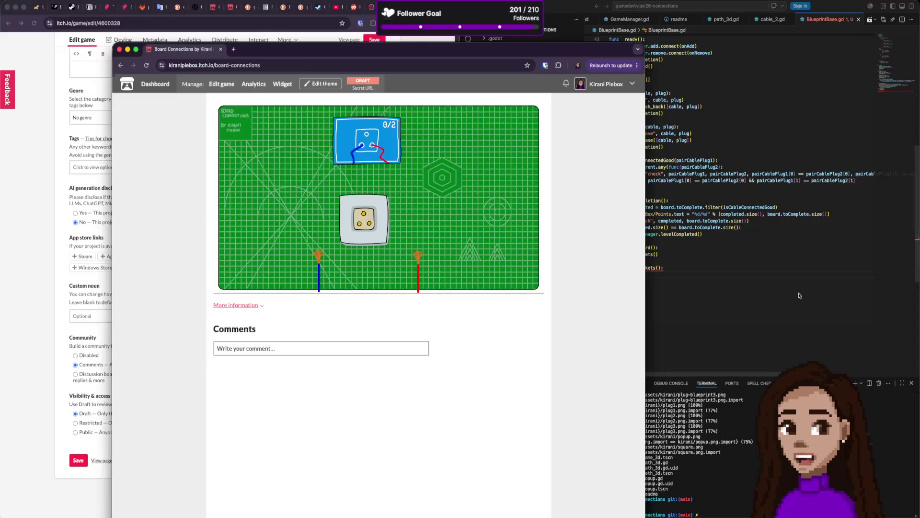
{"action": "key", "text": "super+t"}
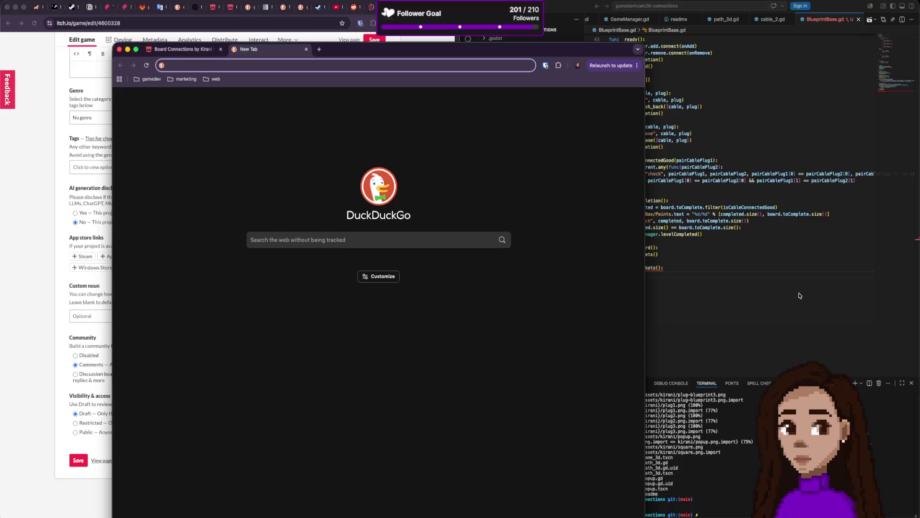
{"action": "type", "text": "godot "}
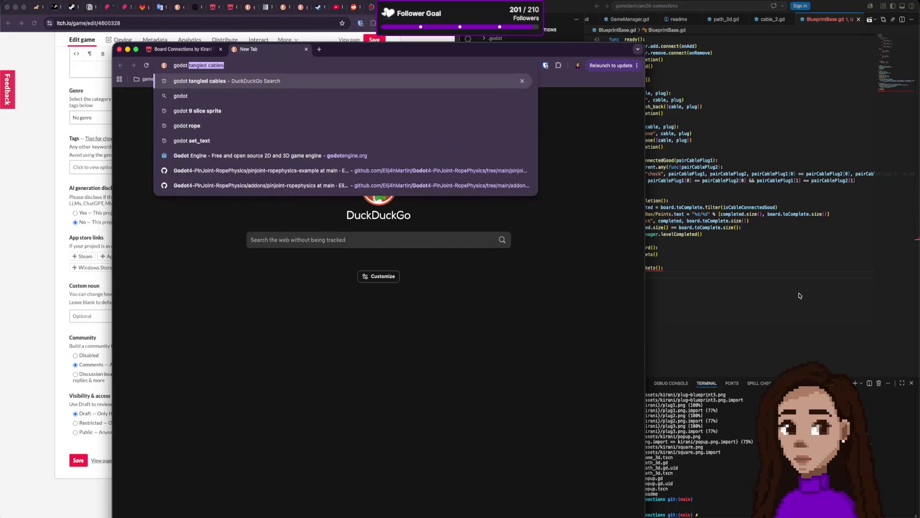
{"action": "type", "text": "loop array"}
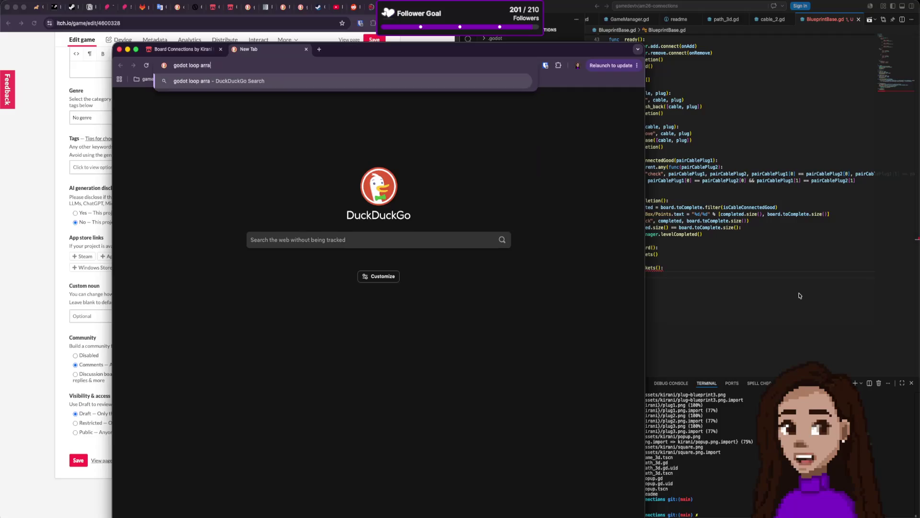
{"action": "key", "text": "Return"}
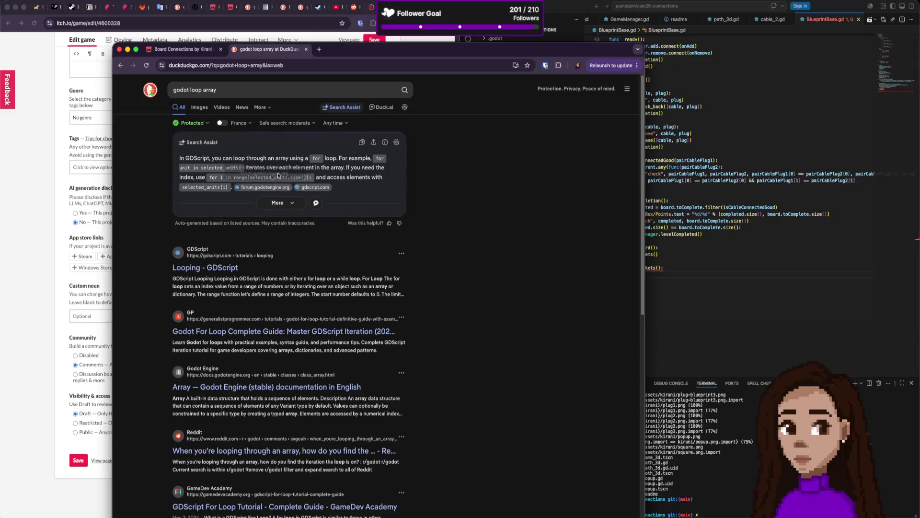
{"action": "left_click_drag", "start_coordinate": [310, 178], "coordinate": [210, 179]}
{"action": "key", "text": "super+c"}
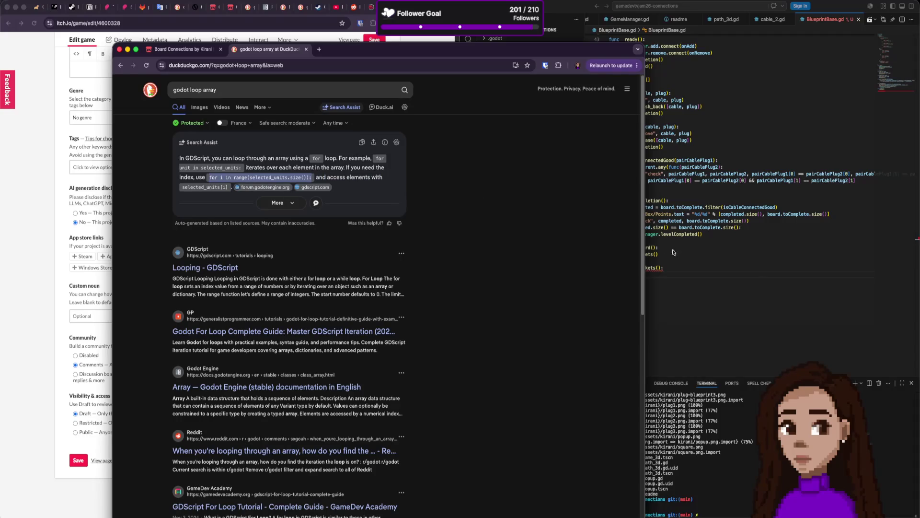
{"action": "left_click", "coordinate": [753, 288]}
Paste the for i in range(selected_units.size()) loop, replacing selected_units with board.sockets
{"action": "key", "text": "super+v"}
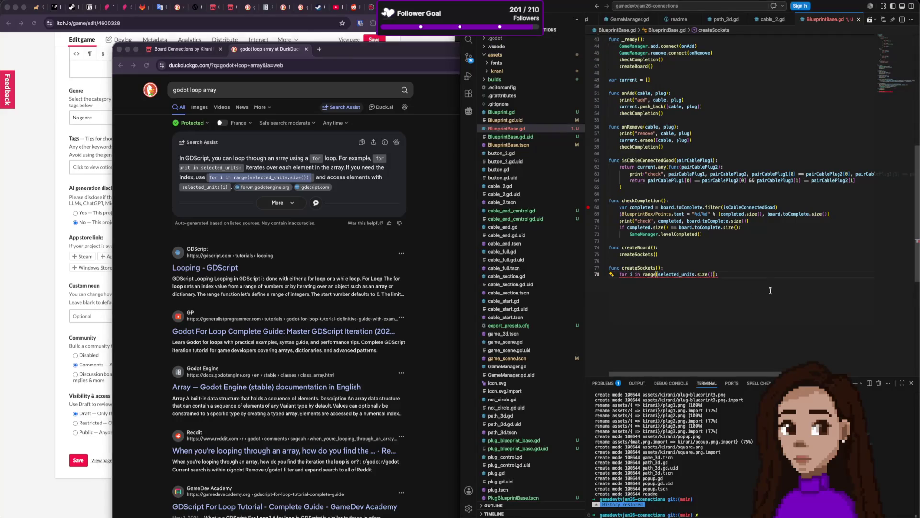
{"action": "double_click", "coordinate": [676, 275]}
{"action": "type", "text": "board."}
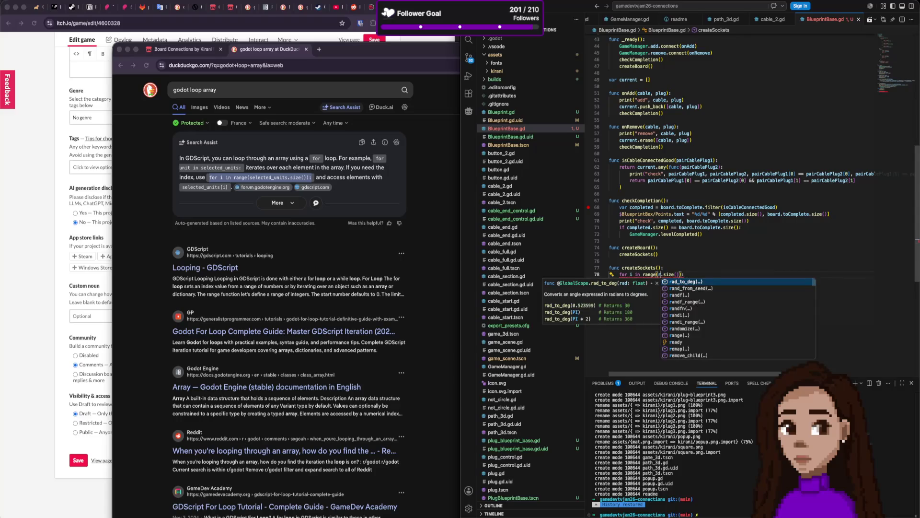
{"action": "type", "text": "sockets"}
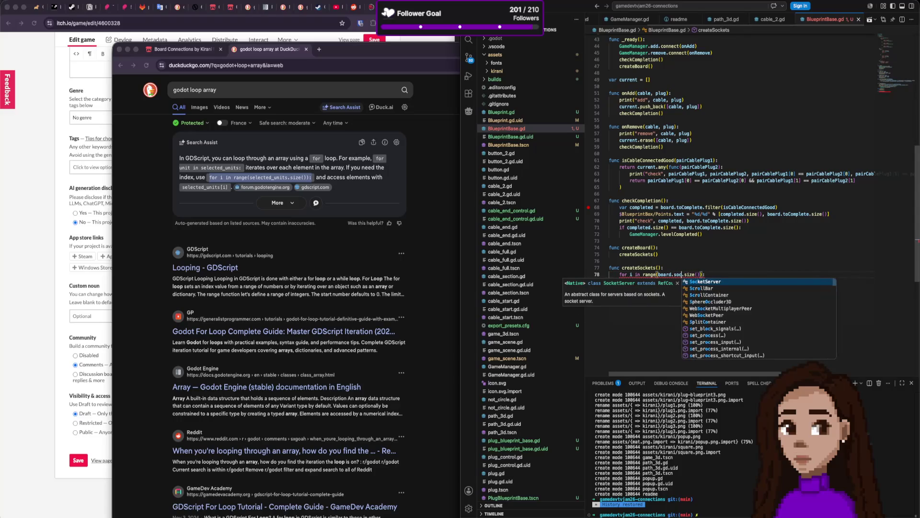
{"action": "left_click", "coordinate": [715, 275]}
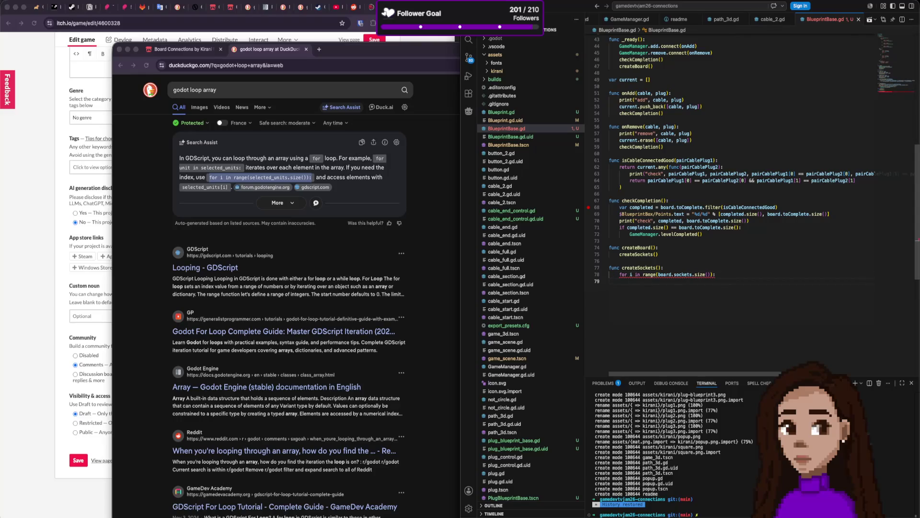
{"action": "scroll", "coordinate": [676, 275], "scroll_direction": "up", "scroll_amount": 10}
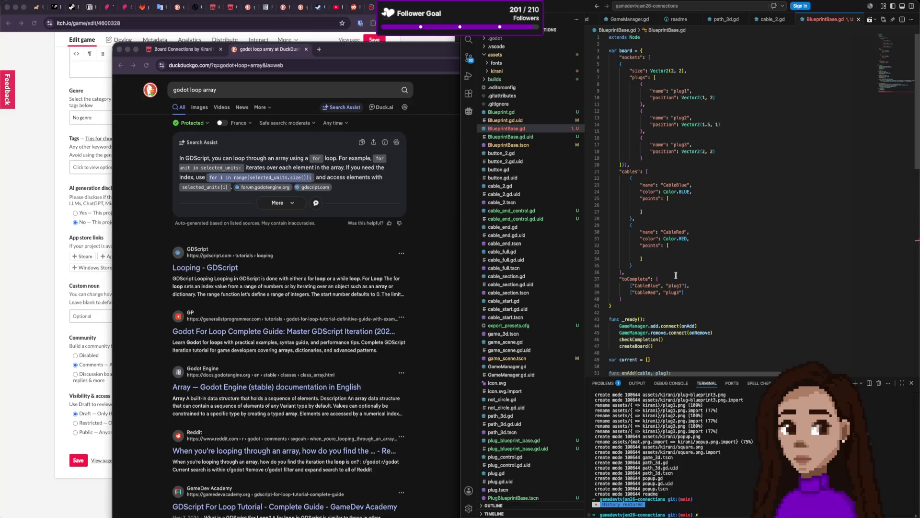
{"action": "scroll", "coordinate": [676, 275], "scroll_direction": "down", "scroll_amount": 10}
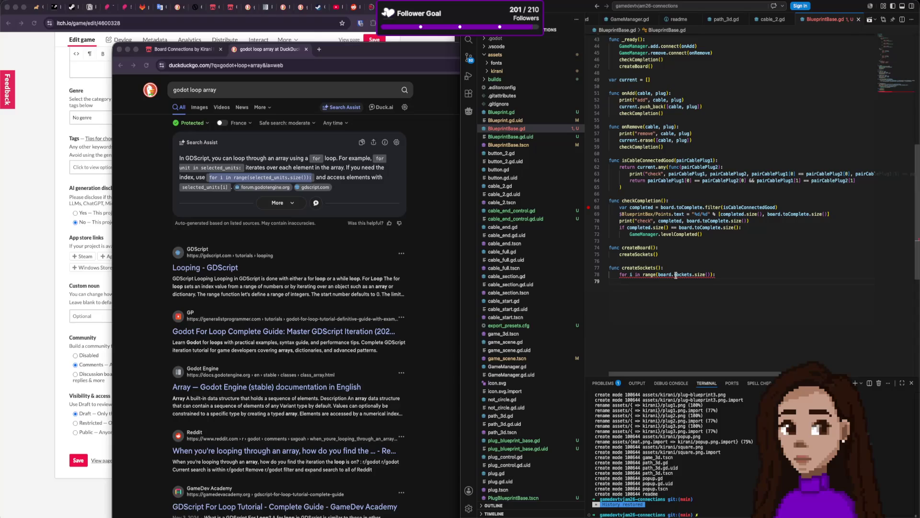
{"action": "scroll", "coordinate": [676, 275], "scroll_direction": "up", "scroll_amount": 10}
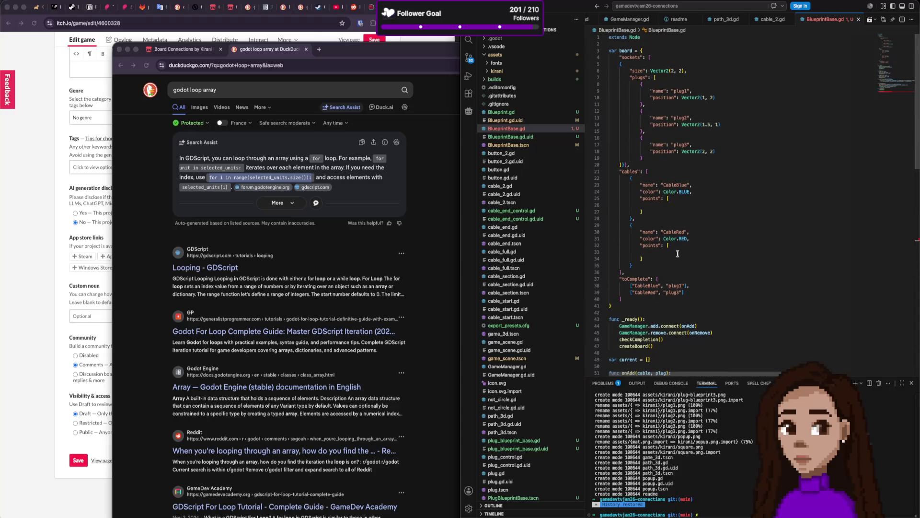
{"action": "scroll", "coordinate": [655, 151], "scroll_direction": "down", "scroll_amount": 6}
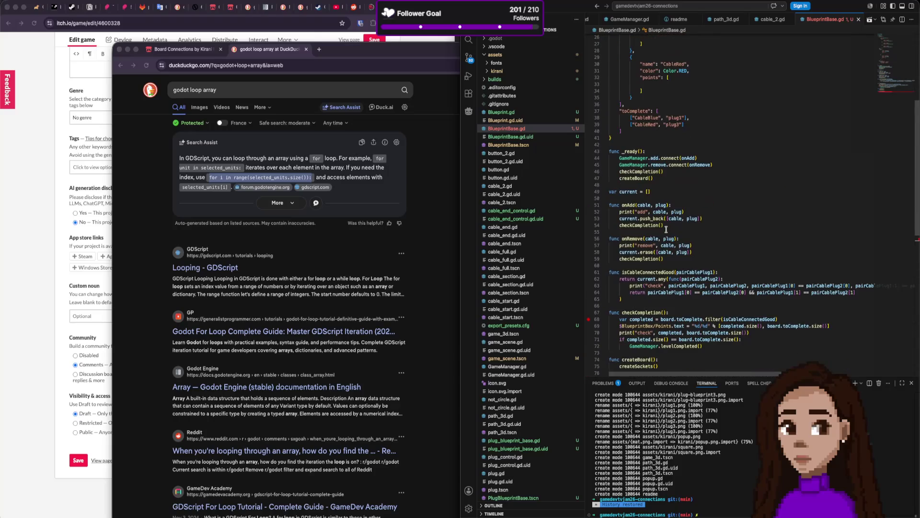
{"action": "scroll", "coordinate": [666, 230], "scroll_direction": "down", "scroll_amount": 5}
{"action": "scroll", "coordinate": [665, 230], "scroll_direction": "up", "scroll_amount": 10}
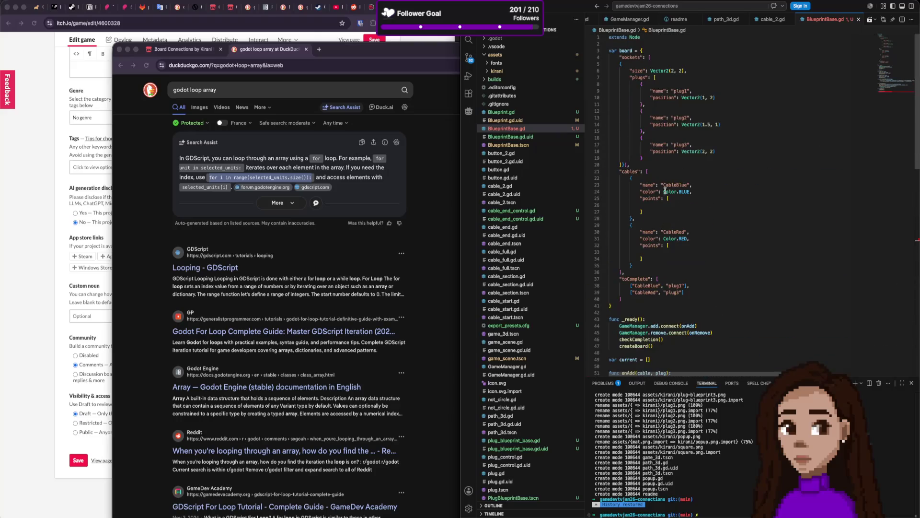
{"action": "left_click", "coordinate": [661, 63]}
Add "position": Vector2(1, 1), as a new line in the first socket entry
{"action": "key", "text": "Return"}
{"action": "type", "text": "\"position\""}
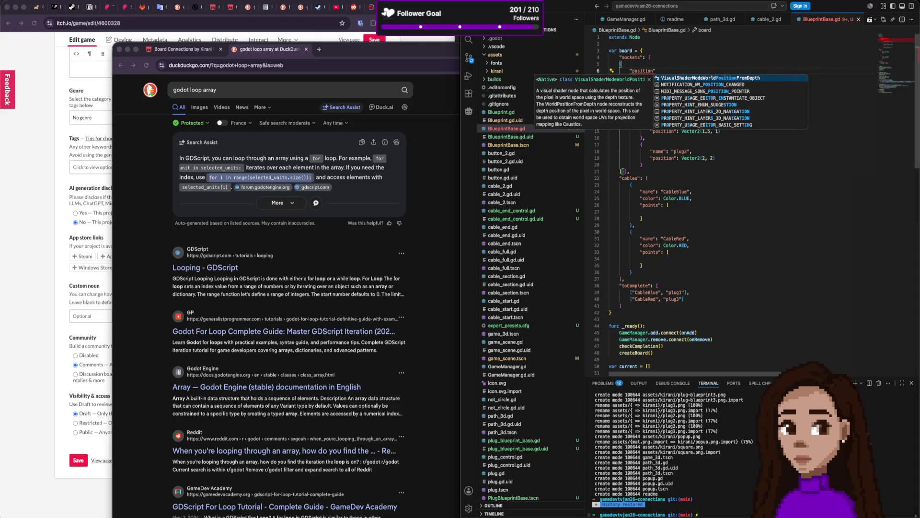
{"action": "key", "text": "Escape"}
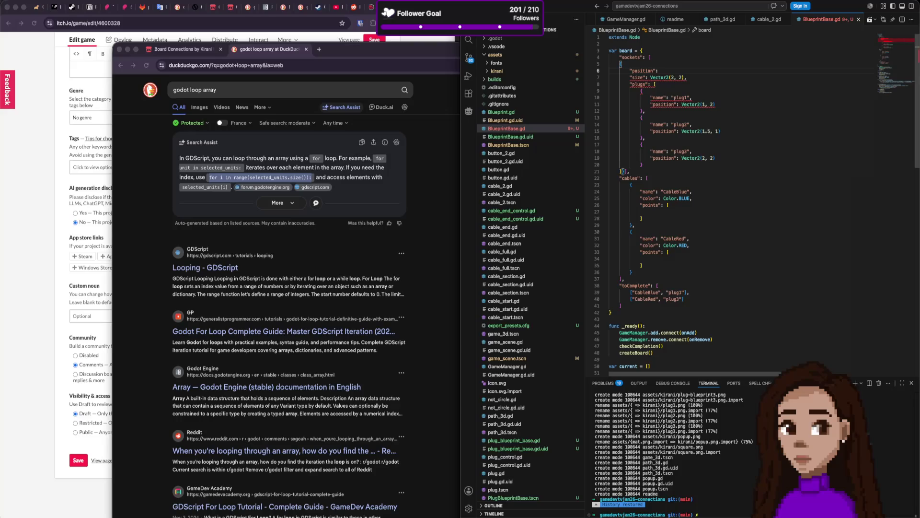
{"action": "type", "text": "Vec"}
{"action": "key", "text": "Return"}
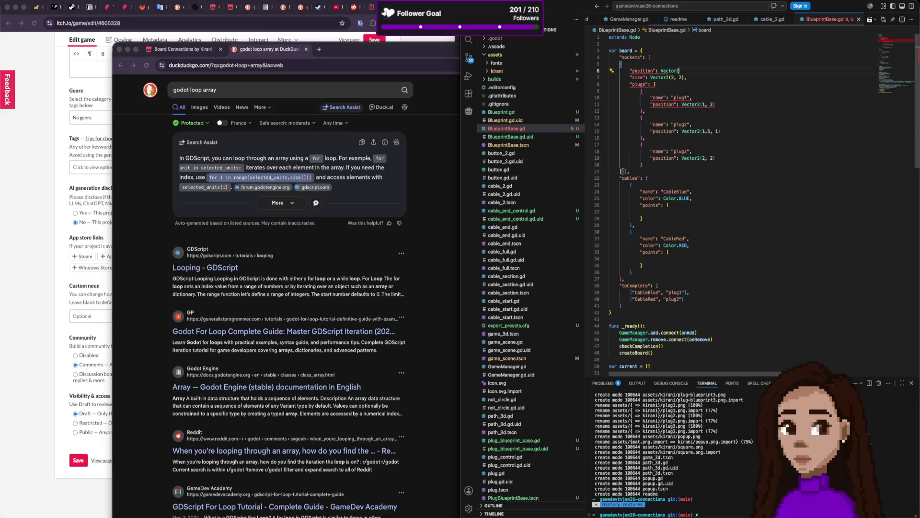
{"action": "type", "text": "),"}
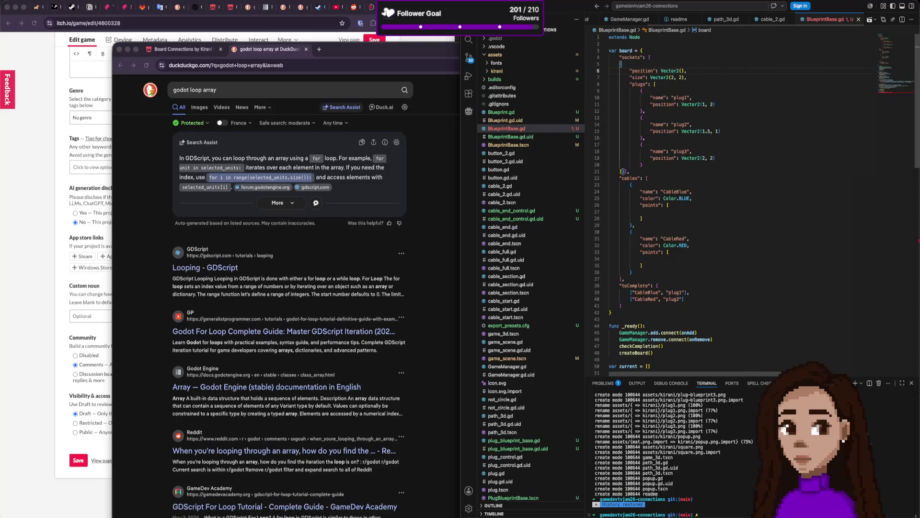
{"action": "left_click", "coordinate": [682, 71]}
{"action": "type", "text": "1"}
{"action": "type", "text": ", 1"}
{"action": "scroll", "coordinate": [758, 180], "scroll_direction": "down", "scroll_amount": 1}
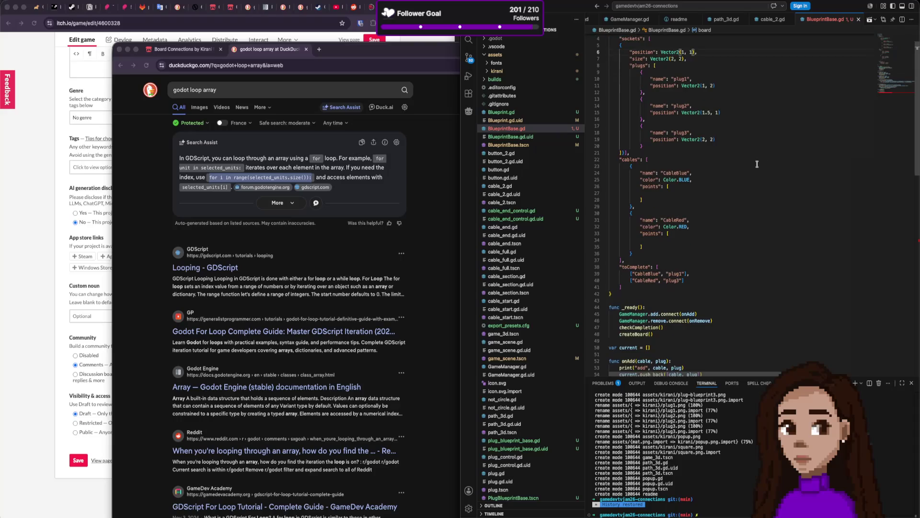
{"action": "scroll", "coordinate": [757, 164], "scroll_direction": "down", "scroll_amount": 12}
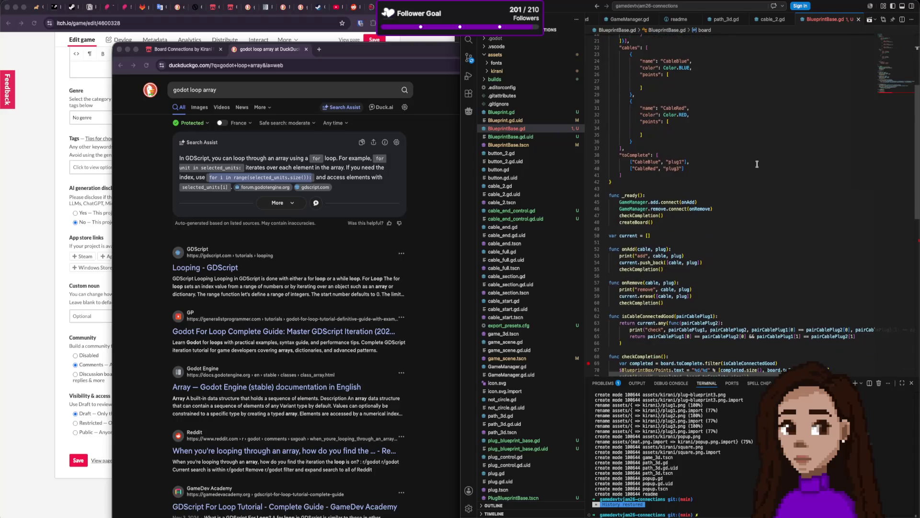
{"action": "left_click", "coordinate": [669, 308]}
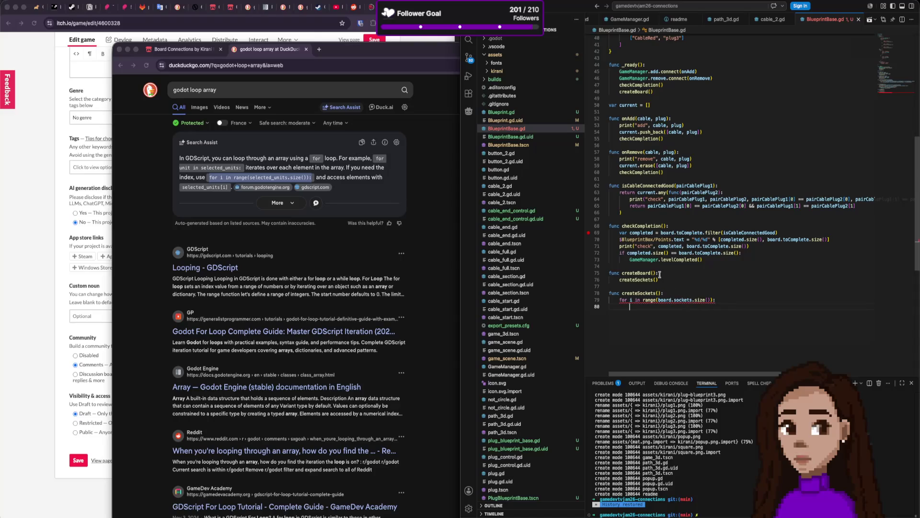
{"action": "scroll", "coordinate": [659, 251], "scroll_direction": "up", "scroll_amount": 5}
{"action": "scroll", "coordinate": [659, 251], "scroll_direction": "up", "scroll_amount": 7}
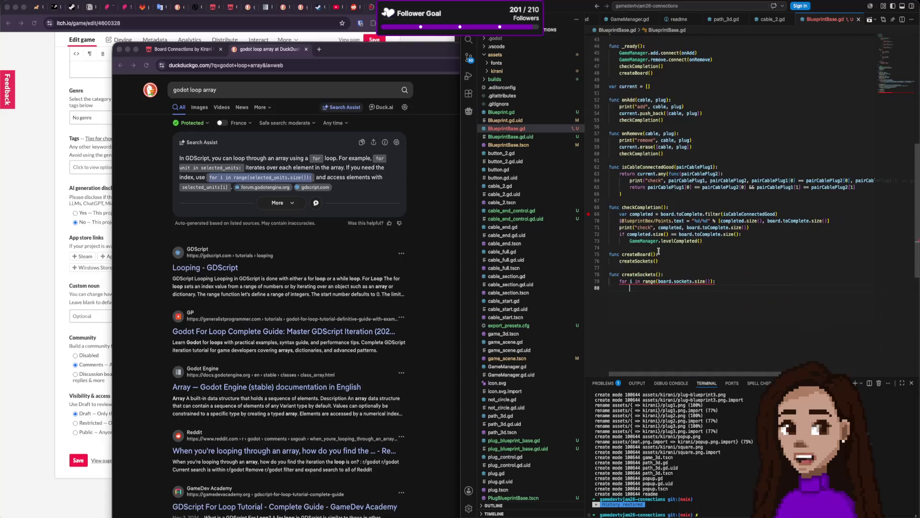
{"action": "scroll", "coordinate": [659, 251], "scroll_direction": "down", "scroll_amount": 5}
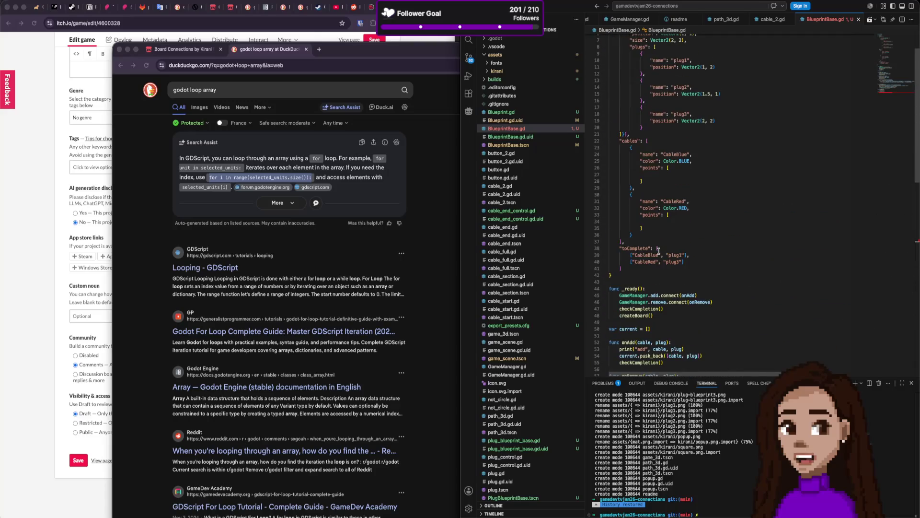
{"action": "left_click", "coordinate": [666, 199]}
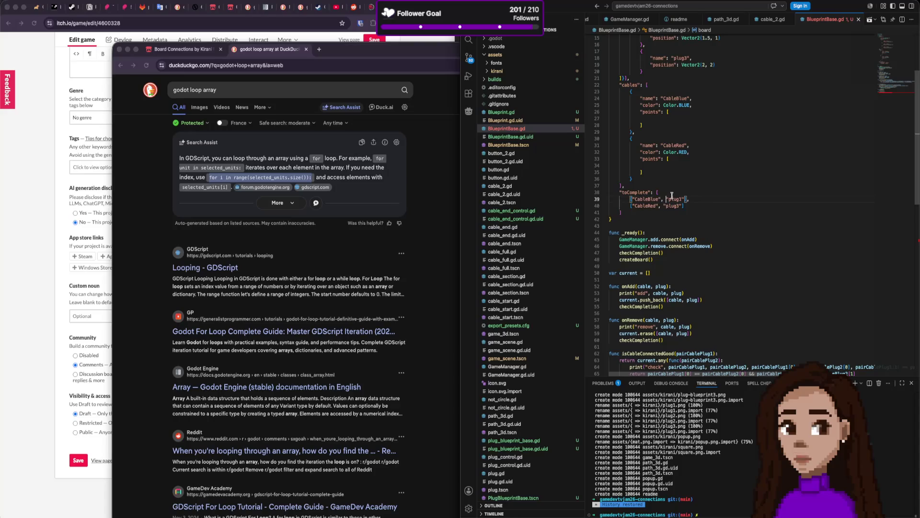
{"action": "left_click", "coordinate": [673, 192]}
{"action": "key", "text": "Delete"}
{"action": "key", "text": "Delete"}
{"action": "key", "text": "Delete"}
{"action": "key", "text": "Delete"}
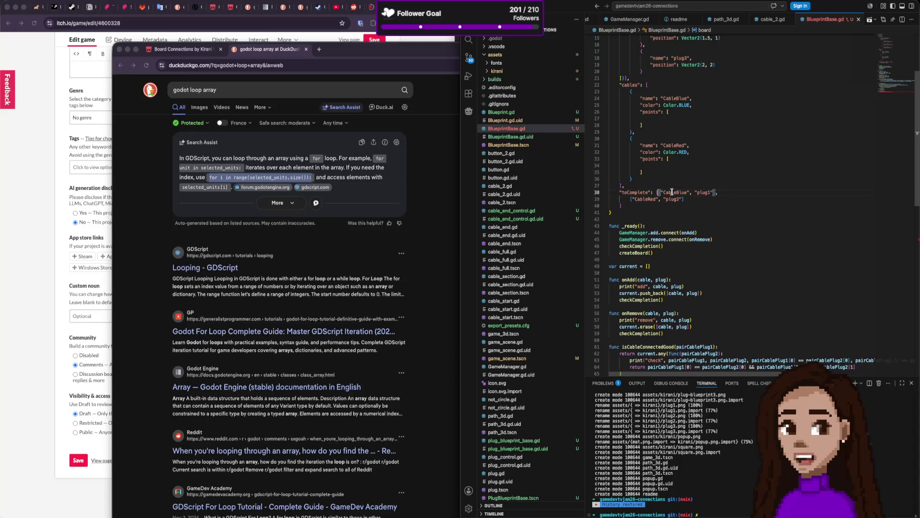
{"action": "key", "text": "Return"}
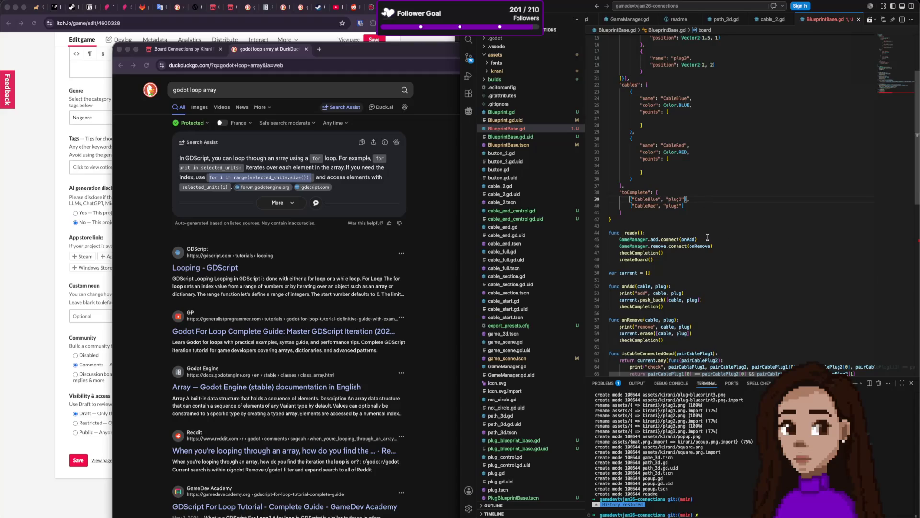
{"action": "scroll", "coordinate": [708, 237], "scroll_direction": "up", "scroll_amount": 5}
{"action": "scroll", "coordinate": [705, 232], "scroll_direction": "down", "scroll_amount": 14}
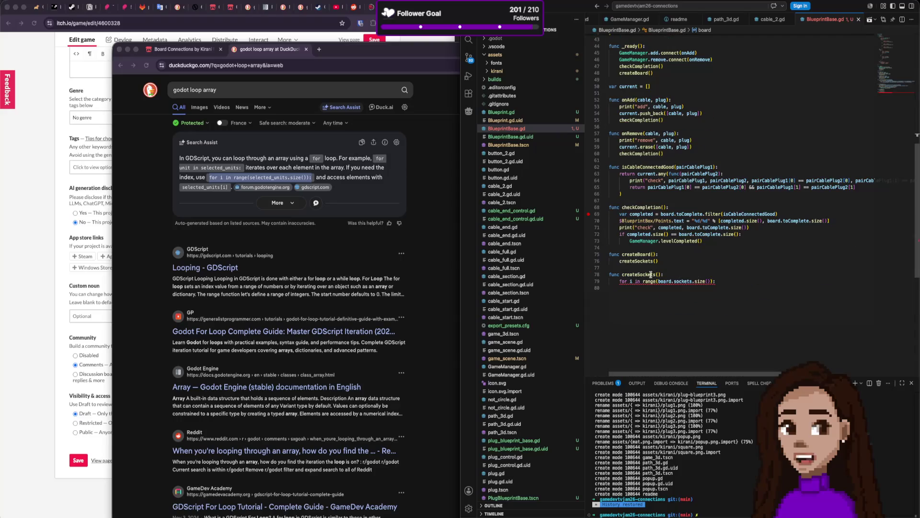
{"action": "left_click", "coordinate": [657, 289]}
{"action": "scroll", "coordinate": [657, 291], "scroll_direction": "up", "scroll_amount": 8}
{"action": "scroll", "coordinate": [656, 291], "scroll_direction": "down", "scroll_amount": 2}
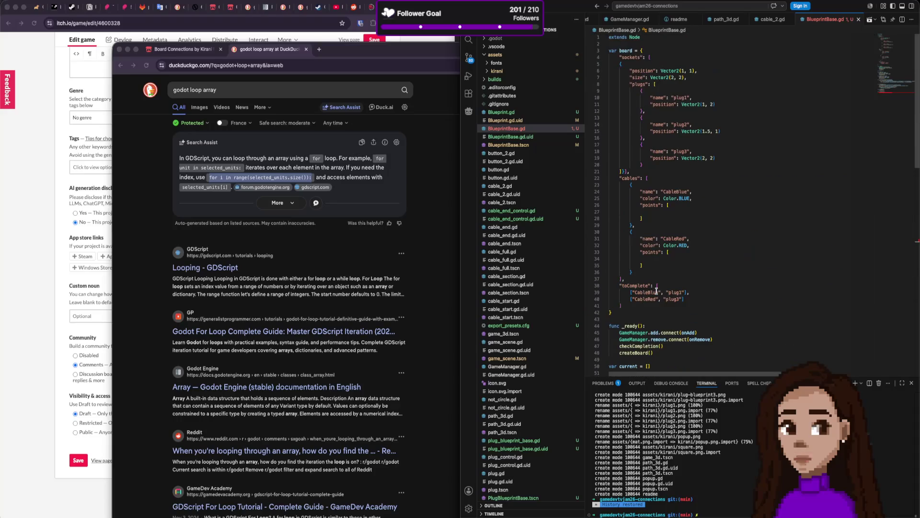
{"action": "scroll", "coordinate": [657, 292], "scroll_direction": "down", "scroll_amount": 3}
{"action": "scroll", "coordinate": [656, 292], "scroll_direction": "down", "scroll_amount": 1}
{"action": "scroll", "coordinate": [657, 293], "scroll_direction": "up", "scroll_amount": 10}
{"action": "scroll", "coordinate": [657, 293], "scroll_direction": "down", "scroll_amount": 12}
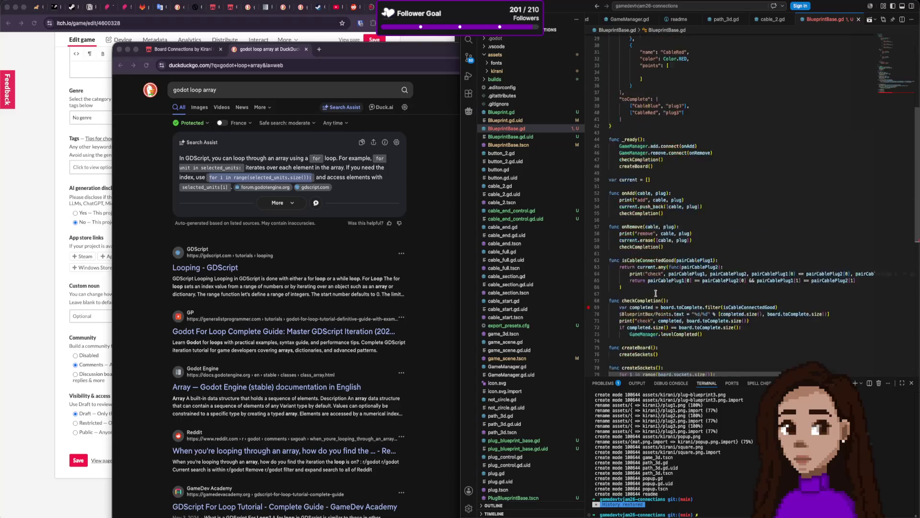
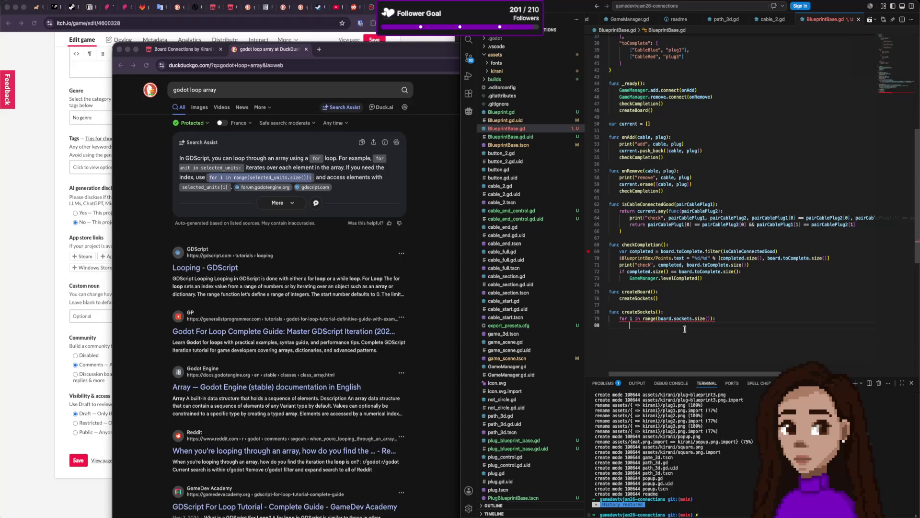
Leave the 'godot loop array' DuckDuckGo results and switch to Godot showing BlueprintBase.tscn
{"action": "scroll", "coordinate": [685, 329], "scroll_direction": "up", "scroll_amount": 10}
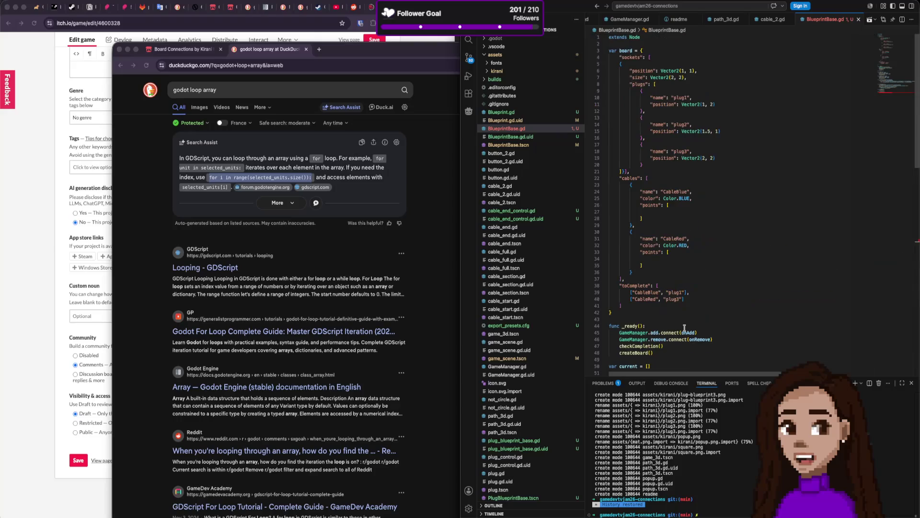
{"action": "scroll", "coordinate": [685, 328], "scroll_direction": "down", "scroll_amount": 12}
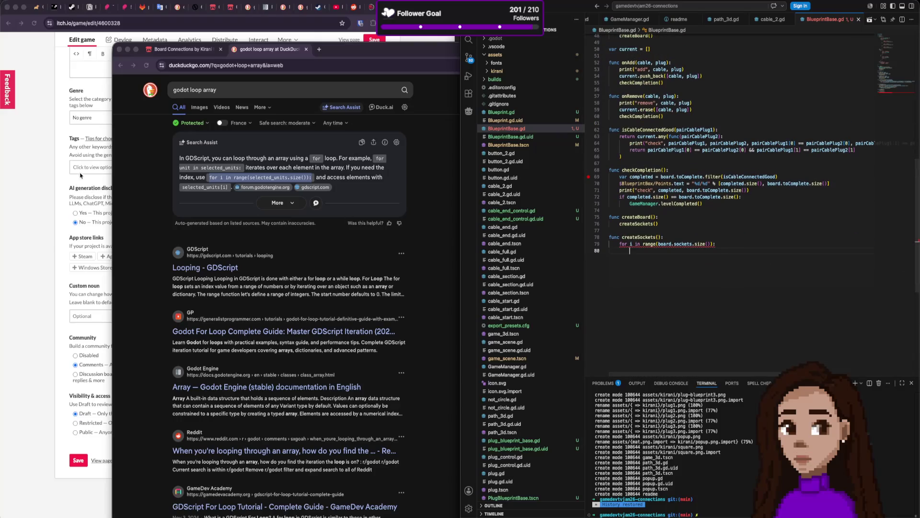
{"action": "left_click", "coordinate": [129, 166]}
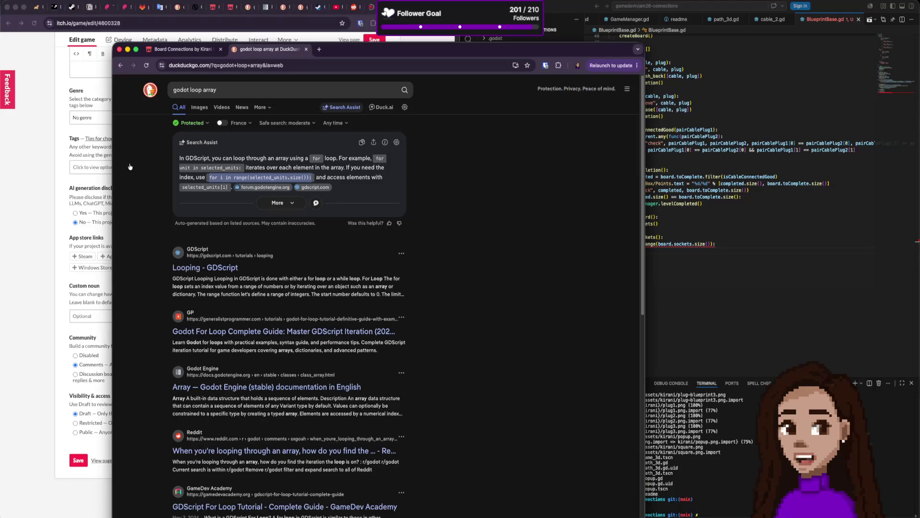
{"action": "key", "text": "super+Tab"}
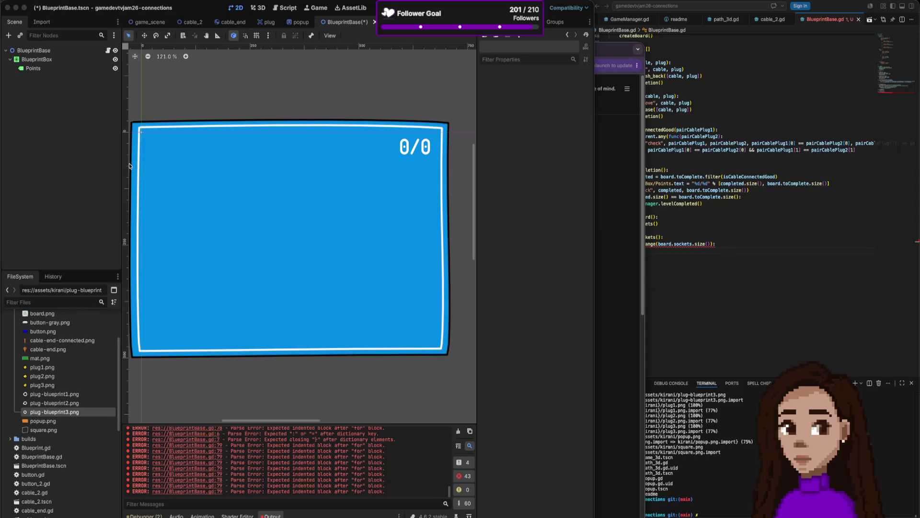
Bring VS Code back in front and scroll BlueprintBase.gd to the createSockets loop
{"action": "left_click", "coordinate": [672, 210]}
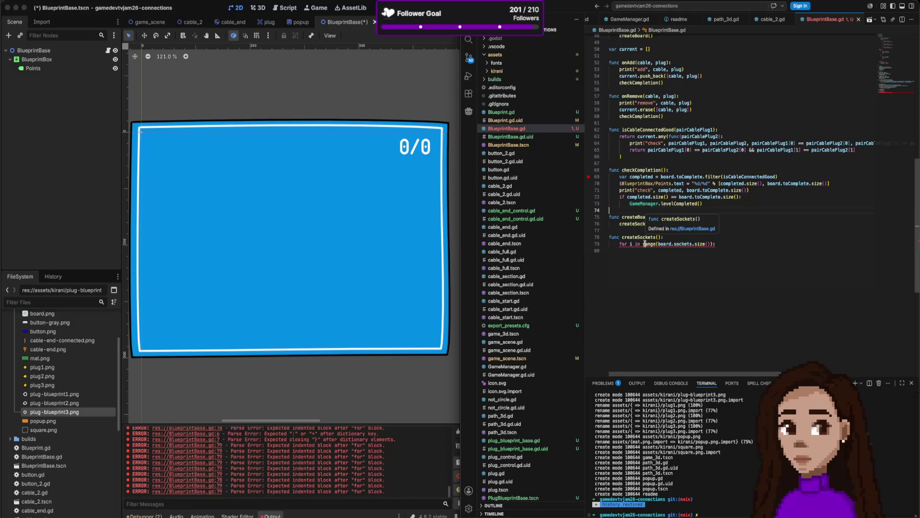
{"action": "scroll", "coordinate": [645, 255], "scroll_direction": "up", "scroll_amount": 10}
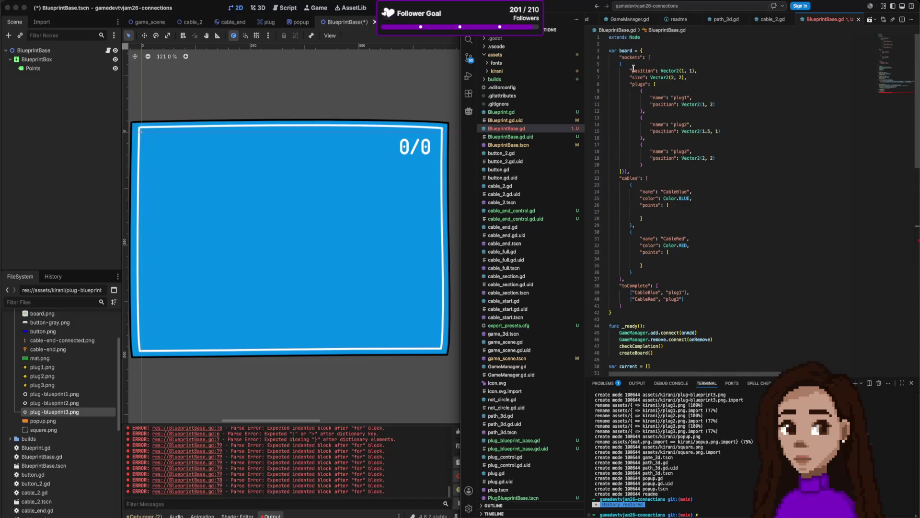
{"action": "scroll", "coordinate": [652, 74], "scroll_direction": "down", "scroll_amount": 10}
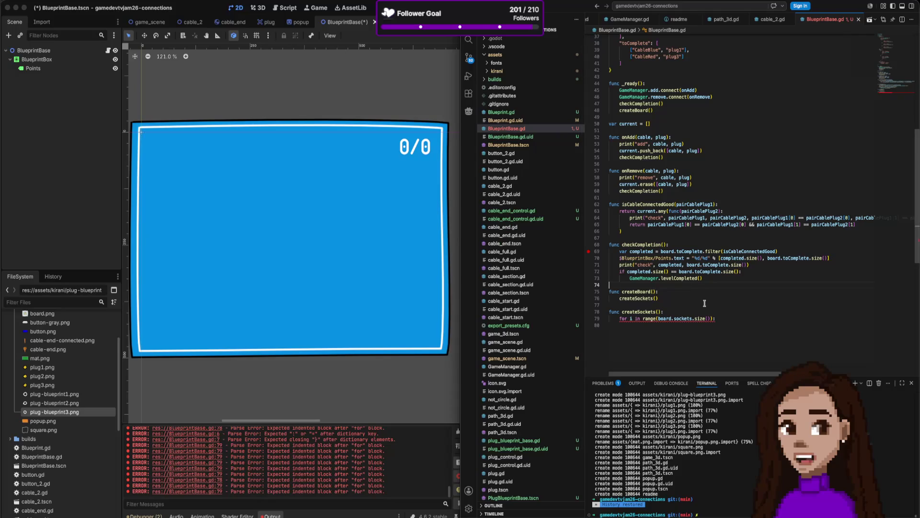
{"action": "scroll", "coordinate": [704, 303], "scroll_direction": "up", "scroll_amount": 1}
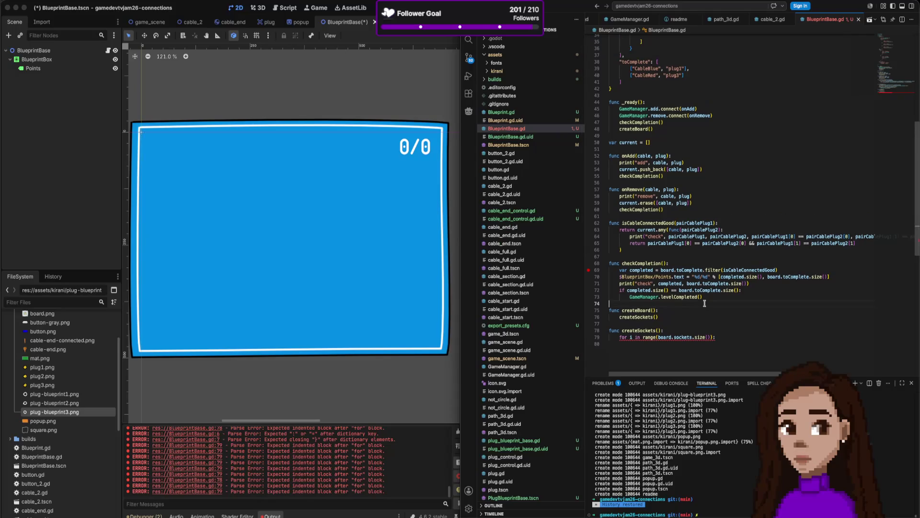
{"action": "scroll", "coordinate": [704, 303], "scroll_direction": "down", "scroll_amount": 3}
{"action": "scroll", "coordinate": [705, 303], "scroll_direction": "up", "scroll_amount": 2}
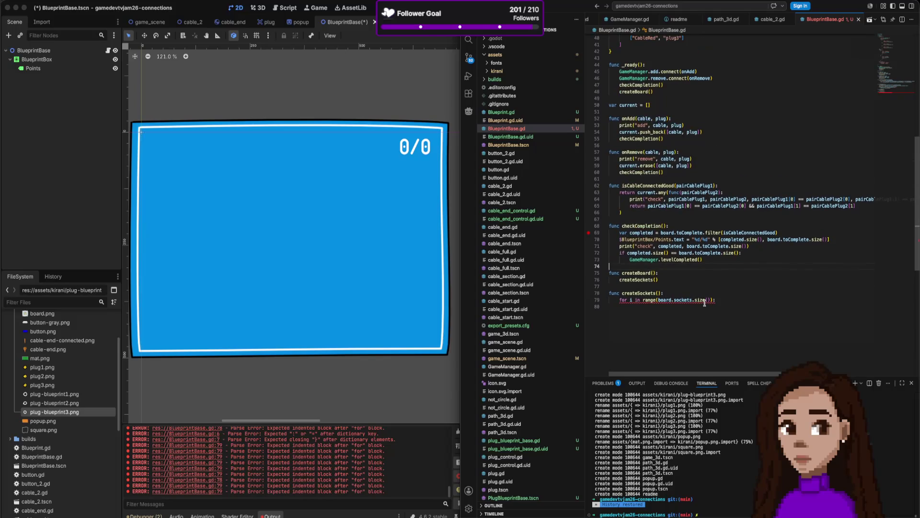
{"action": "scroll", "coordinate": [705, 303], "scroll_direction": "up", "scroll_amount": 7}
{"action": "scroll", "coordinate": [704, 303], "scroll_direction": "down", "scroll_amount": 8}
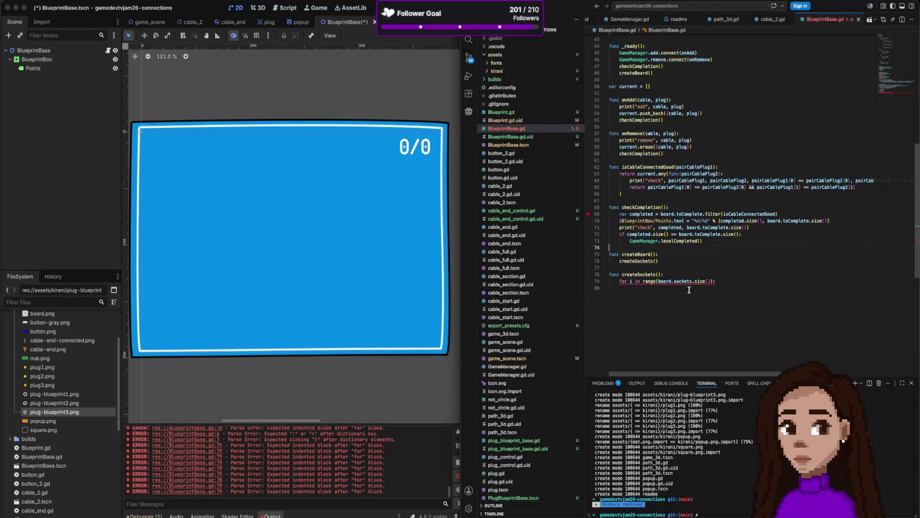
End the createSockets for-loop header with a colon and begin a comment in its body
{"action": "left_click", "coordinate": [715, 282]}
{"action": "type", "text": ":"}
{"action": "key", "text": "Return"}
{"action": "key", "text": "Return"}
{"action": "type", "text": "v"}
{"action": "type", "text": "A"}
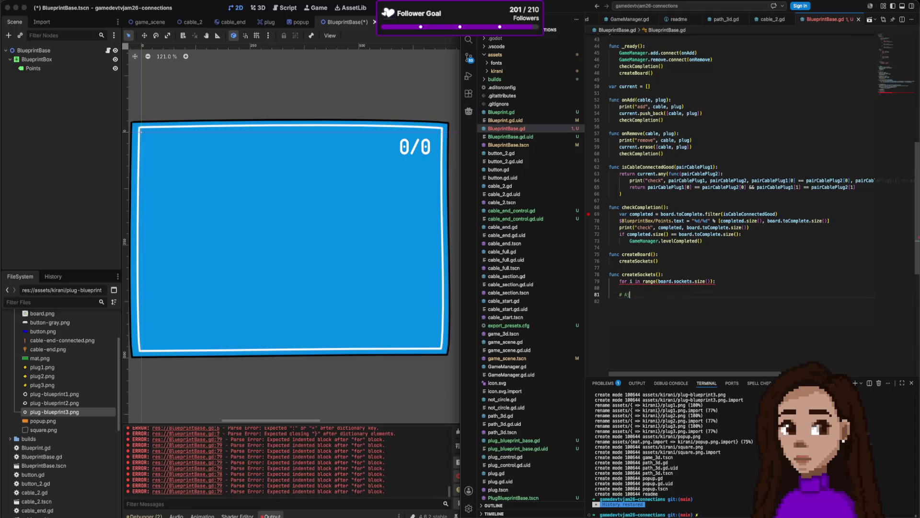
{"action": "type", "text": "t size of"}
{"action": "type", "text": " blueprint"}
Move up to the empty loop line and review the board dictionary above it
{"action": "key", "text": "Up"}
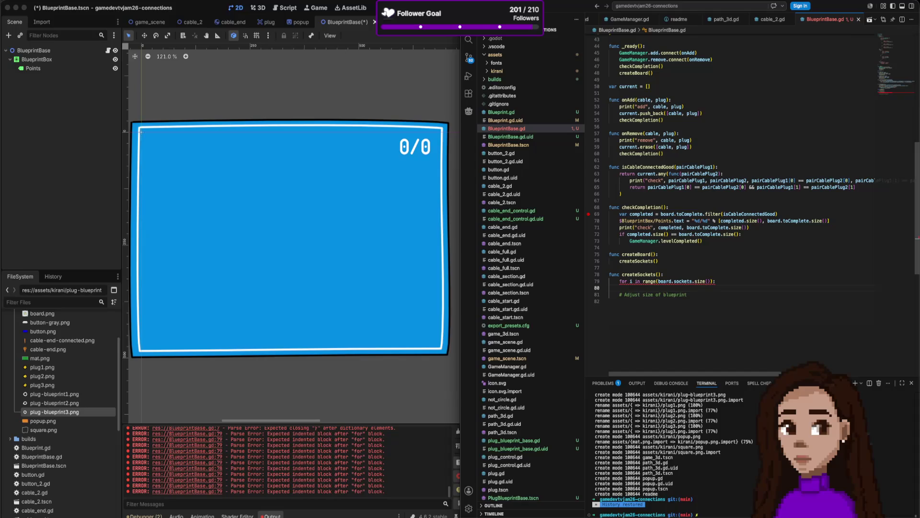
{"action": "scroll", "coordinate": [774, 293], "scroll_direction": "up", "scroll_amount": 3}
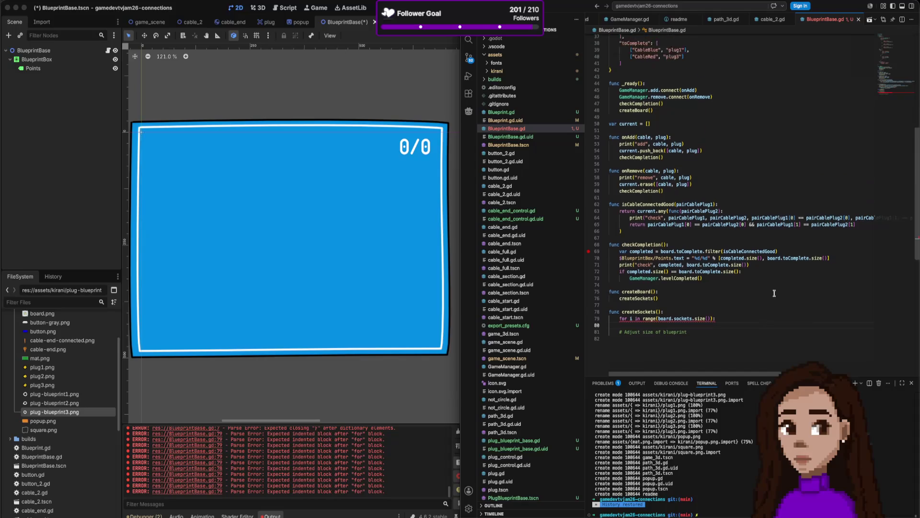
{"action": "scroll", "coordinate": [759, 291], "scroll_direction": "up", "scroll_amount": 10}
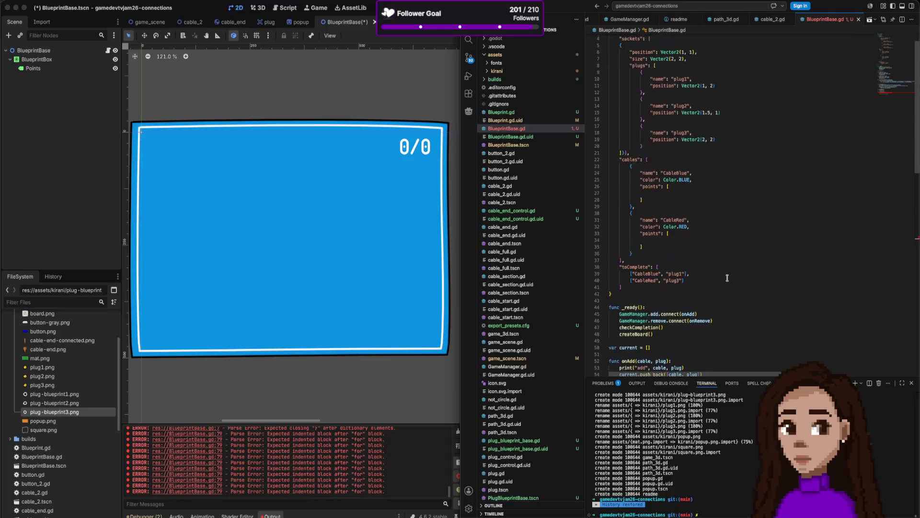
{"action": "scroll", "coordinate": [727, 278], "scroll_direction": "down", "scroll_amount": 10}
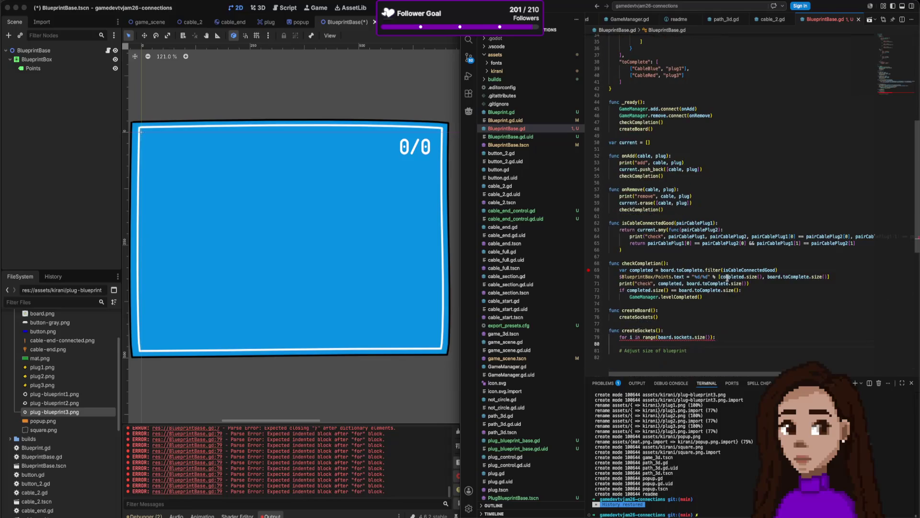
{"action": "scroll", "coordinate": [727, 278], "scroll_direction": "up", "scroll_amount": 10}
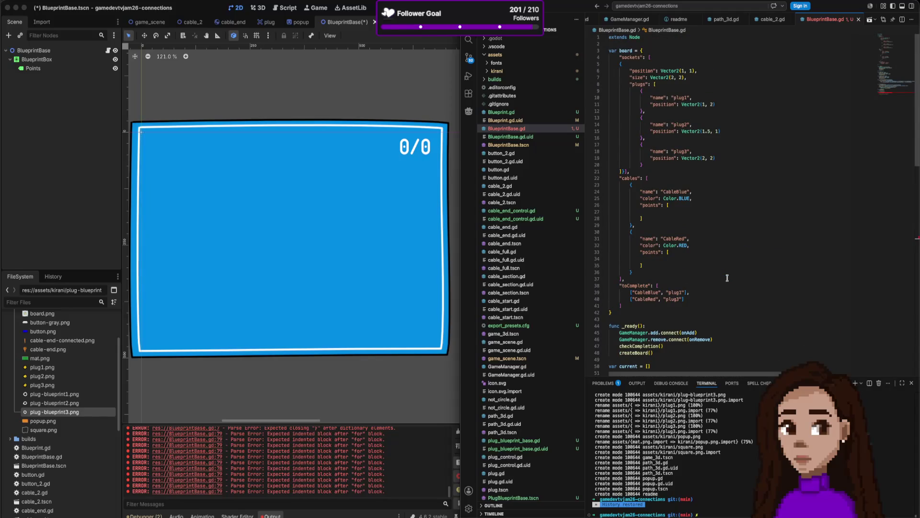
{"action": "scroll", "coordinate": [727, 278], "scroll_direction": "down", "scroll_amount": 8}
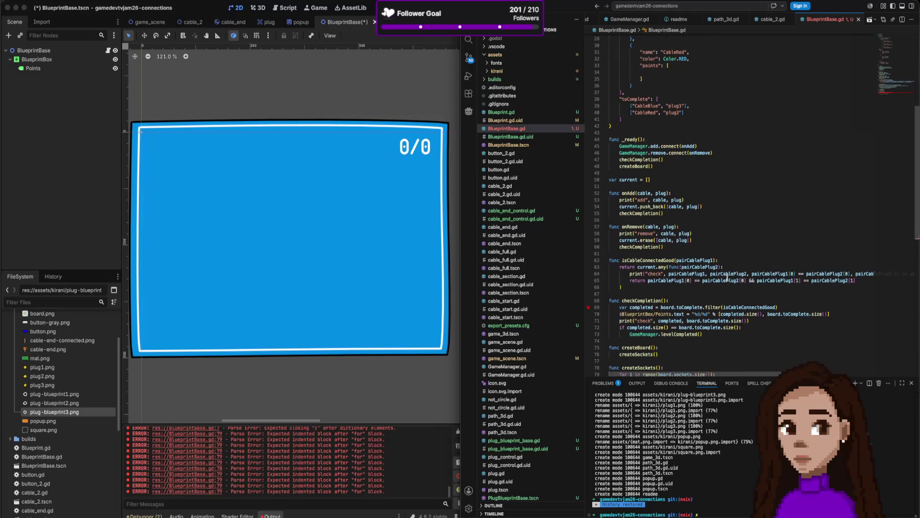
Search all project files for 'instantiate'
{"action": "scroll", "coordinate": [727, 278], "scroll_direction": "up", "scroll_amount": 8}
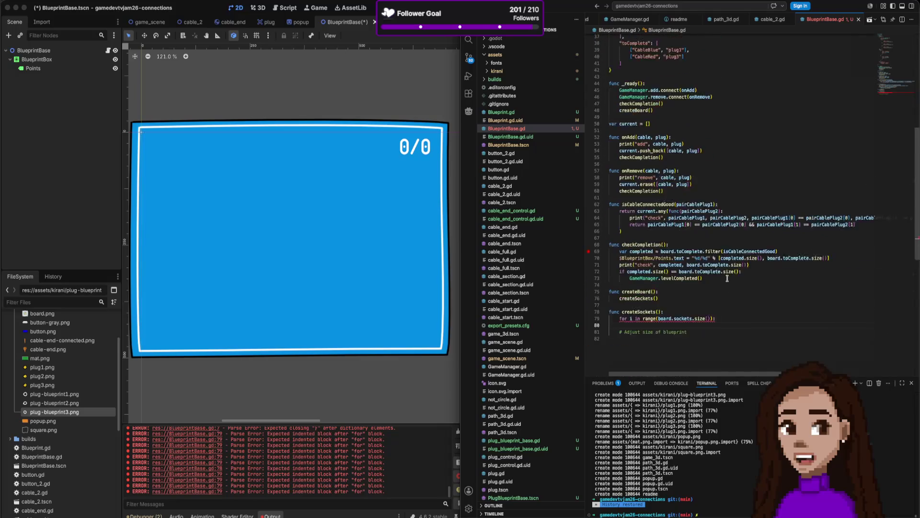
{"action": "scroll", "coordinate": [681, 240], "scroll_direction": "down", "scroll_amount": 15}
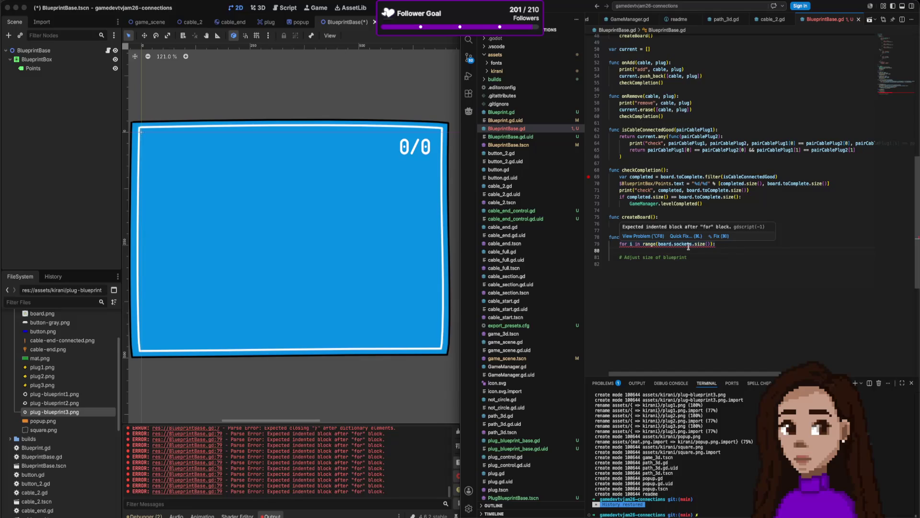
{"action": "key", "text": "super+shift+f"}
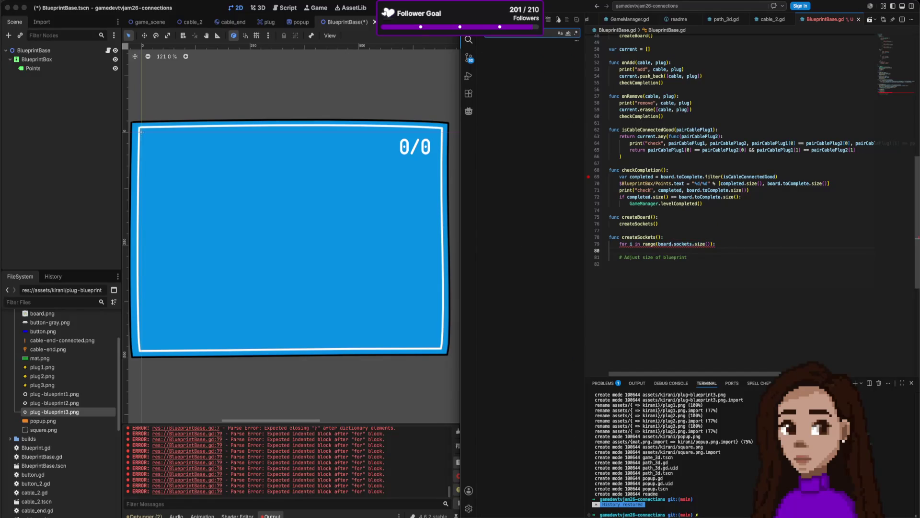
{"action": "type", "text": "instantiate"}
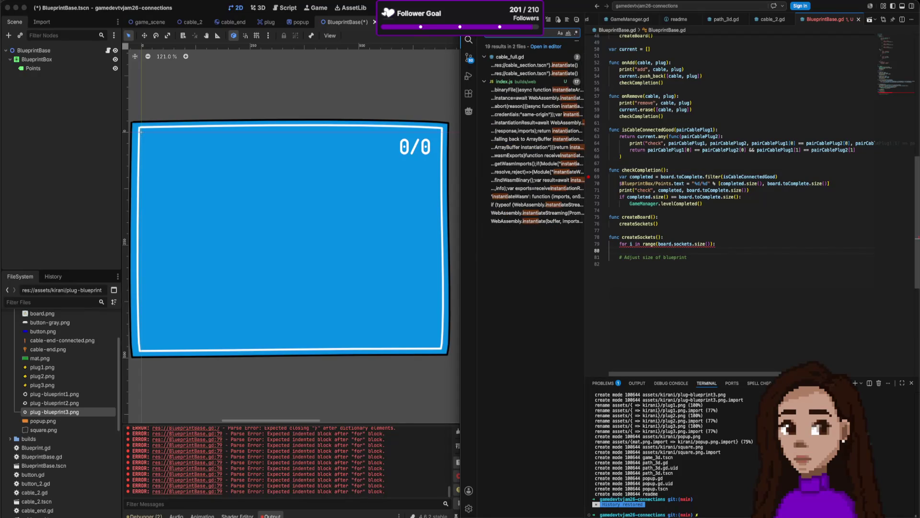
Copy the commented preload-and-instantiate line from cable_full.gd into the createSockets loop
{"action": "left_click", "coordinate": [530, 65]}
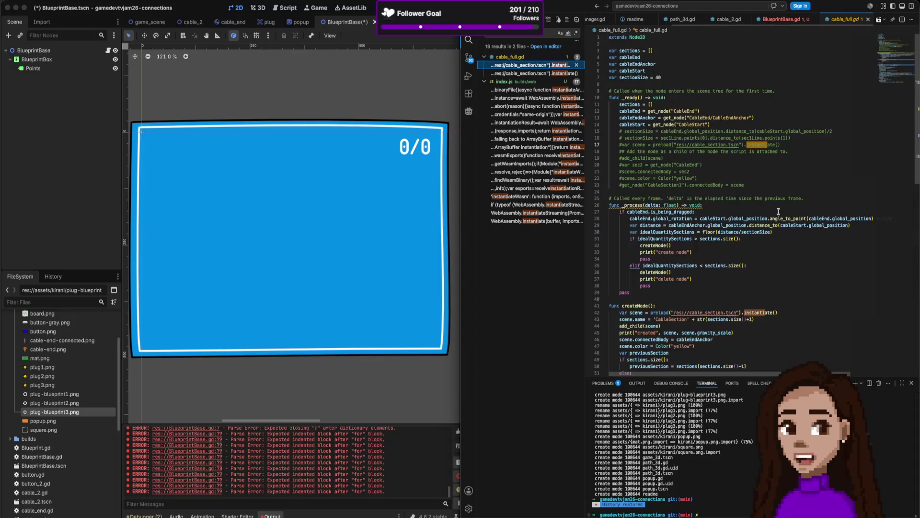
{"action": "left_click_drag", "start_coordinate": [786, 145], "coordinate": [620, 144]}
{"action": "key", "text": "ctrl+c"}
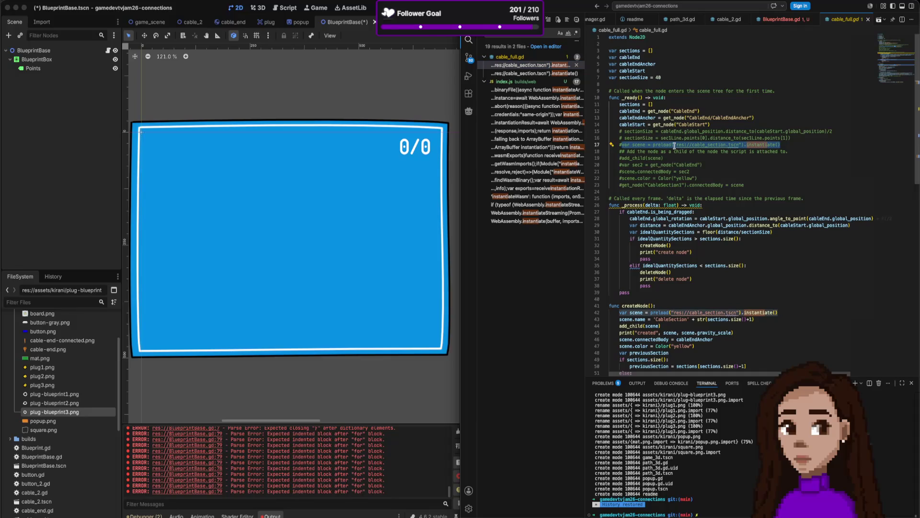
{"action": "left_click", "coordinate": [782, 19]}
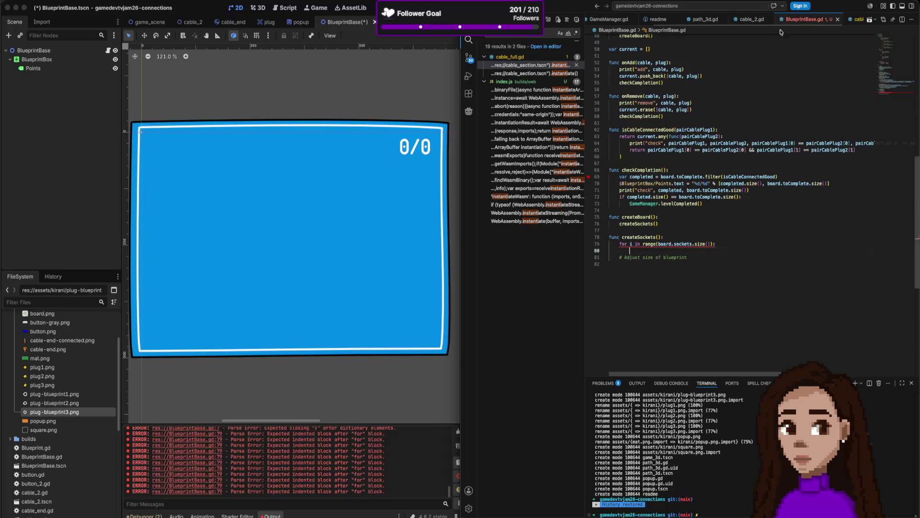
{"action": "key", "text": "ctrl+v"}
Point the pasted preload at SocketBlueprintBase.tscn and rename its variable to socket
{"action": "double_click", "coordinate": [724, 250]}
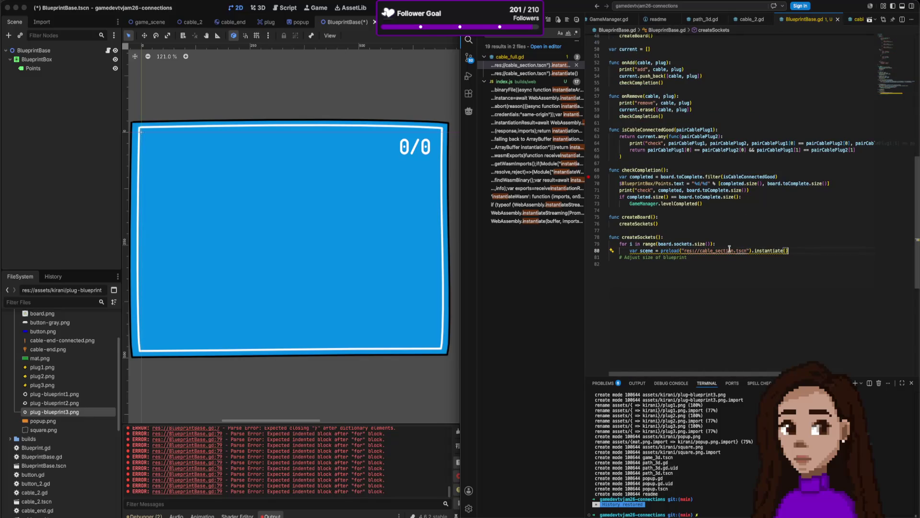
{"action": "scroll", "coordinate": [65, 445], "scroll_direction": "down", "scroll_amount": 5}
{"action": "type", "text": "Sc"}
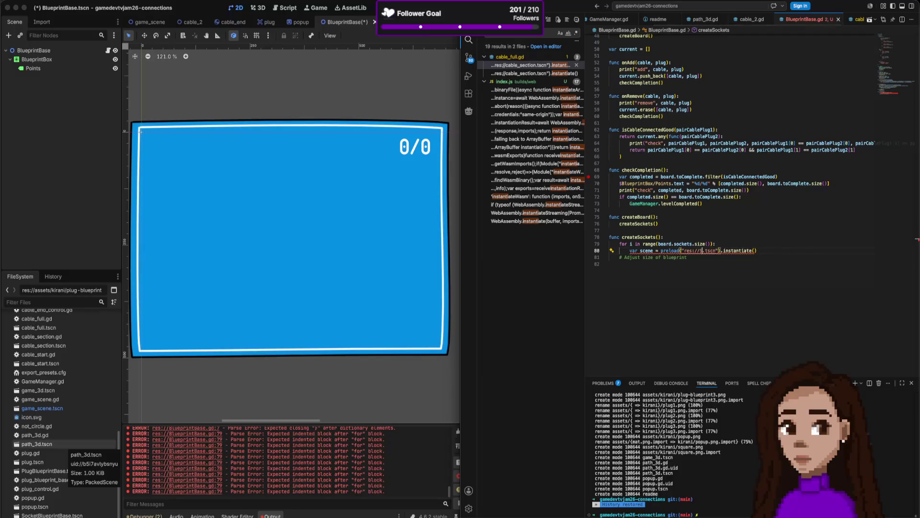
{"action": "type", "text": "ocket"}
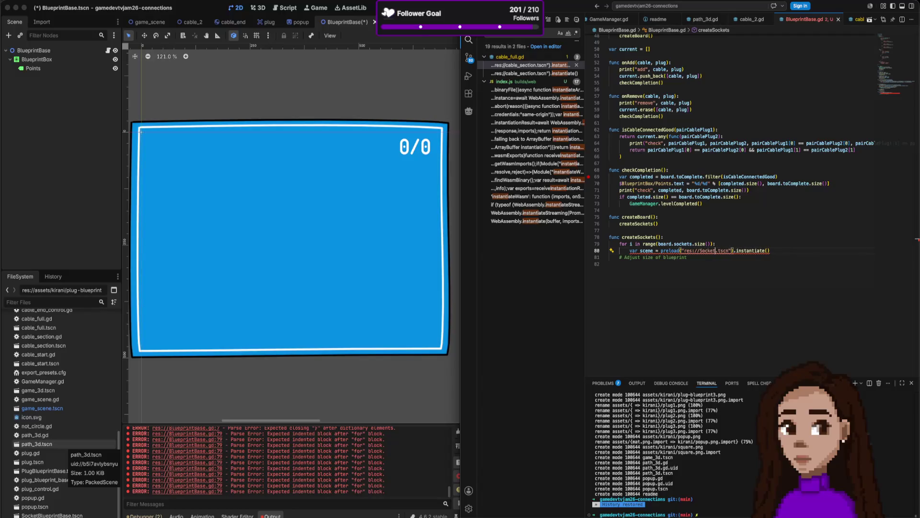
{"action": "type", "text": "Bluepr"}
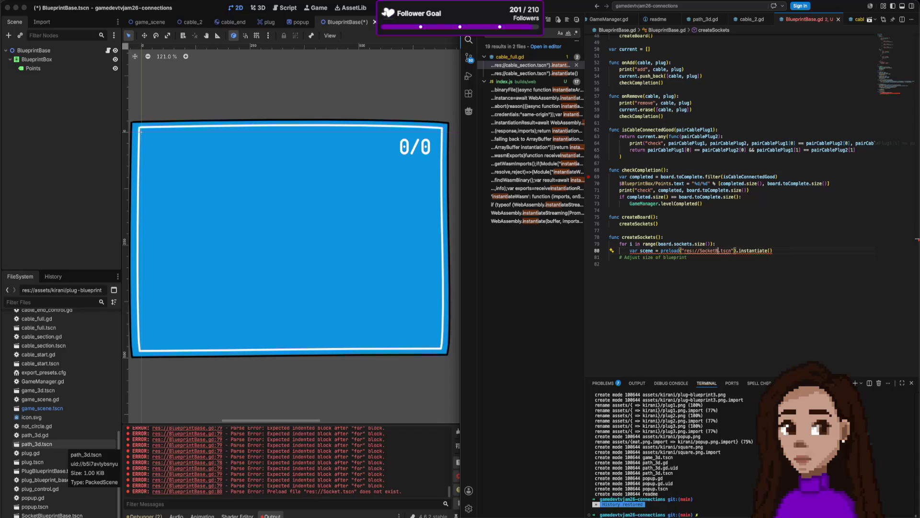
{"action": "type", "text": "intBase"}
{"action": "left_click", "coordinate": [804, 250]}
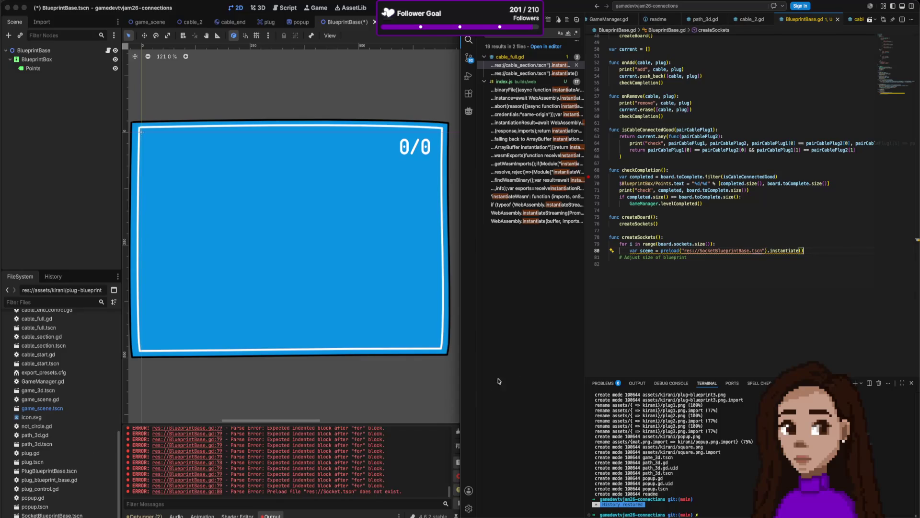
{"action": "double_click", "coordinate": [652, 251]}
{"action": "type", "text": "socket"}
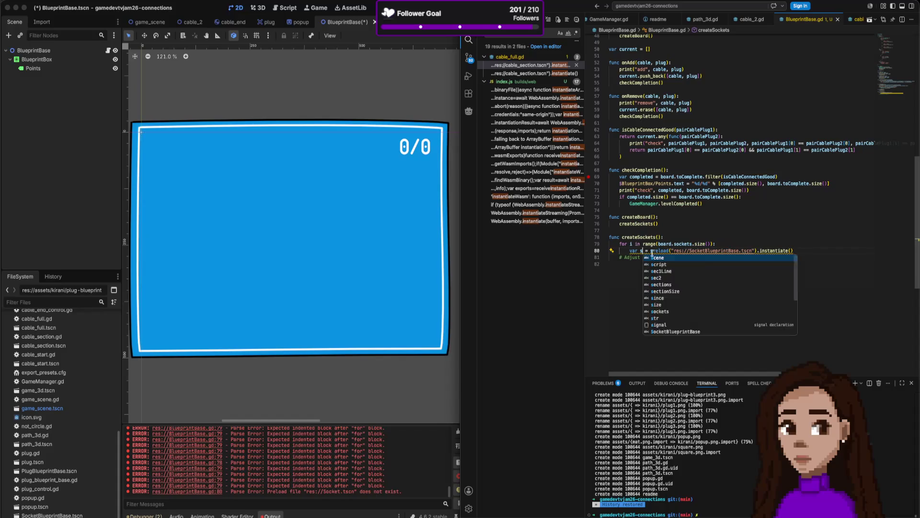
{"action": "key", "text": "End"}
{"action": "key", "text": "Return"}
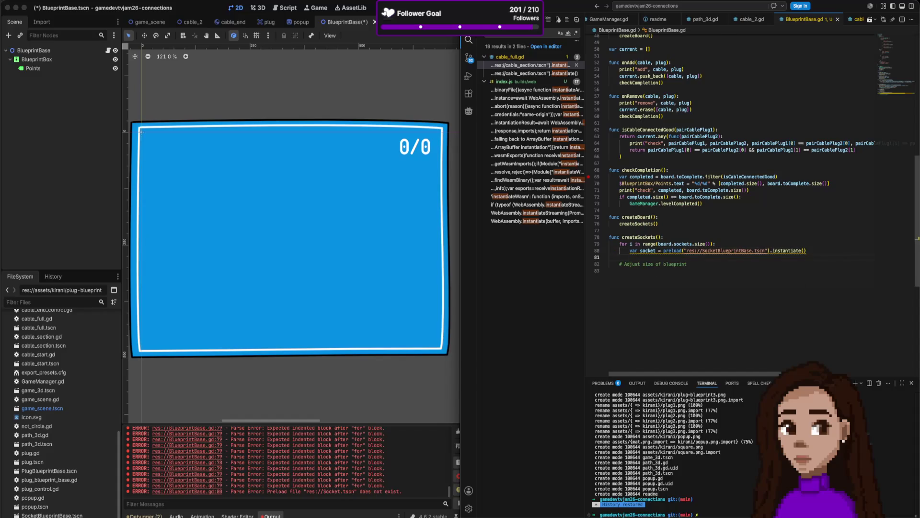
Add add_child(socket) on the next line of the loop
{"action": "scroll", "coordinate": [651, 251], "scroll_direction": "up", "scroll_amount": 2}
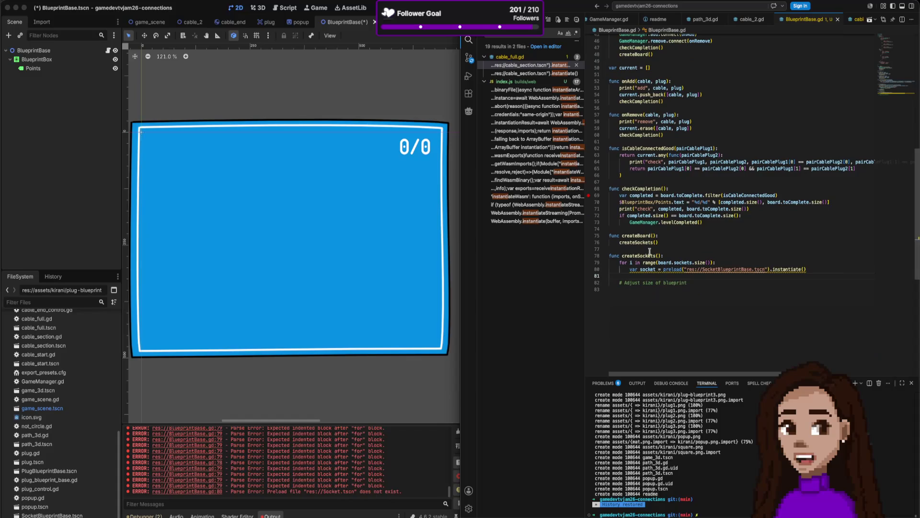
{"action": "scroll", "coordinate": [670, 242], "scroll_direction": "up", "scroll_amount": 3}
{"action": "type", "text": "a"}
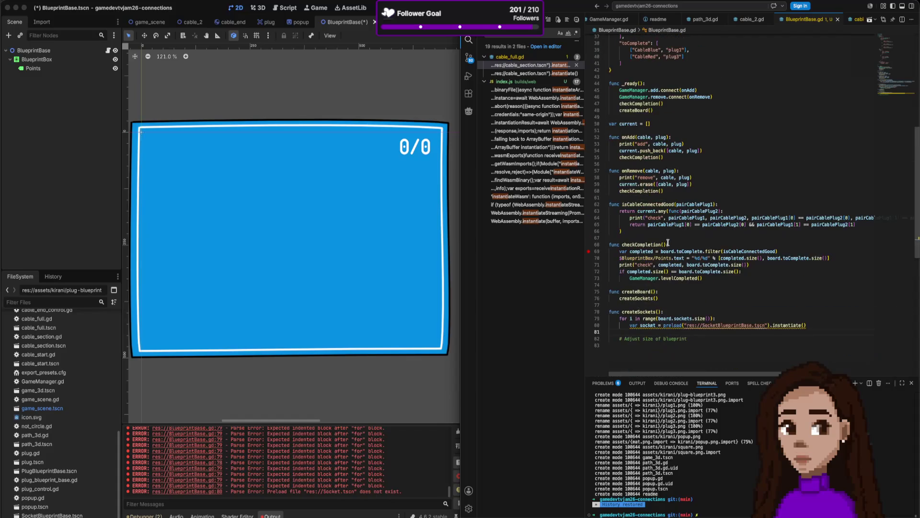
{"action": "type", "text": "dd_child"}
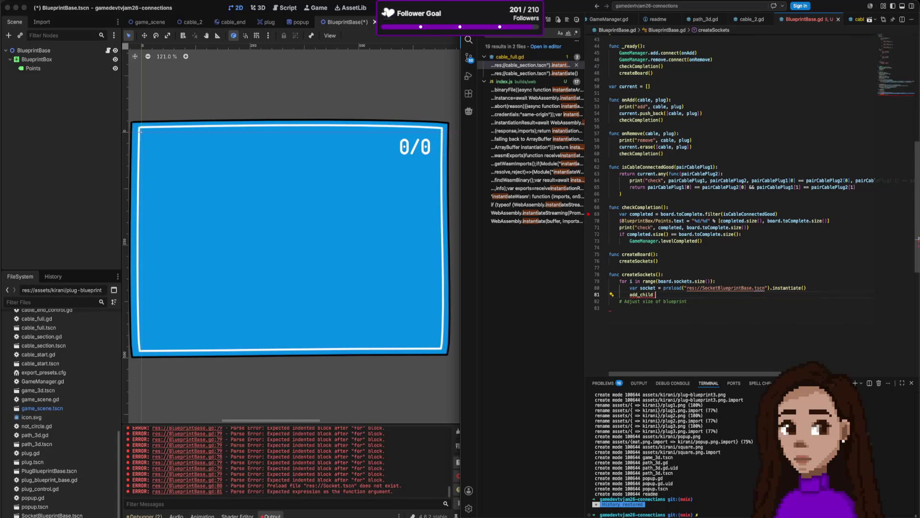
{"action": "type", "text": "ocket"}
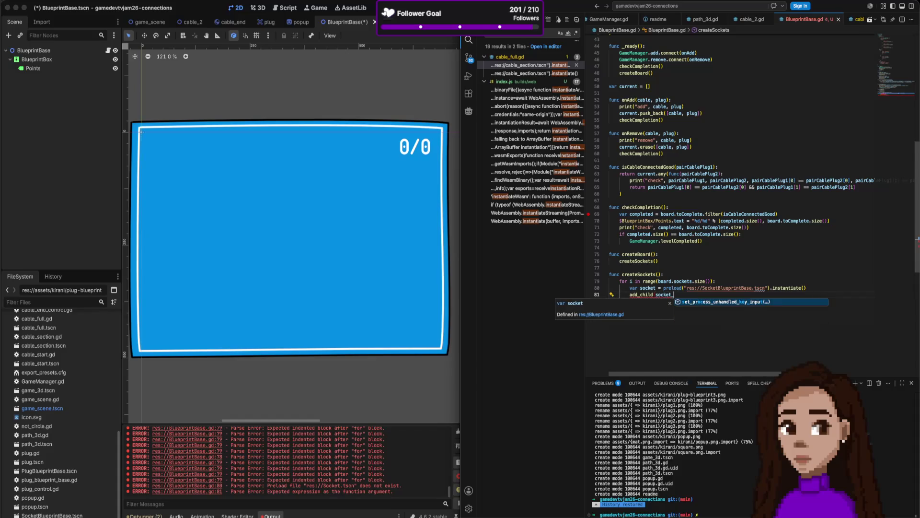
{"action": "key", "text": "Escape"}
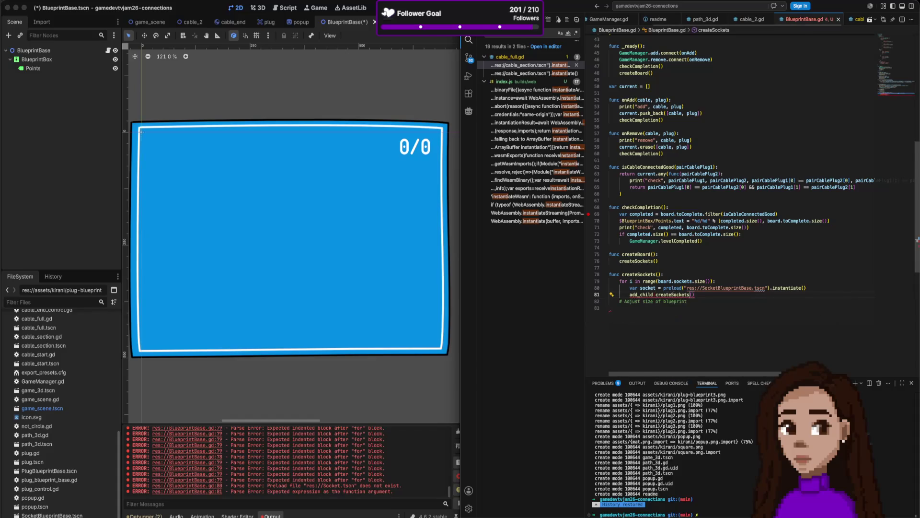
{"action": "key", "text": "Return"}
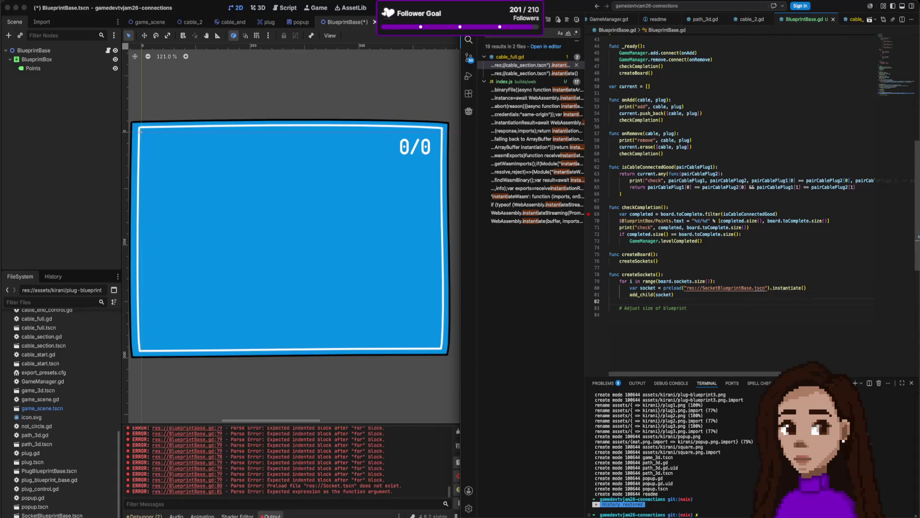
{"action": "scroll", "coordinate": [656, 69], "scroll_direction": "up", "scroll_amount": 10}
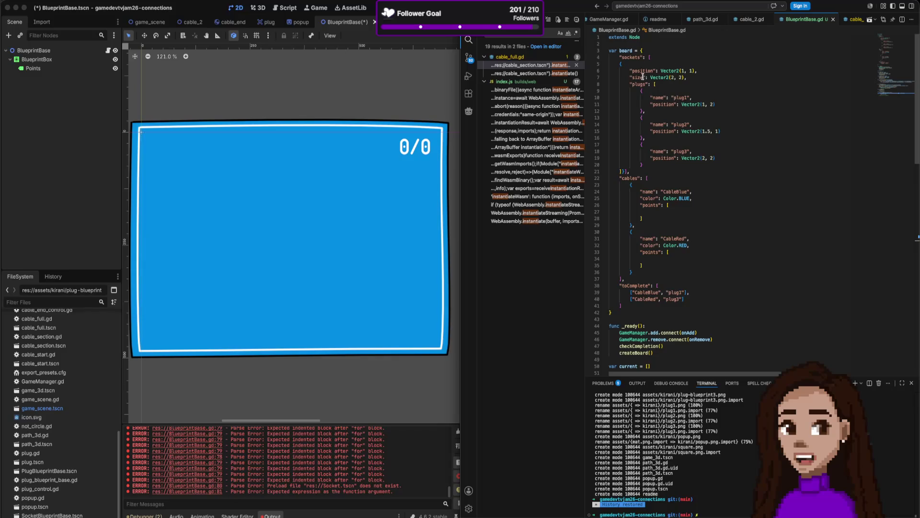
Open SocketBlueprintBase.tscn and select and frame its Borders box
{"action": "mouse_move", "coordinate": [657, 131]}
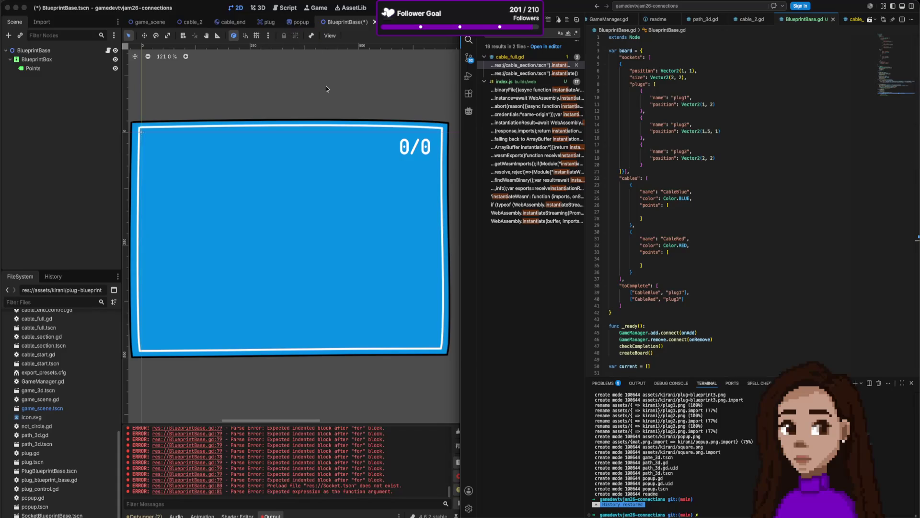
{"action": "mouse_move", "coordinate": [272, 23]}
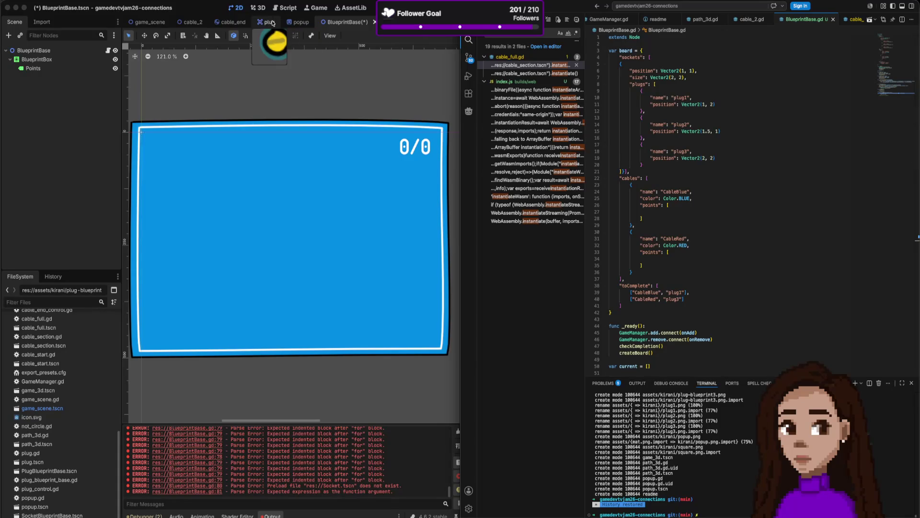
{"action": "left_click", "coordinate": [272, 23]}
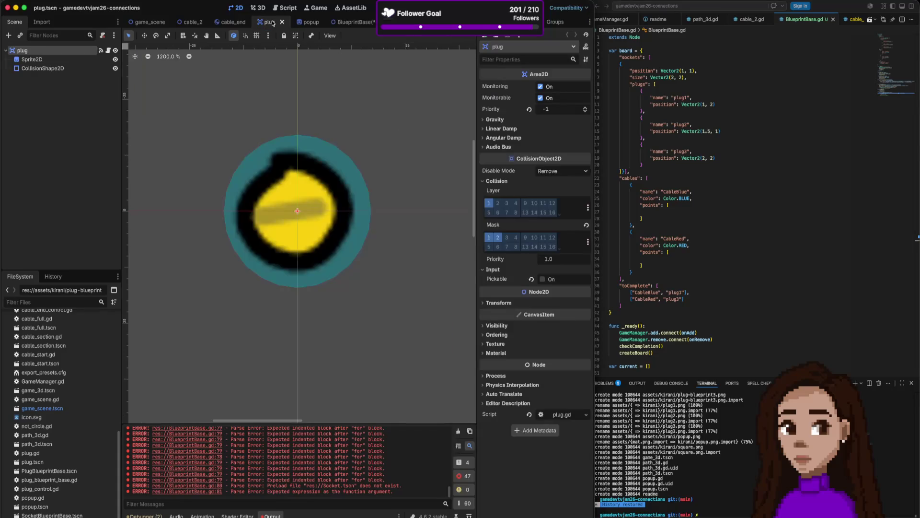
{"action": "left_click", "coordinate": [350, 23]}
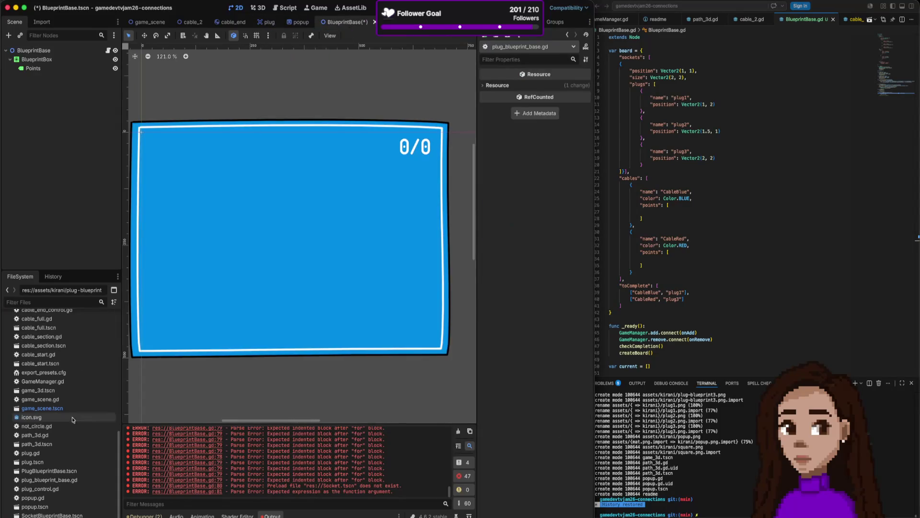
{"action": "double_click", "coordinate": [51, 515]}
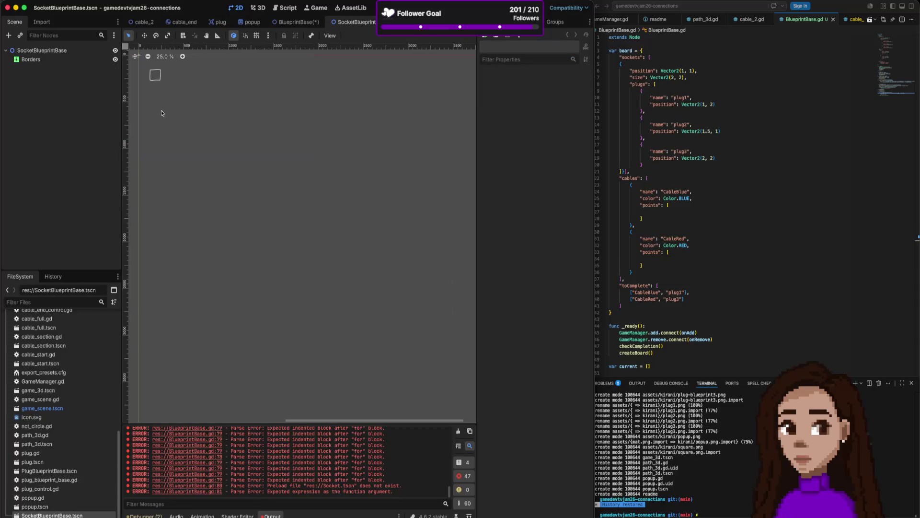
{"action": "scroll", "coordinate": [214, 146], "scroll_direction": "up", "scroll_amount": 5}
{"action": "scroll", "coordinate": [213, 146], "scroll_direction": "left", "scroll_amount": 4}
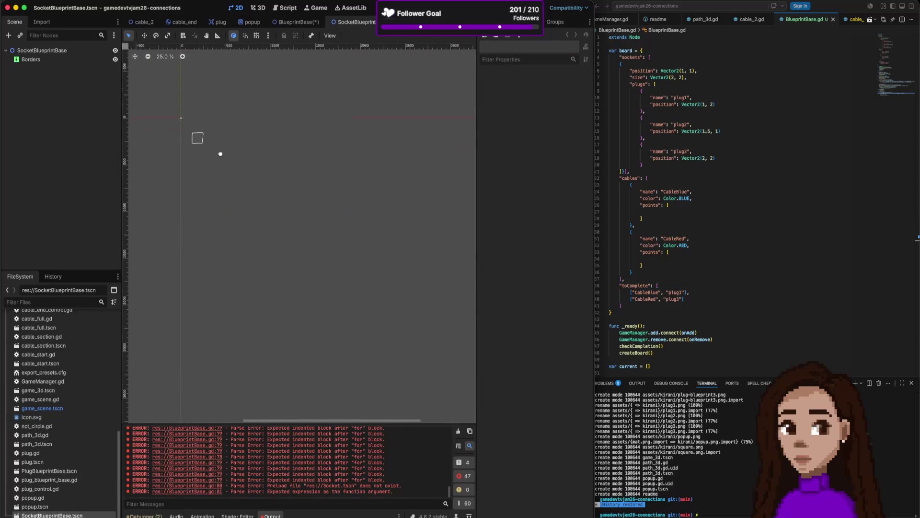
{"action": "left_click", "coordinate": [257, 194]}
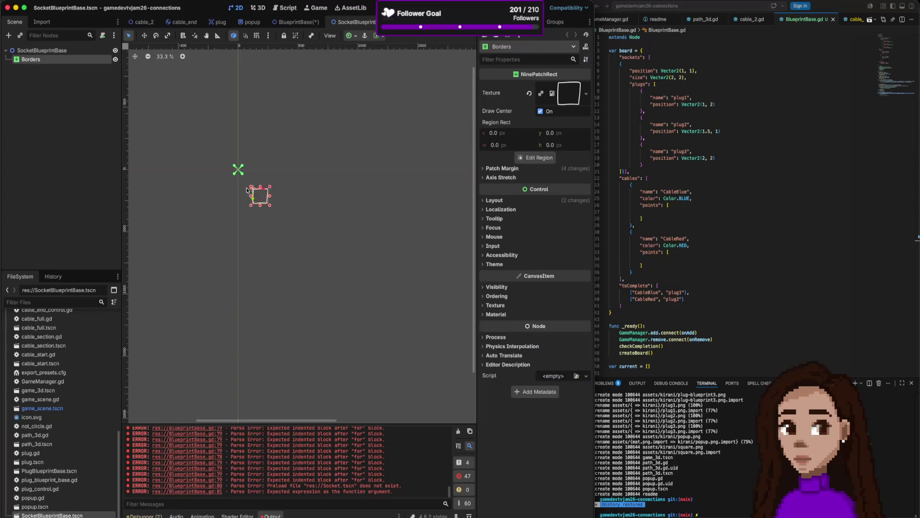
{"action": "key", "text": "shift+f"}
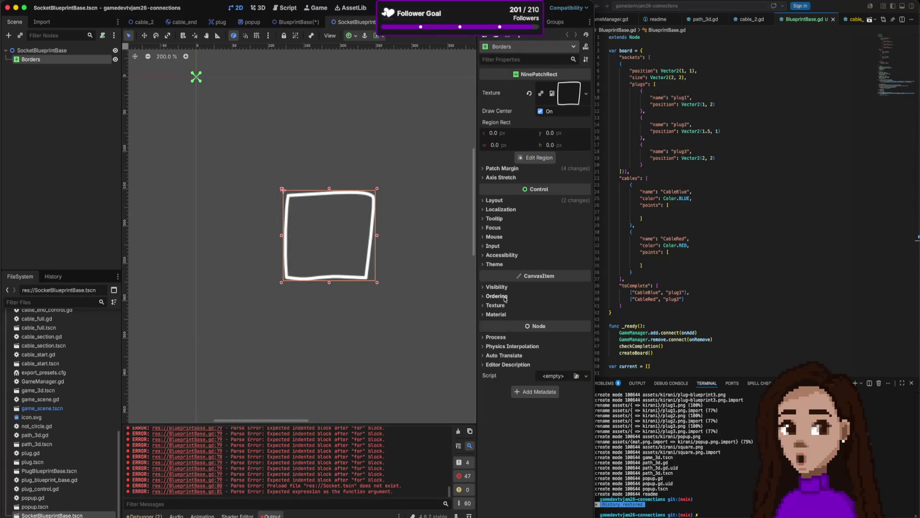
Reset the Borders position to 0,0 and set its size height to 128
{"action": "left_click", "coordinate": [502, 203]}
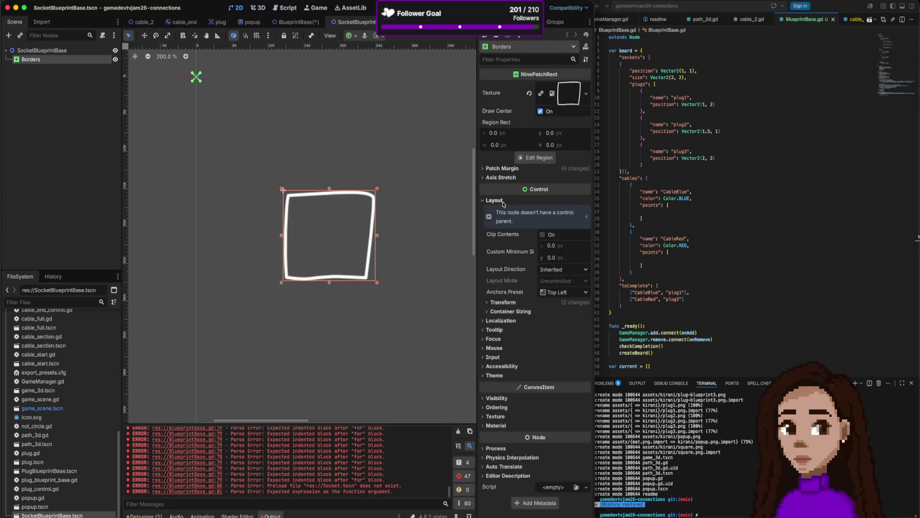
{"action": "left_click", "coordinate": [503, 302]}
{"action": "left_click", "coordinate": [531, 318]}
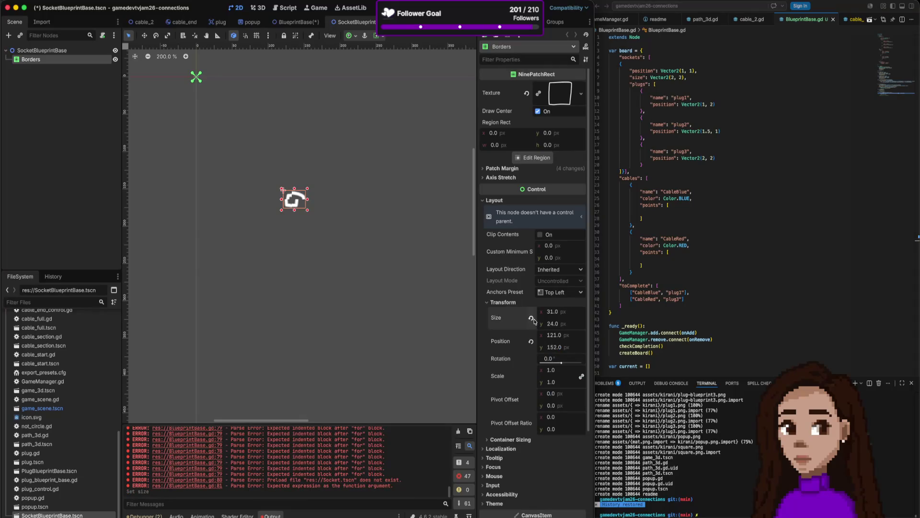
{"action": "key", "text": "ctrl+z"}
{"action": "left_click", "coordinate": [532, 341]}
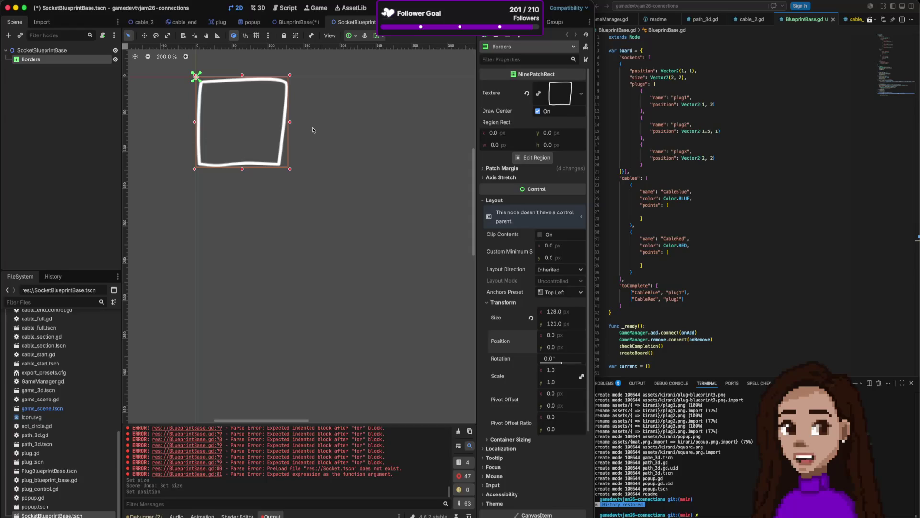
{"action": "left_click", "coordinate": [560, 324]}
{"action": "type", "text": "128"}
{"action": "key", "text": "Return"}
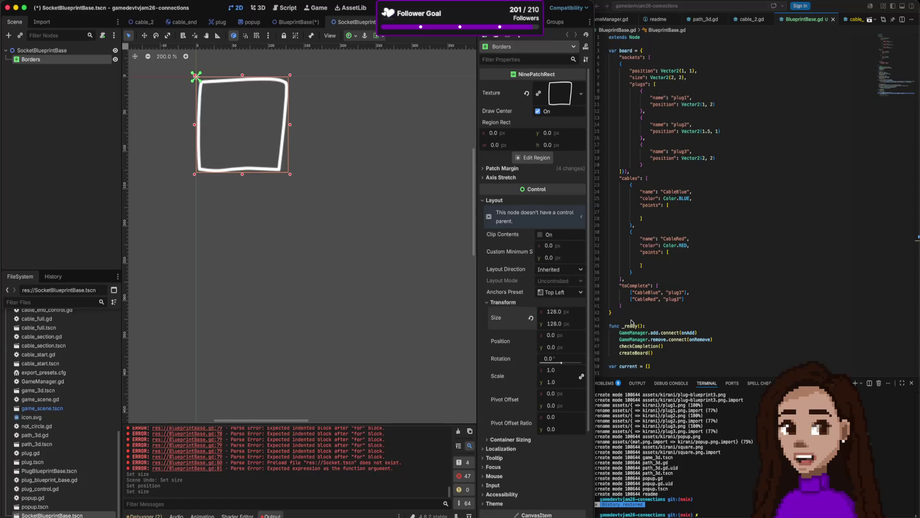
{"action": "left_click", "coordinate": [699, 333]}
Add a 128x128 size comment on the empty line in createSockets
{"action": "scroll", "coordinate": [698, 335], "scroll_direction": "down", "scroll_amount": 5}
{"action": "scroll", "coordinate": [698, 335], "scroll_direction": "down", "scroll_amount": 6}
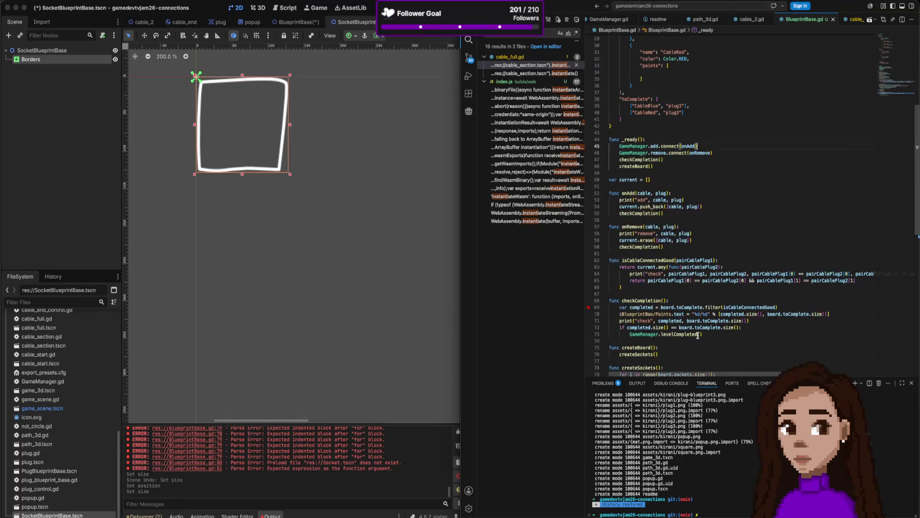
{"action": "left_click", "coordinate": [697, 319]}
{"action": "type", "text": "# "}
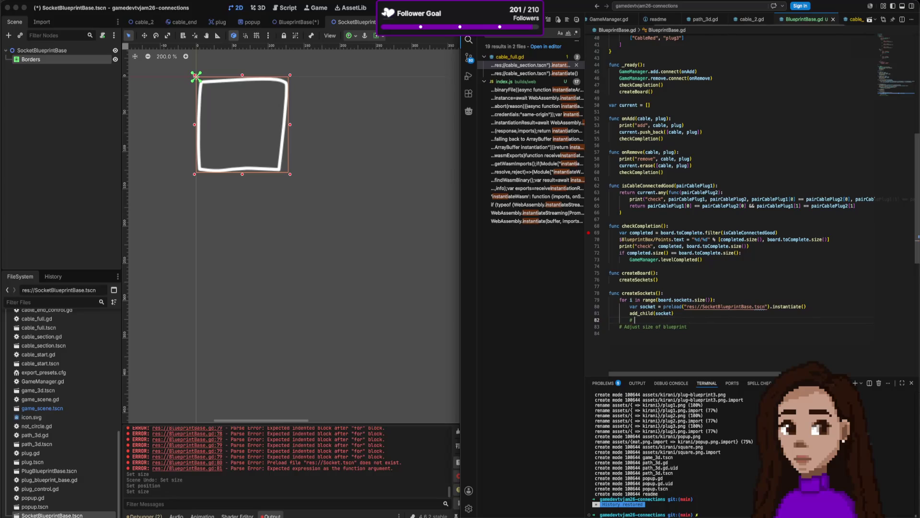
{"action": "type", "text": "128x"}
{"action": "type", "text": "128"}
{"action": "type", "text": "2"}
{"action": "type", "text": "s a "}
{"action": "type", "text": "2"}
{"action": "key", "text": "Return"}
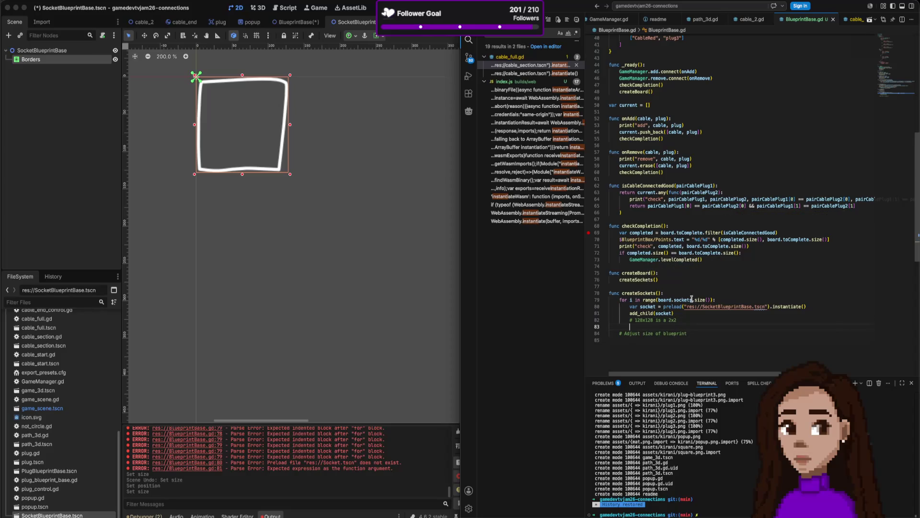
Check the socket size entry in board, then start socket.transform. under add_child(socket)
{"action": "scroll", "coordinate": [691, 299], "scroll_direction": "up", "scroll_amount": 3}
{"action": "scroll", "coordinate": [692, 299], "scroll_direction": "down", "scroll_amount": 5}
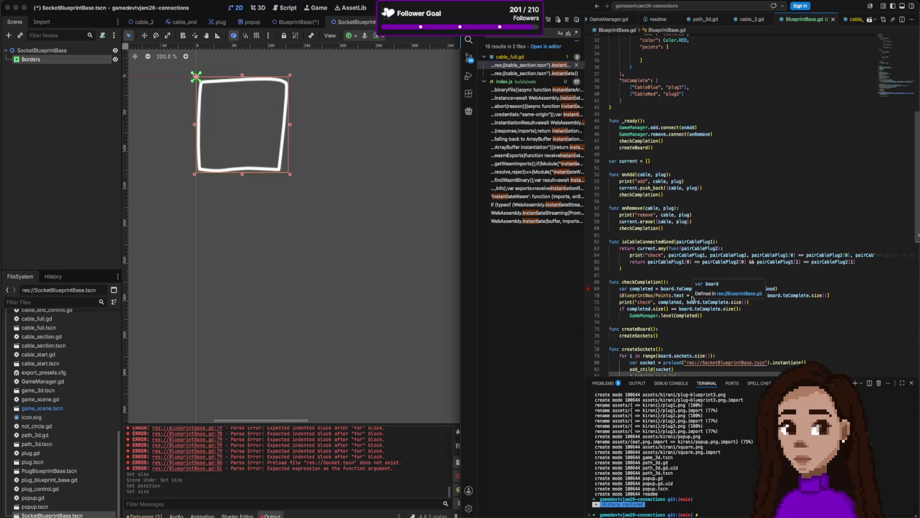
{"action": "scroll", "coordinate": [692, 297], "scroll_direction": "down", "scroll_amount": 6}
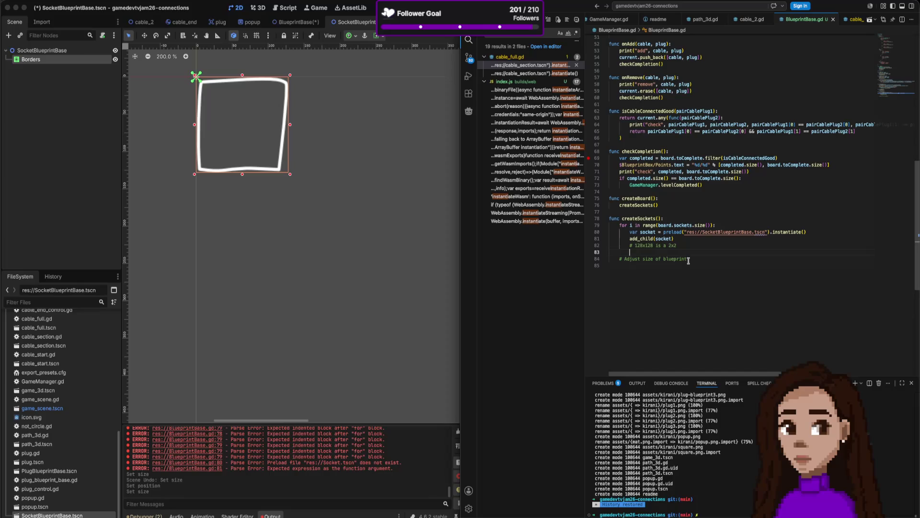
{"action": "scroll", "coordinate": [689, 261], "scroll_direction": "up", "scroll_amount": 15}
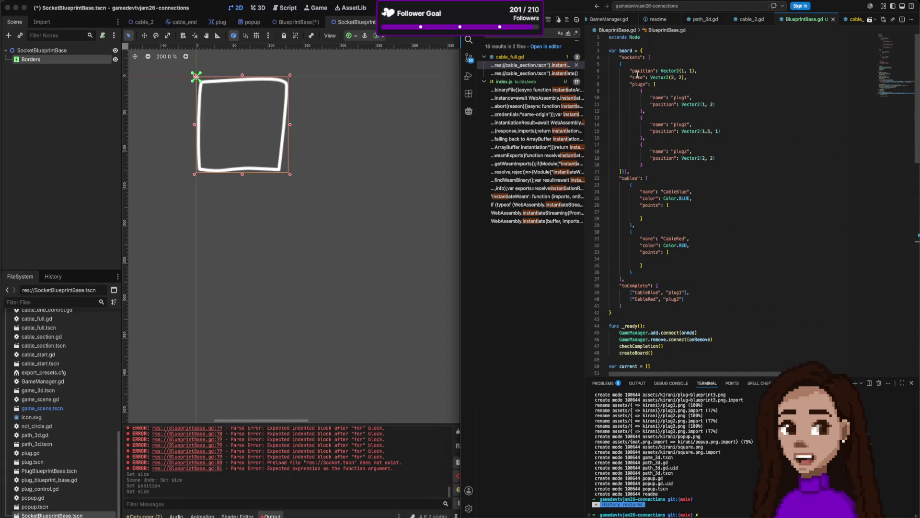
{"action": "left_click", "coordinate": [690, 78]}
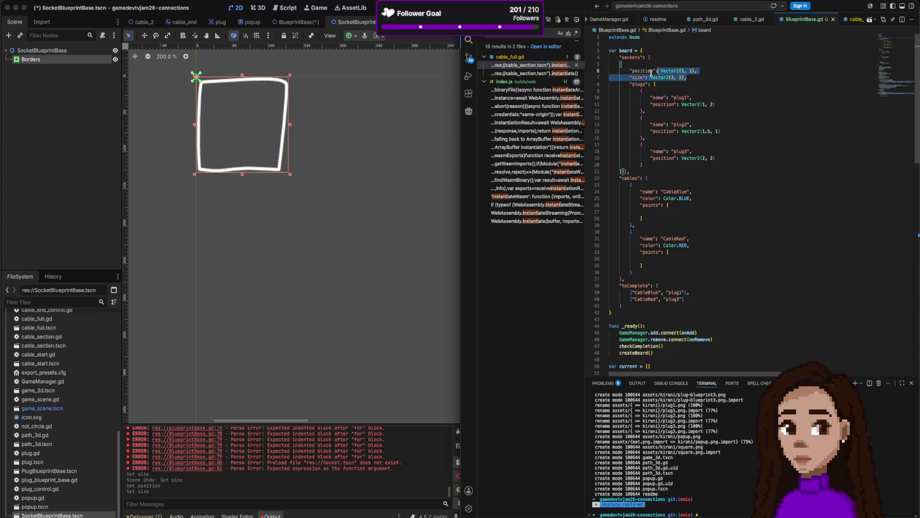
{"action": "scroll", "coordinate": [650, 114], "scroll_direction": "down", "scroll_amount": 9}
{"action": "scroll", "coordinate": [651, 114], "scroll_direction": "down", "scroll_amount": 5}
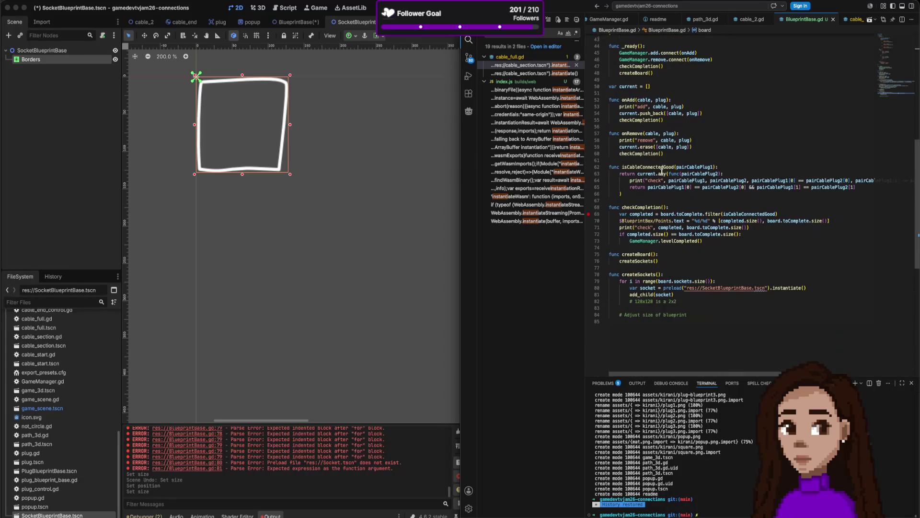
{"action": "left_click", "coordinate": [640, 307]}
{"action": "type", "text": "a"}
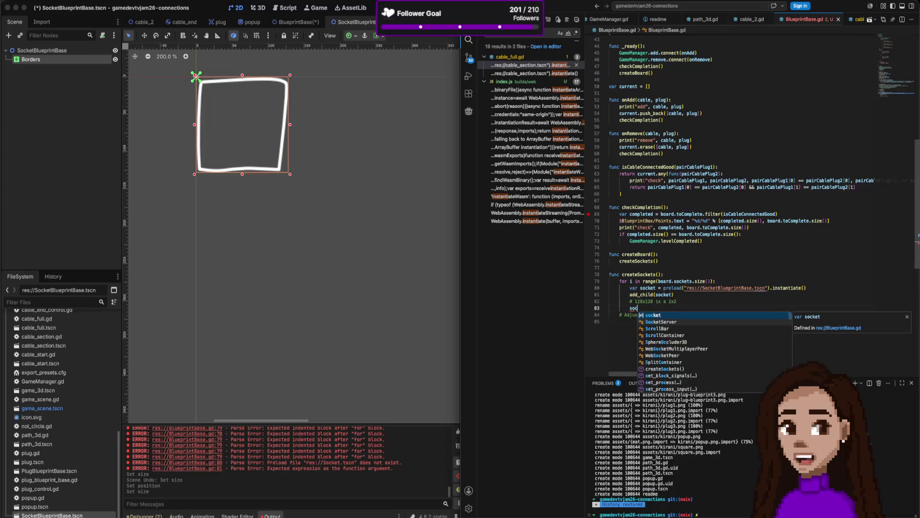
{"action": "key", "text": "BackSpace"}
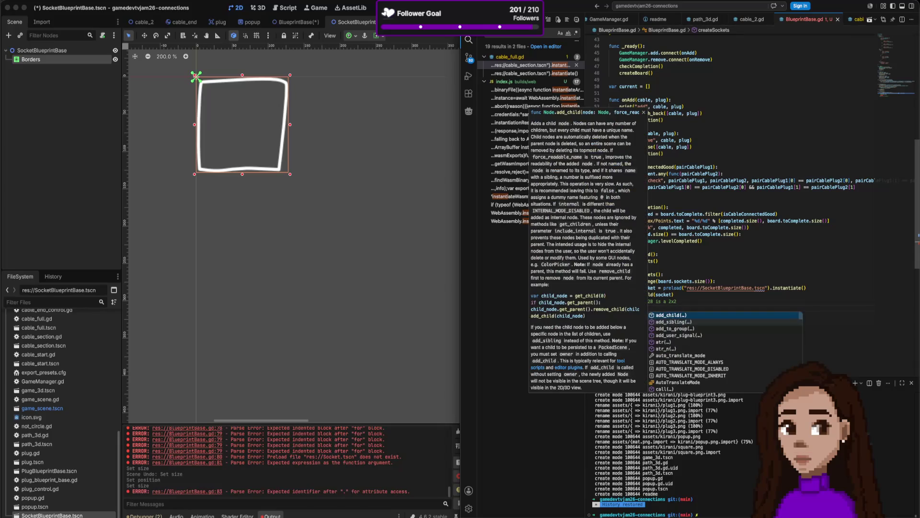
{"action": "type", "text": "transform."}
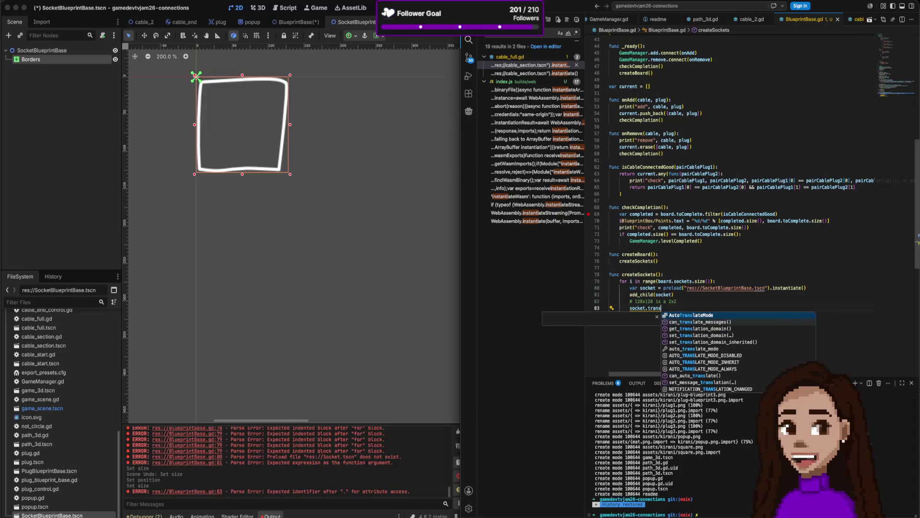
Extend the line to socket.transform.size = Vector2(64*, checking the Borders size in Godot
{"action": "key", "text": "super+Tab"}
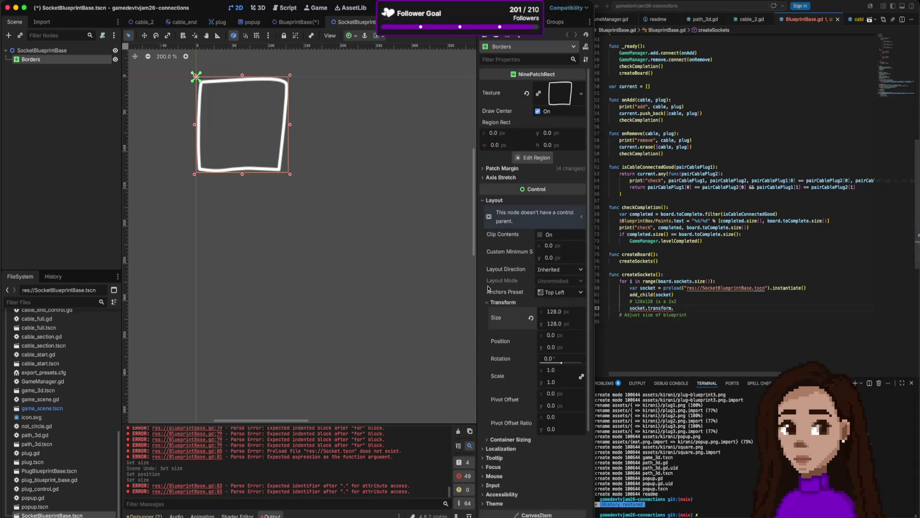
{"action": "left_click", "coordinate": [696, 311]}
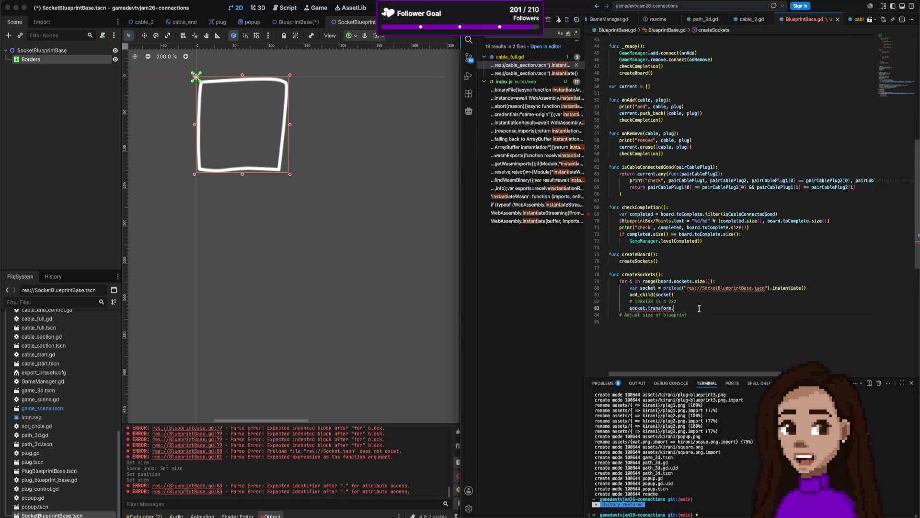
{"action": "type", "text": "size ="}
{"action": "left_click", "coordinate": [444, 336]}
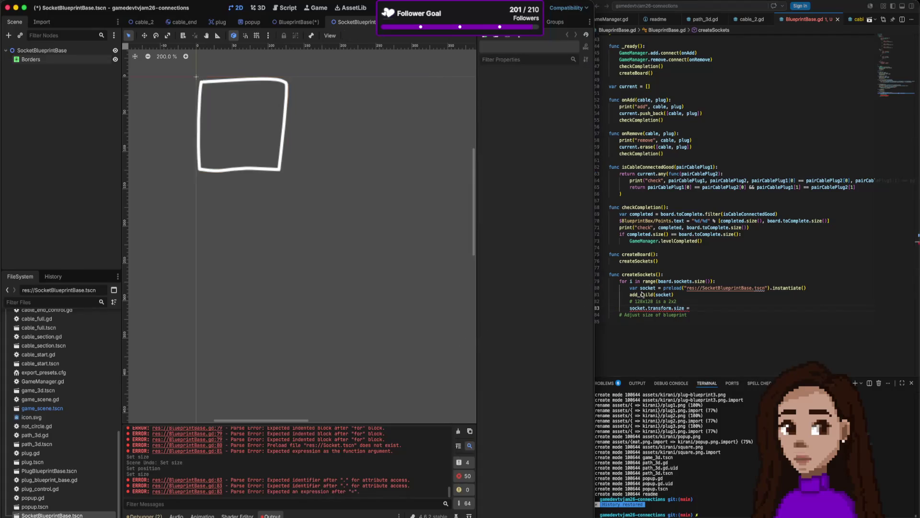
{"action": "left_click", "coordinate": [695, 308]}
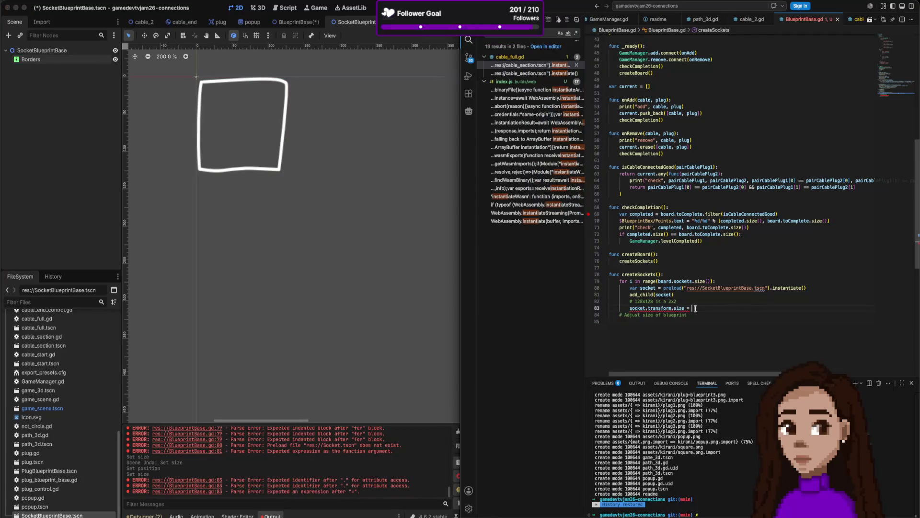
{"action": "type", "text": "Vector2("}
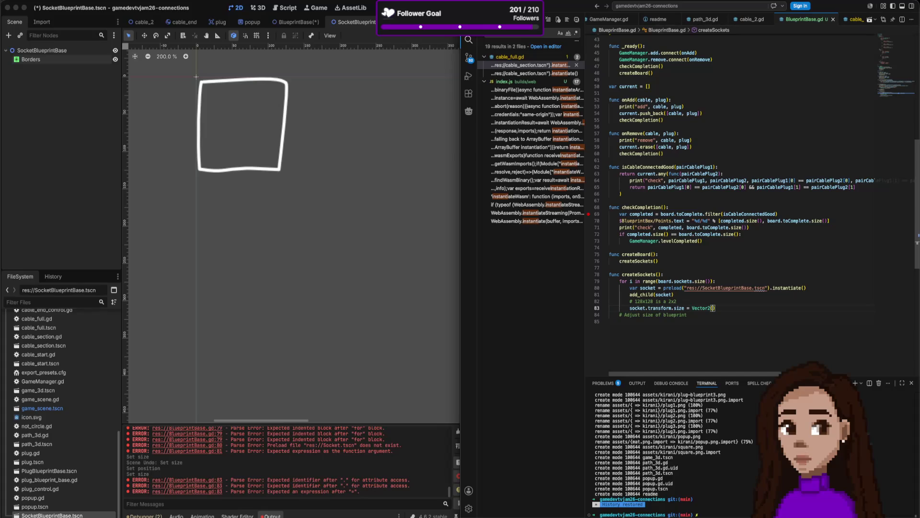
{"action": "type", "text": "64*"}
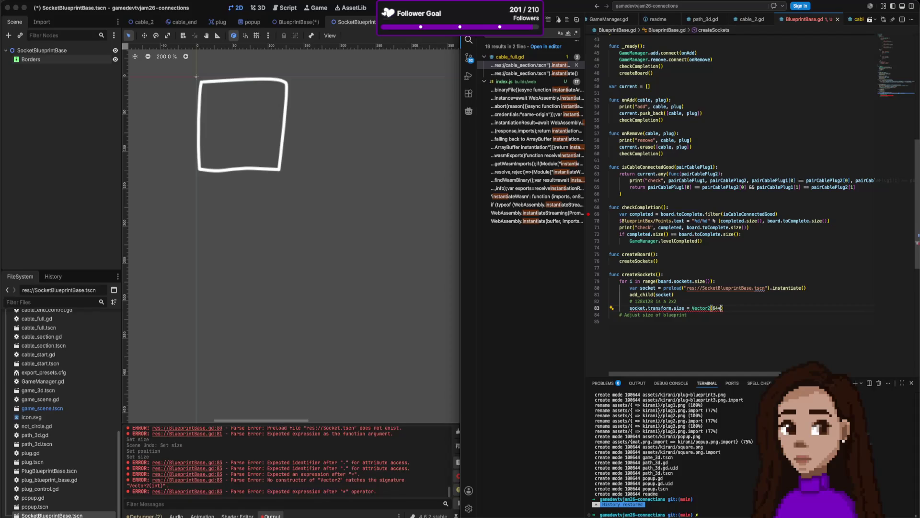
Insert a 'var socketInfo' line at the top of the for-loop body
{"action": "key", "text": "Up"}
{"action": "key", "text": "Up"}
{"action": "key", "text": "Up"}
{"action": "key", "text": "Return"}
{"action": "type", "text": "c"}
{"action": "key", "text": "BackSpace"}
{"action": "type", "text": "var socketInfo"}
Assign board.sockets[i] to socketInfo
{"action": "left_click_drag", "start_coordinate": [693, 282], "coordinate": [659, 281]}
{"action": "key", "text": "ctrl+c"}
{"action": "left_click", "coordinate": [670, 287]}
{"action": "key", "text": "ctrl+v"}
{"action": "type", "text": "i"}
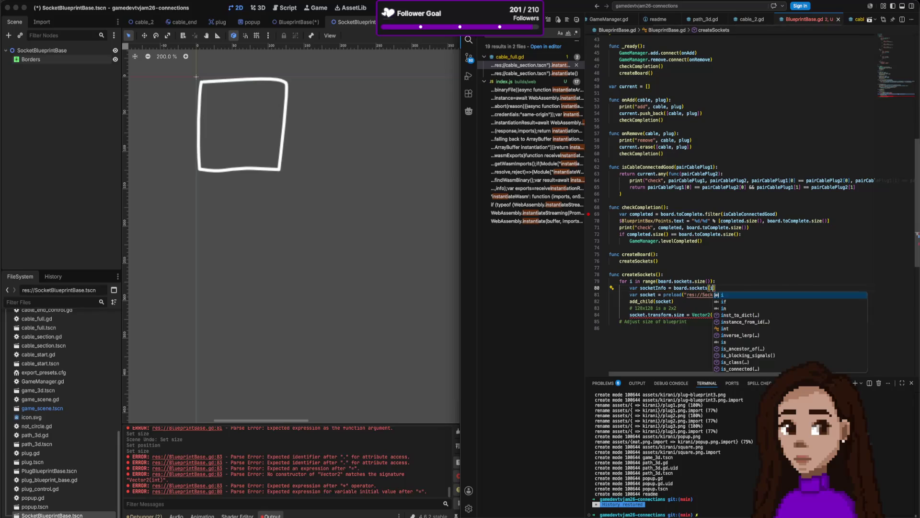
{"action": "key", "text": "Escape"}
Make the size Vector2(64 * socketInfo.size) and save to format the script
{"action": "left_click", "coordinate": [769, 318]}
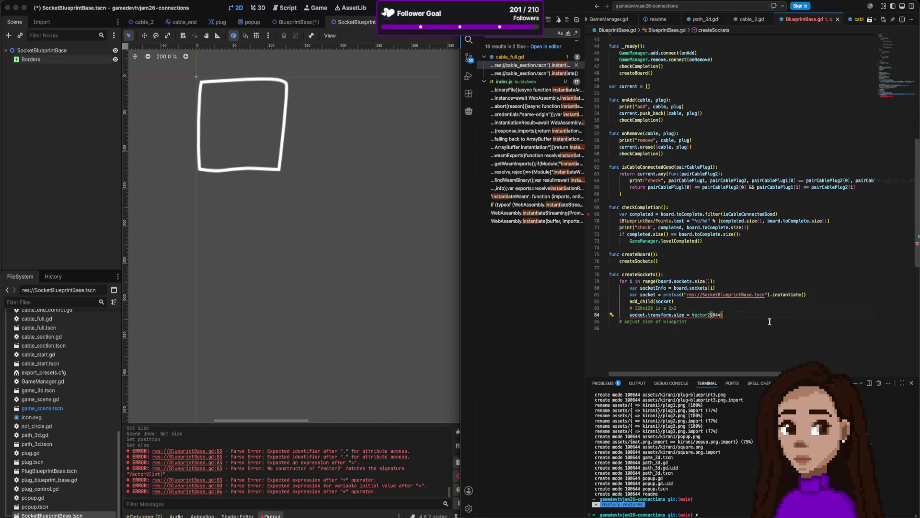
{"action": "type", "text": "sock"}
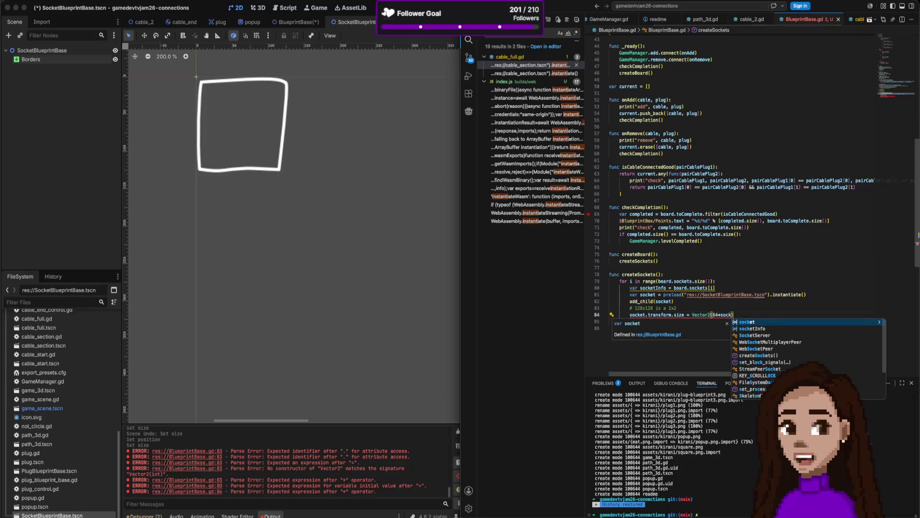
{"action": "key", "text": "Down"}
{"action": "key", "text": "Return"}
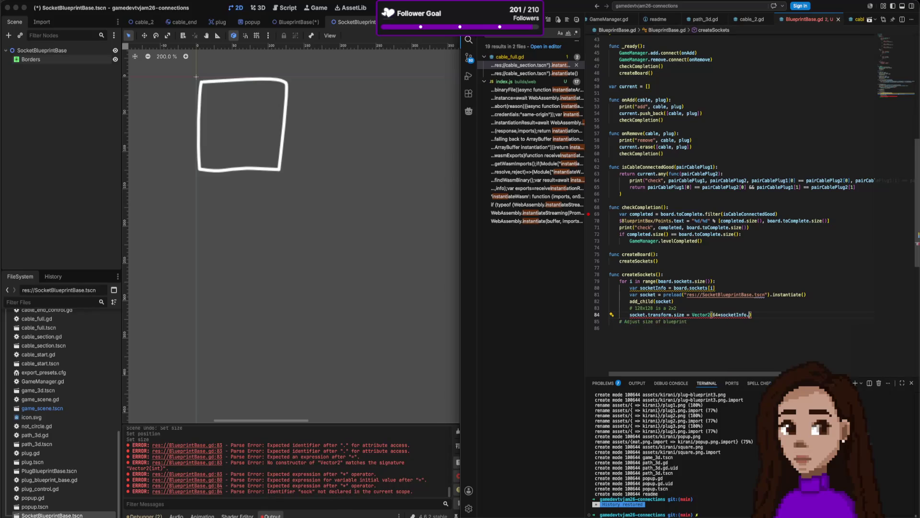
{"action": "type", "text": ".size"}
{"action": "key", "text": "ctrl+s"}
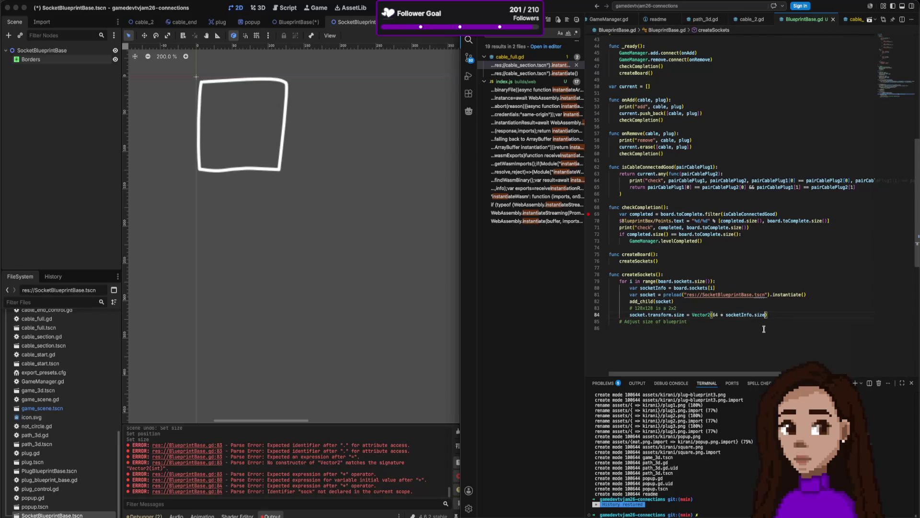
Review the board dictionary and select the outer for-loop header
{"action": "scroll", "coordinate": [764, 329], "scroll_direction": "up", "scroll_amount": 10}
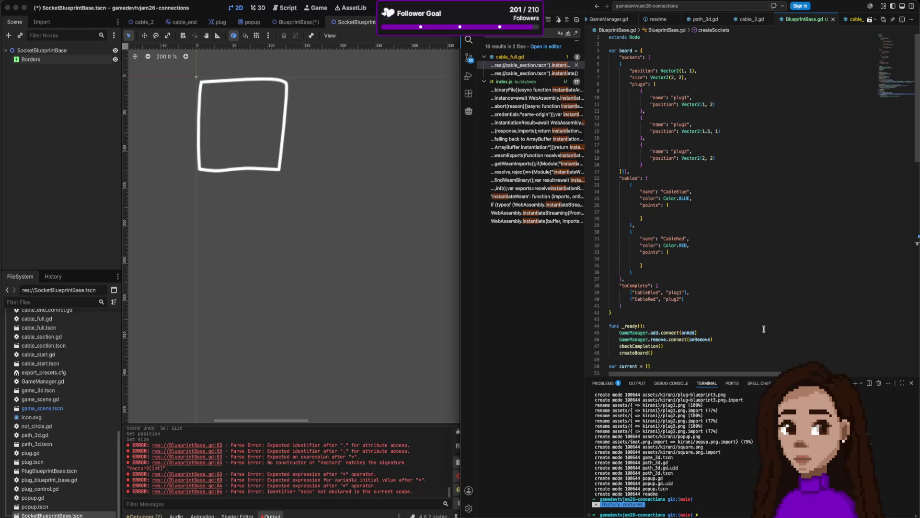
{"action": "scroll", "coordinate": [764, 329], "scroll_direction": "down", "scroll_amount": 10}
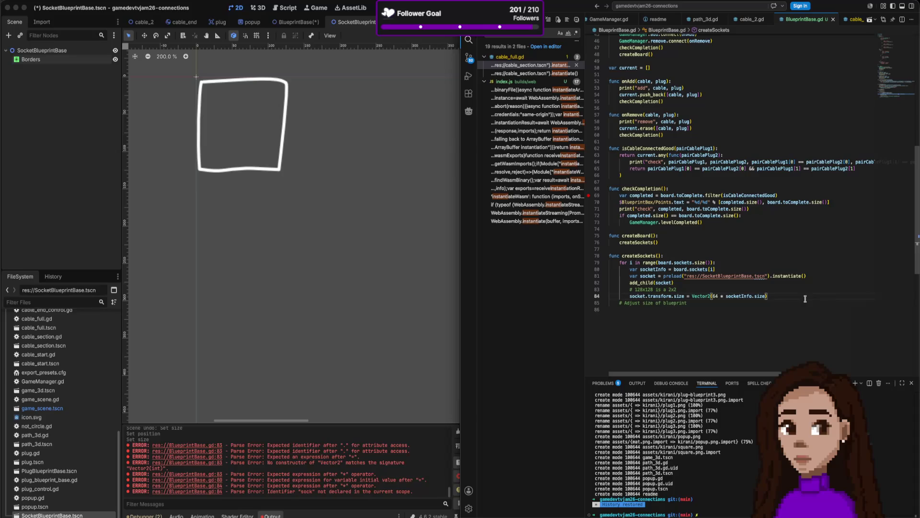
{"action": "scroll", "coordinate": [805, 298], "scroll_direction": "up", "scroll_amount": 10}
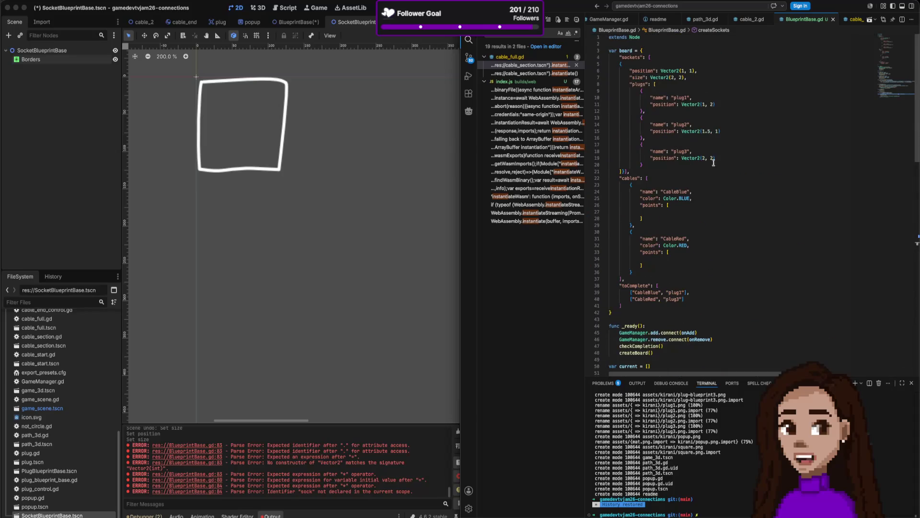
{"action": "scroll", "coordinate": [664, 127], "scroll_direction": "down", "scroll_amount": 10}
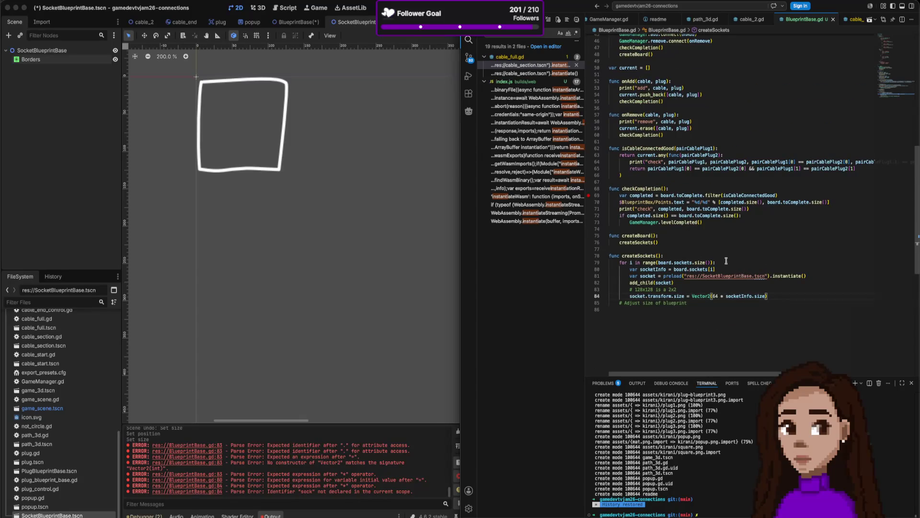
{"action": "left_click_drag", "start_coordinate": [718, 262], "coordinate": [619, 262]}
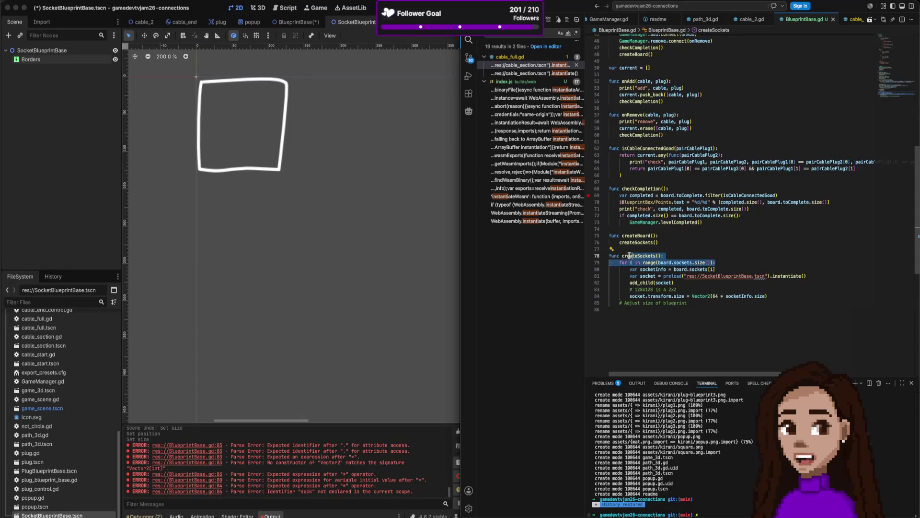
Add an inner for loop with index j over socketInfo.plugs after the size line
{"action": "key", "text": "super+c"}
{"action": "left_click", "coordinate": [771, 295]}
{"action": "key", "text": "Return"}
{"action": "key", "text": "super+v"}
{"action": "scroll", "coordinate": [755, 318], "scroll_direction": "up", "scroll_amount": 1}
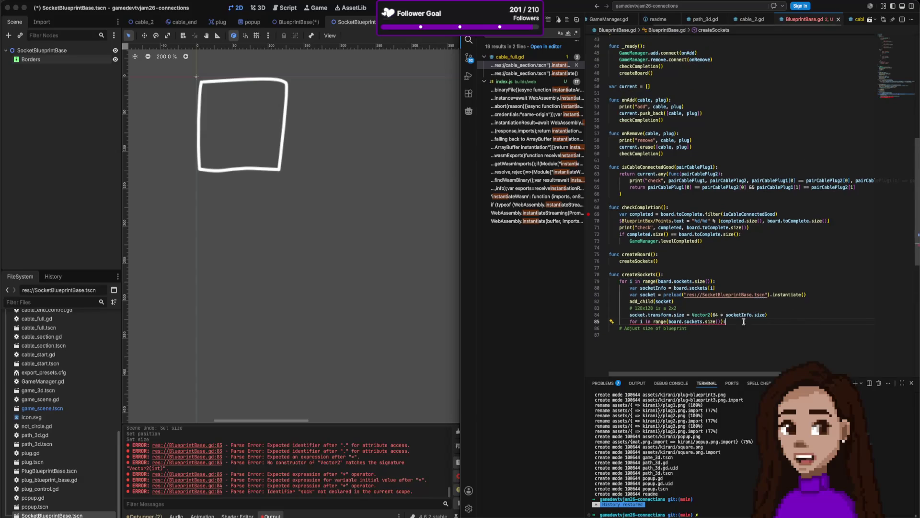
{"action": "key", "text": "alt+Left"}
{"action": "key", "text": "alt+Left"}
{"action": "key", "text": "alt+Left"}
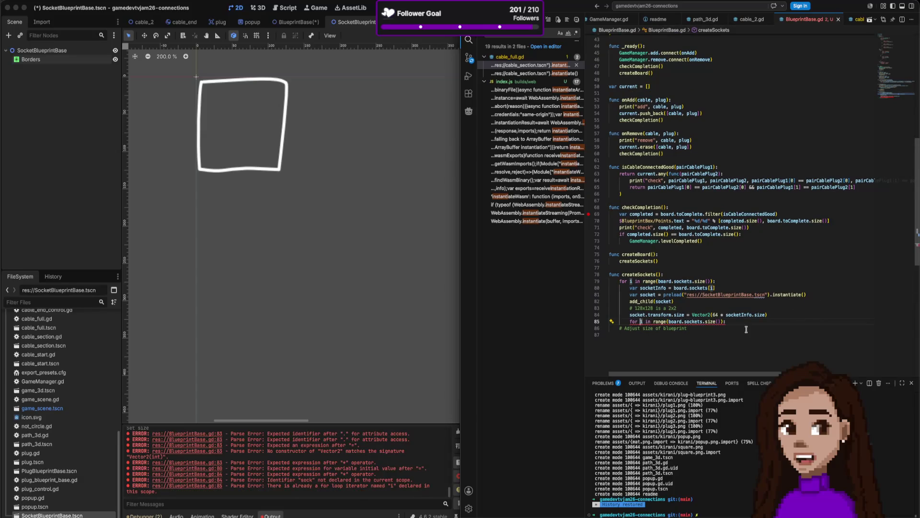
{"action": "key", "text": "Delete"}
{"action": "type", "text": "j"}
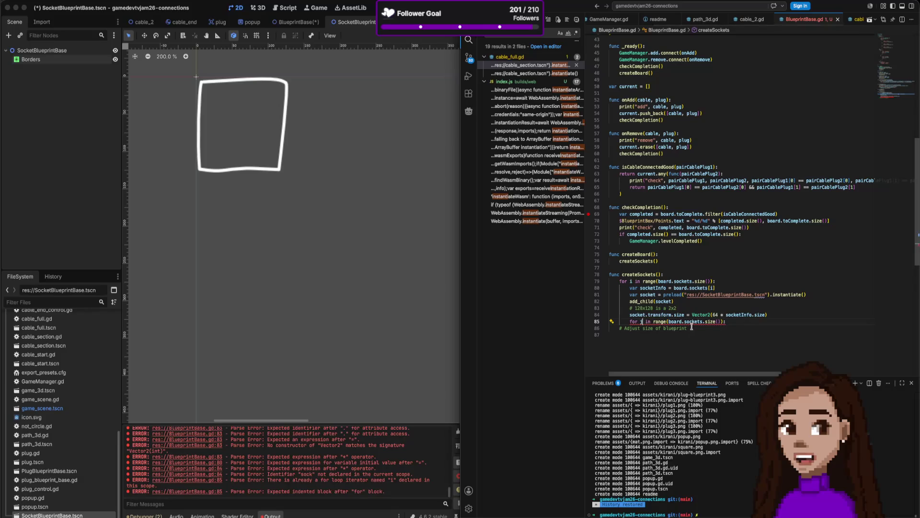
{"action": "double_click", "coordinate": [653, 288]}
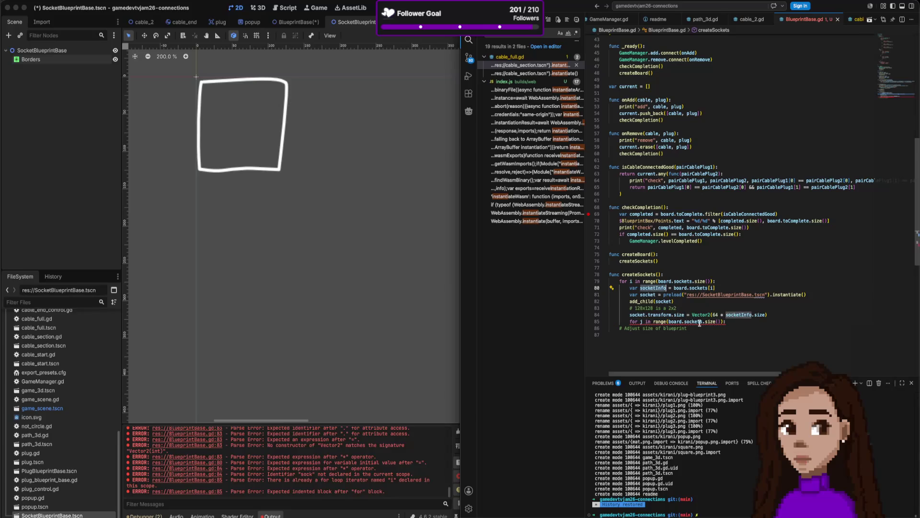
{"action": "left_click_drag", "start_coordinate": [703, 321], "coordinate": [671, 321]}
{"action": "key", "text": "ctrl+v"}
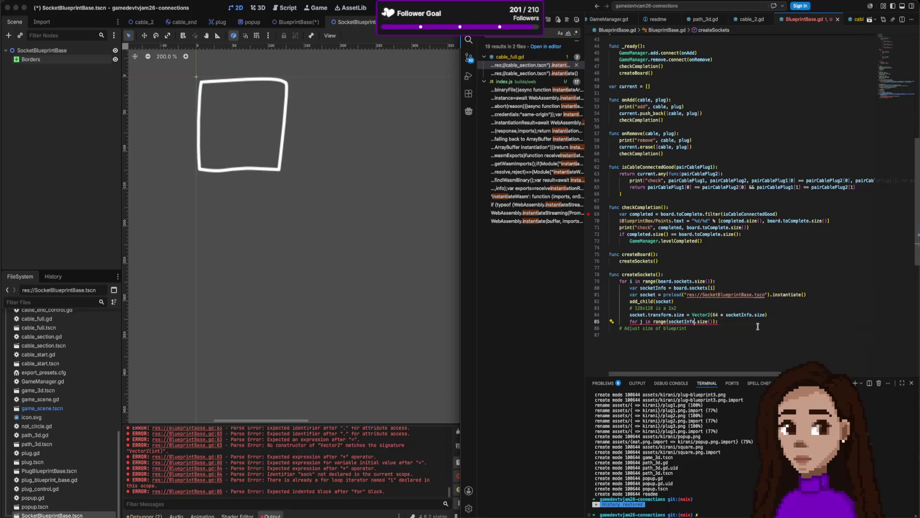
{"action": "type", "text": ".plugs"}
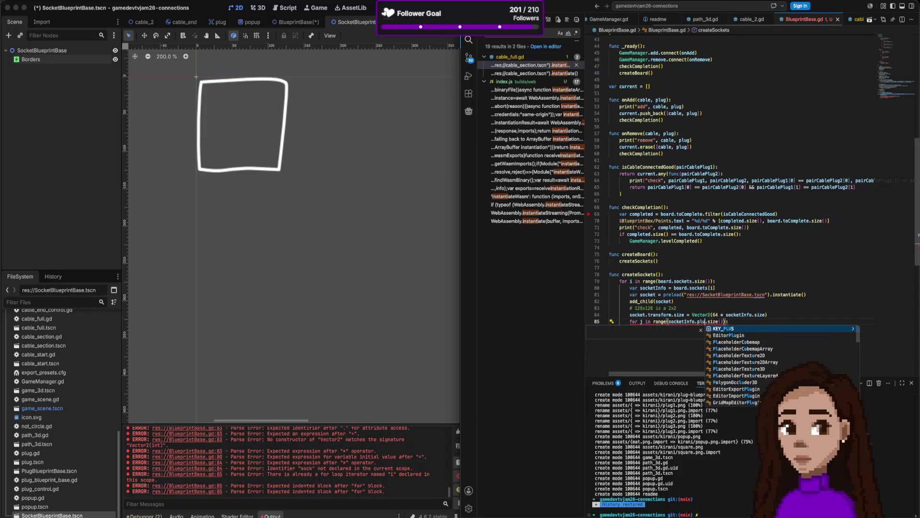
{"action": "key", "text": "Escape"}
Copy the socket-building lines into the j loop and indent them under it
{"action": "key", "text": "Up"}
{"action": "key", "text": "Up"}
{"action": "key", "text": "Up"}
{"action": "left_click", "coordinate": [810, 295]}
{"action": "key", "text": "shift+Home"}
{"action": "key", "text": "shift+Up"}
{"action": "key", "text": "Left"}
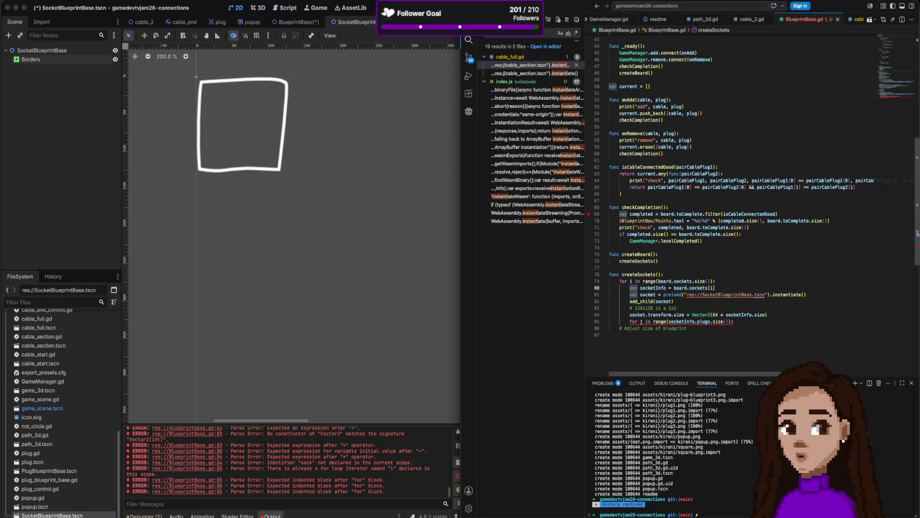
{"action": "key", "text": "shift+Down"}
{"action": "key", "text": "shift+Down"}
{"action": "key", "text": "shift+Down"}
{"action": "key", "text": "shift+Down"}
{"action": "key", "text": "End"}
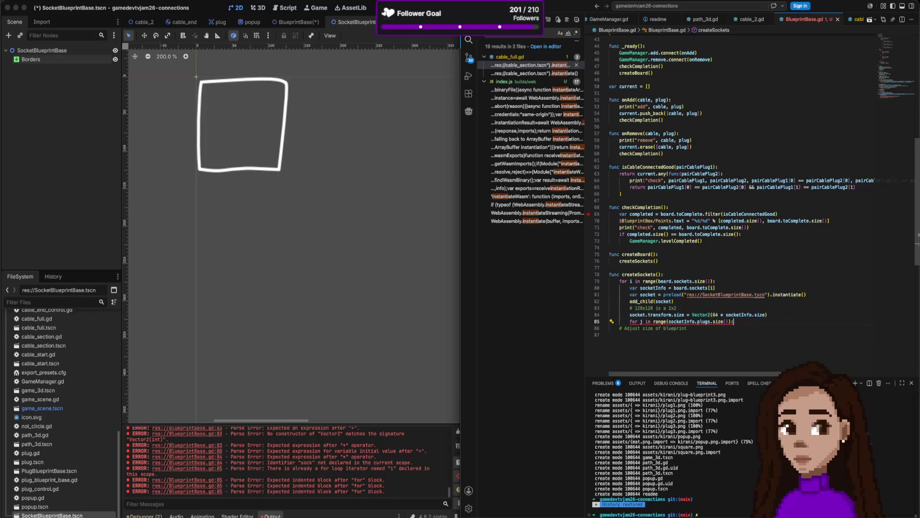
{"action": "key", "text": "Return"}
{"action": "key", "text": "ctrl+v"}
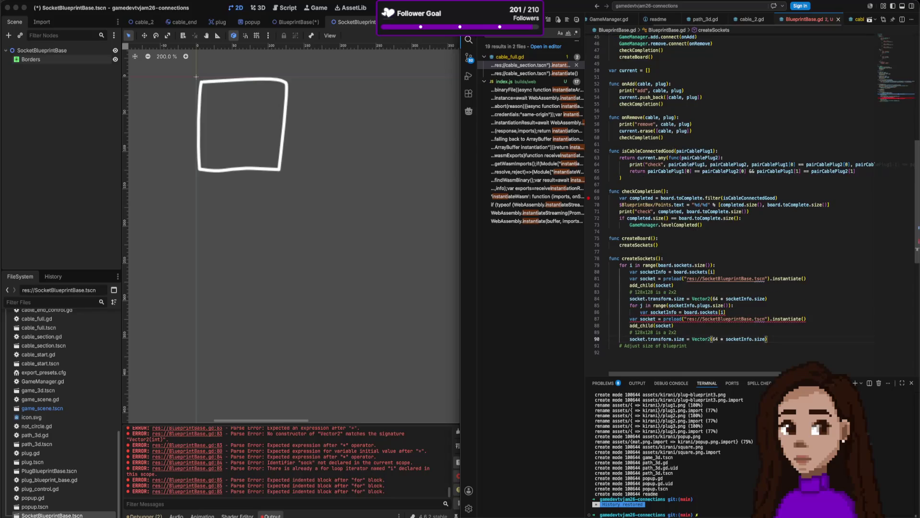
{"action": "key", "text": "shift+Up"}
{"action": "key", "text": "shift+Up"}
{"action": "key", "text": "shift+Up"}
{"action": "key", "text": "Tab"}
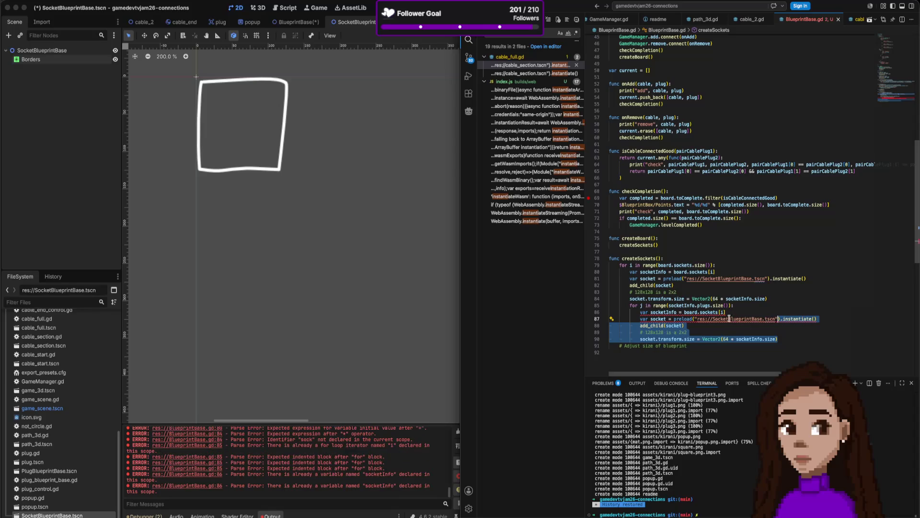
Rename the copied variables to plugInfo (read from socketInfo.plugs) and plug
{"action": "left_click", "coordinate": [665, 312]}
{"action": "key", "text": "BackSpace"}
{"action": "key", "text": "BackSpace"}
{"action": "key", "text": "BackSpace"}
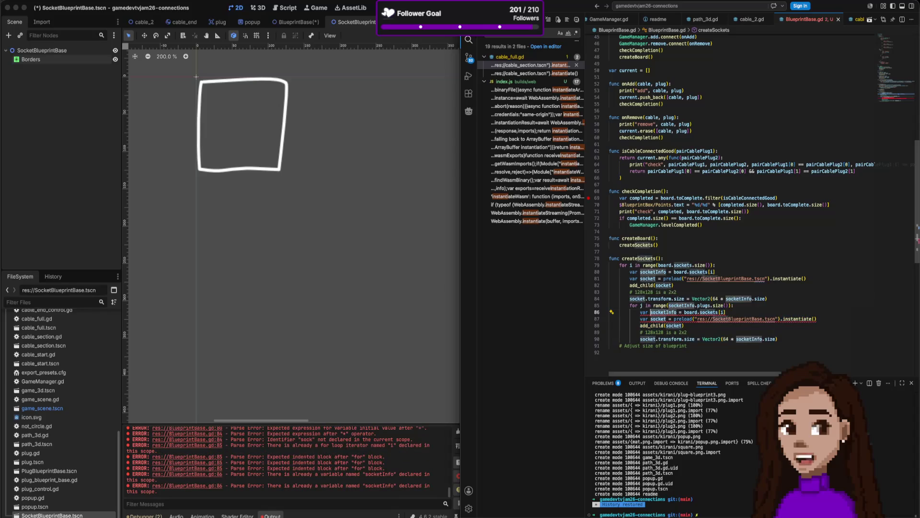
{"action": "type", "text": "plug"}
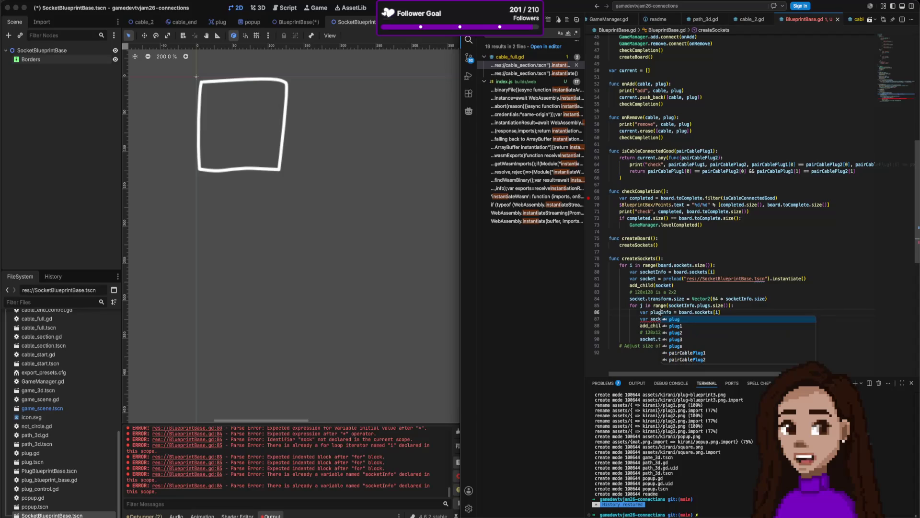
{"action": "left_click", "coordinate": [663, 311]}
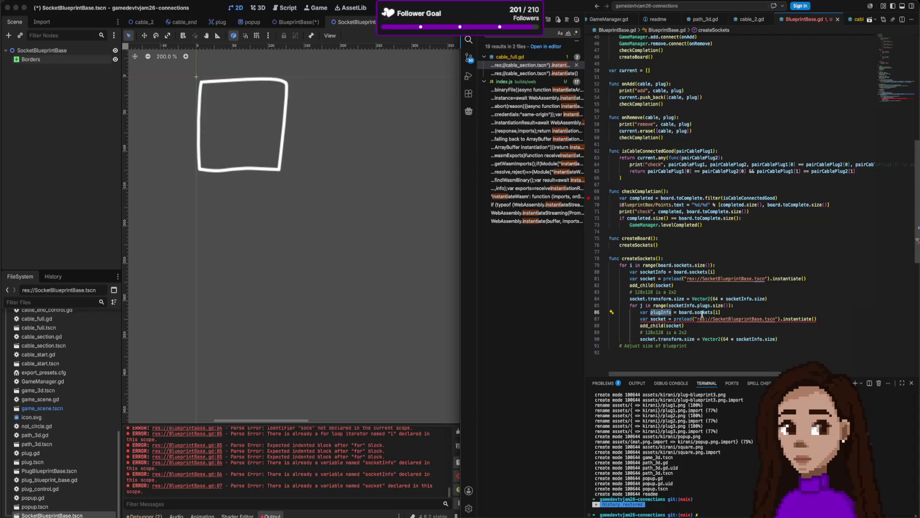
{"action": "left_click", "coordinate": [650, 272]}
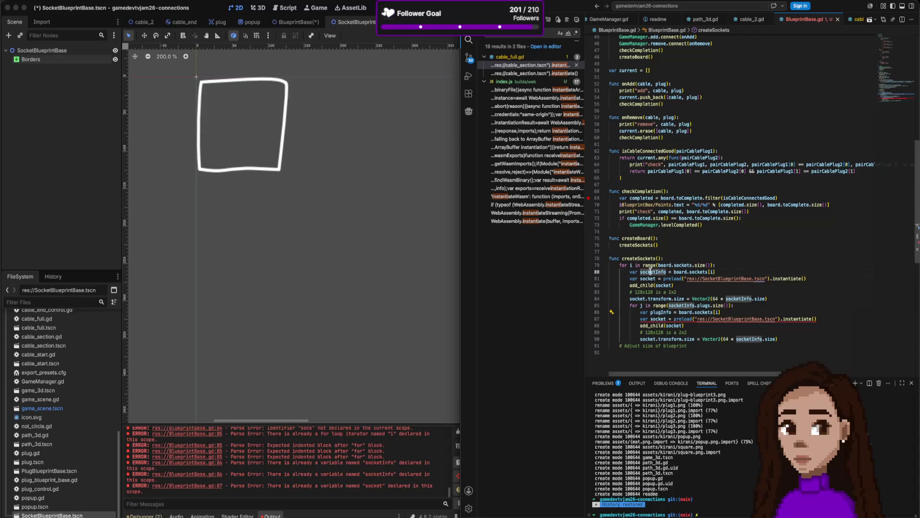
{"action": "left_click", "coordinate": [691, 312]}
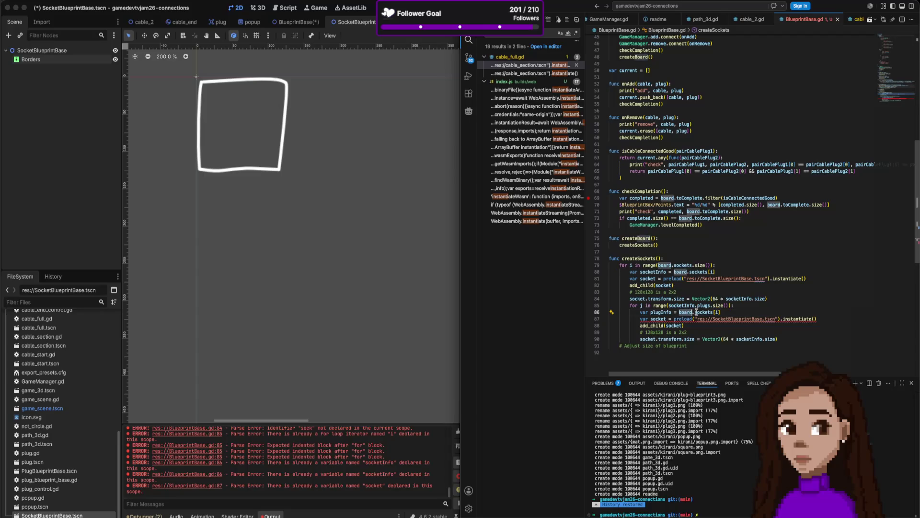
{"action": "double_click", "coordinate": [690, 312]}
{"action": "type", "text": "socketInfo"}
{"action": "left_click", "coordinate": [716, 312]}
{"action": "type", "text": "plugs"}
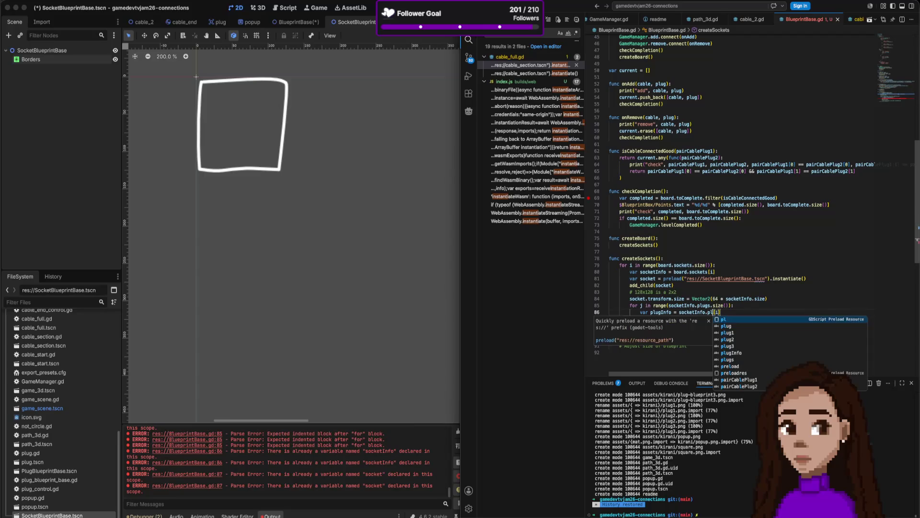
{"action": "left_click", "coordinate": [667, 318]}
{"action": "key", "text": "alt+BackSpace"}
{"action": "type", "text": "plug"}
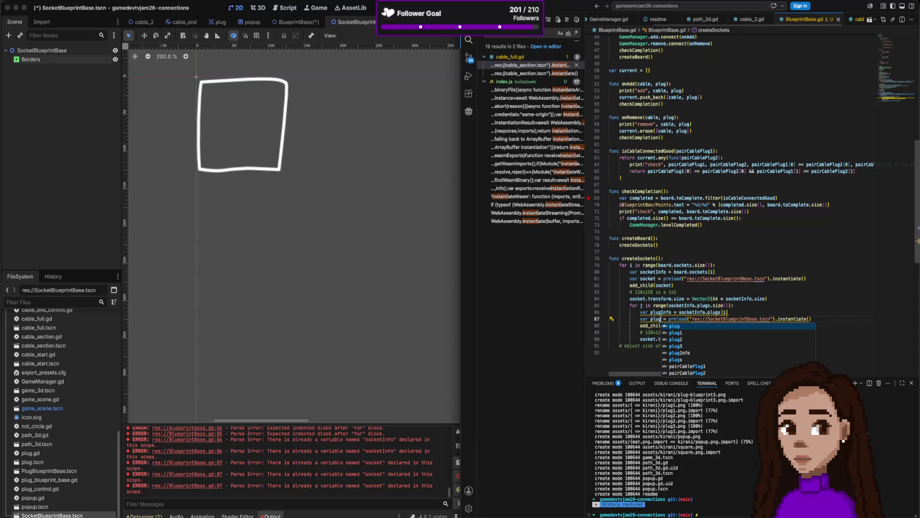
Preload PlugBlueprintBase.tscn, call add_child(plug), and delete the duplicated size comment
{"action": "left_click", "coordinate": [723, 319]}
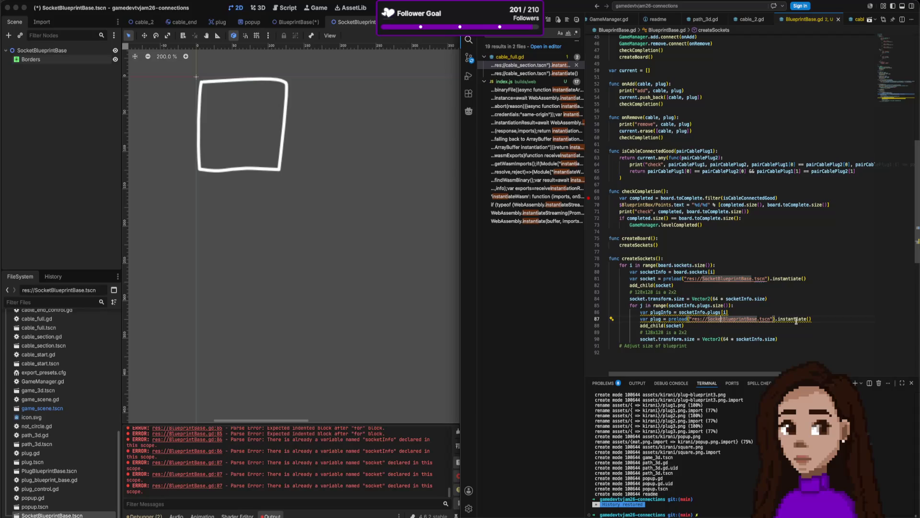
{"action": "key", "text": "alt+BackSpace"}
{"action": "key", "text": "Delete"}
{"action": "type", "text": "Plug"}
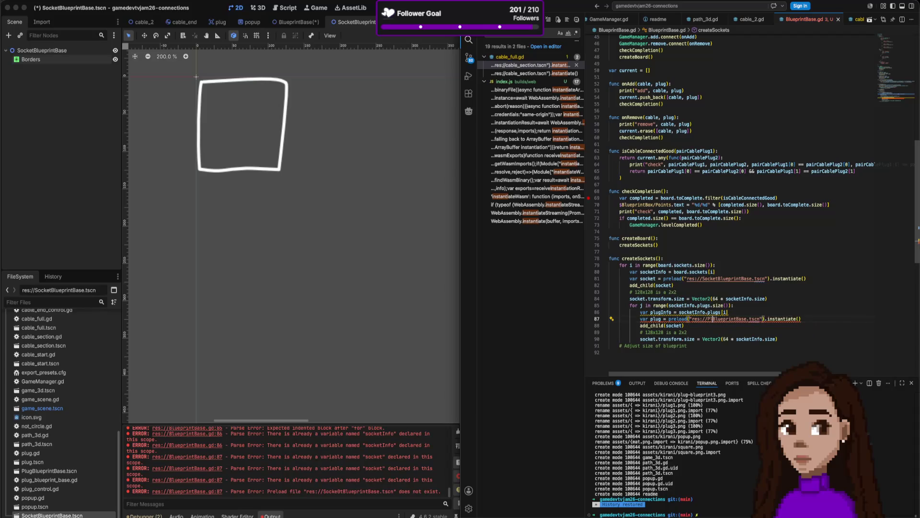
{"action": "double_click", "coordinate": [673, 326]}
{"action": "type", "text": "plug"}
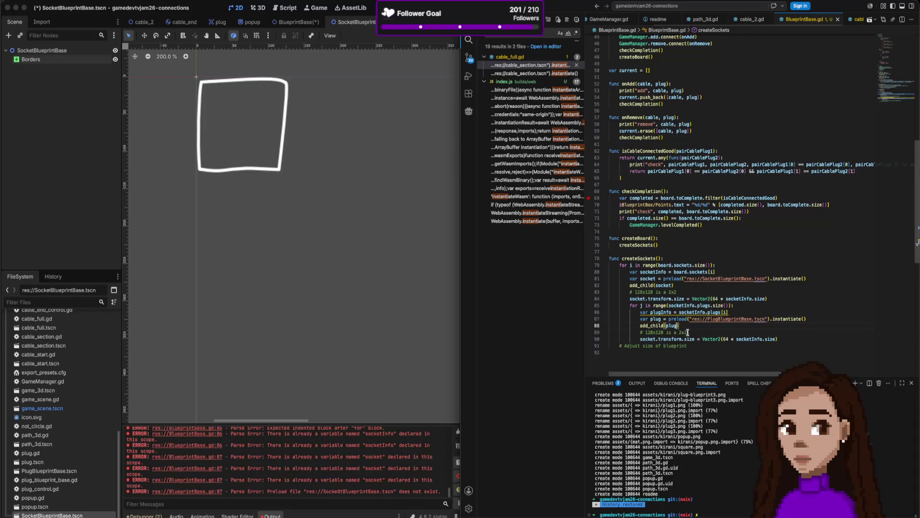
{"action": "left_click_drag", "start_coordinate": [687, 332], "coordinate": [640, 332]}
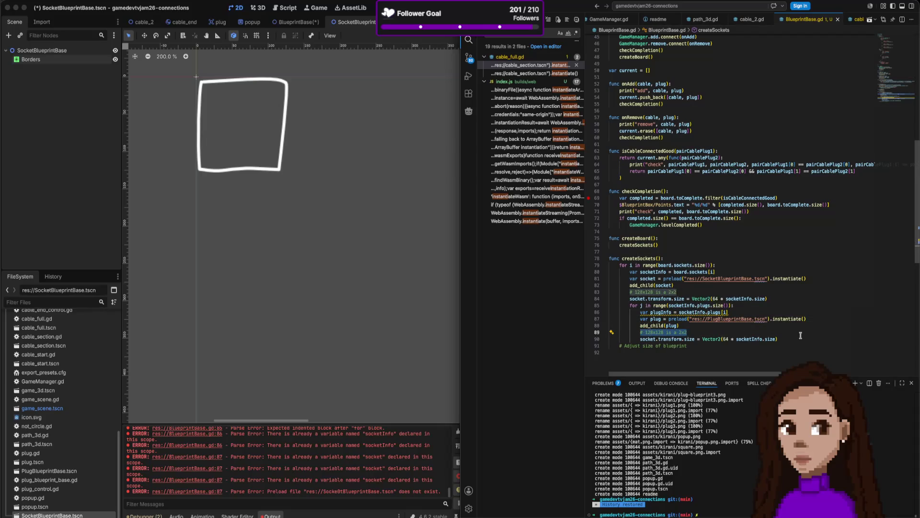
{"action": "key", "text": "BackSpace"}
{"action": "key", "text": "BackSpace"}
{"action": "key", "text": "BackSpace"}
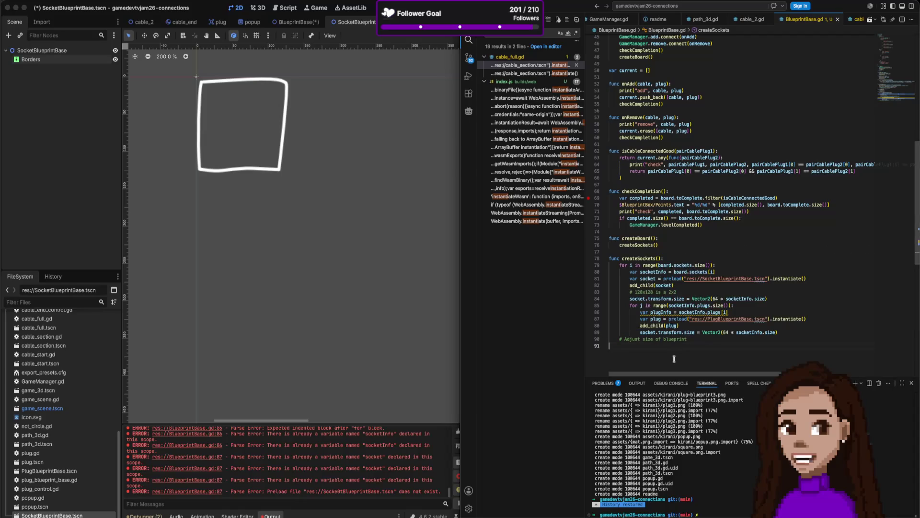
{"action": "left_click", "coordinate": [673, 326]}
{"action": "double_click", "coordinate": [648, 332]}
After checking Borders' size in Godot, make the line set plug.transform.position instead
{"action": "type", "text": "plug"}
{"action": "left_click", "coordinate": [431, 307]}
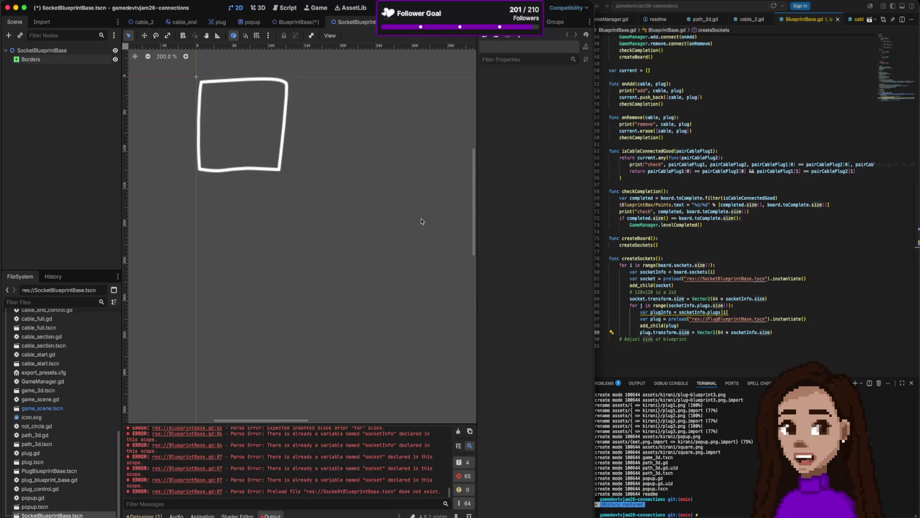
{"action": "left_click", "coordinate": [278, 134]}
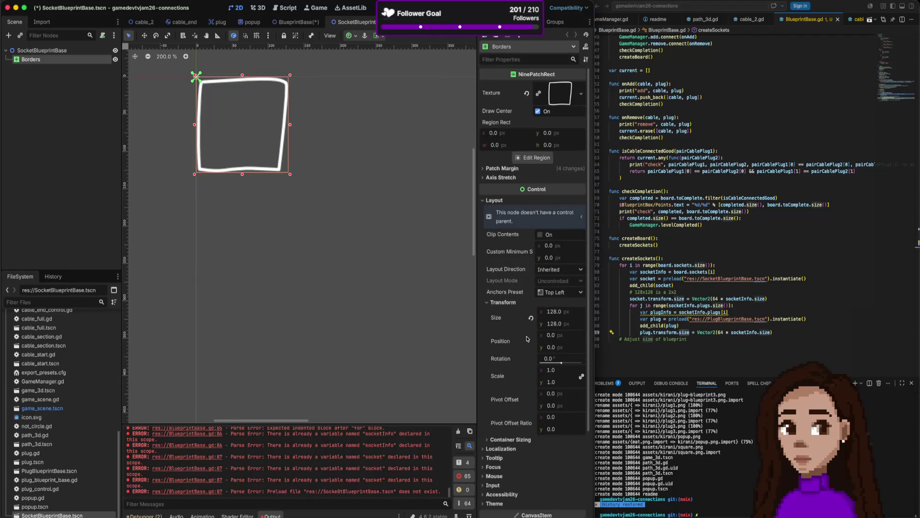
{"action": "left_click", "coordinate": [642, 333]}
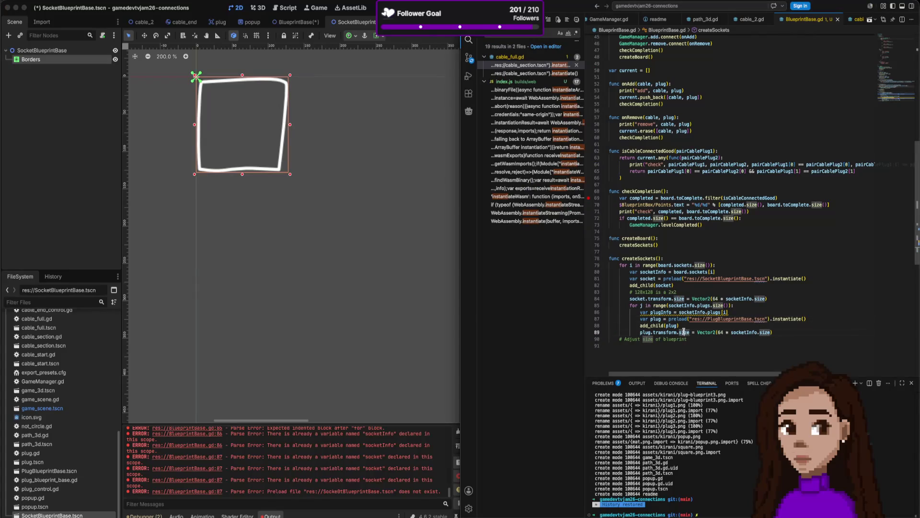
{"action": "type", "text": "position"}
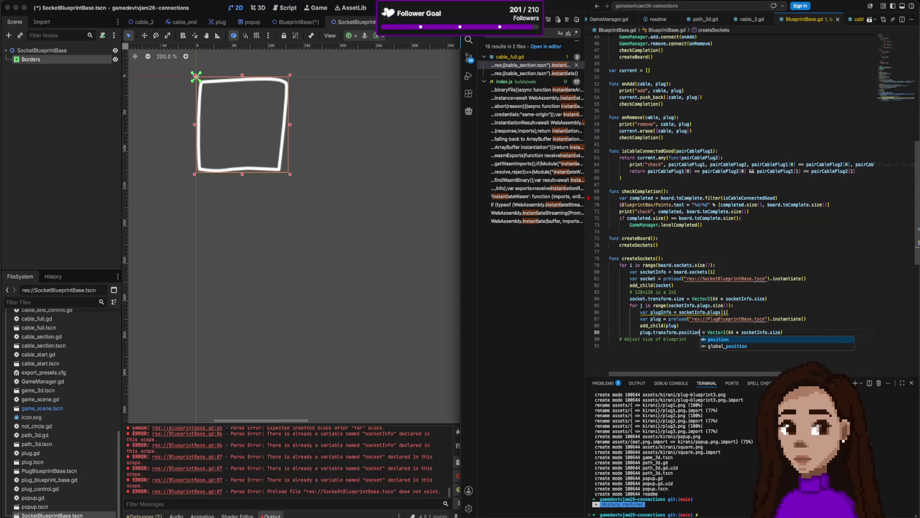
{"action": "left_click", "coordinate": [439, 176]}
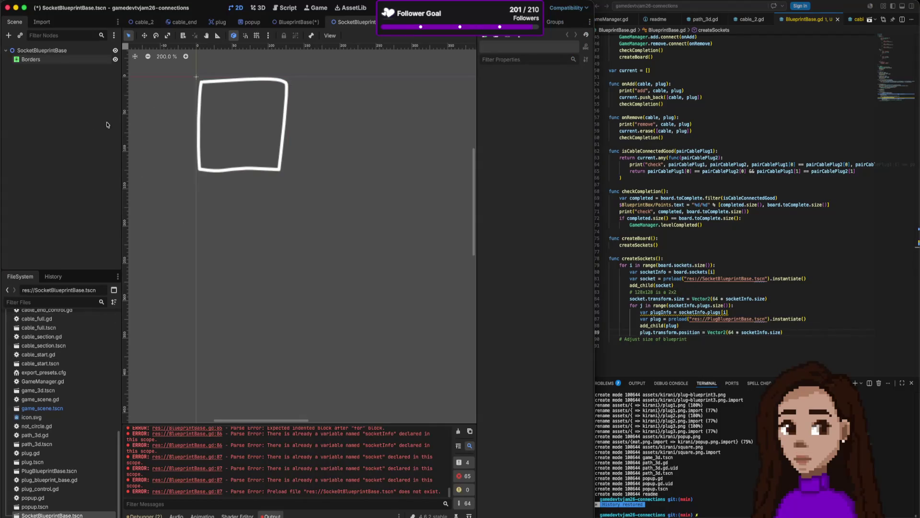
Add a PlugBlueprintBase instance to the socket scene and move its three sprites to (25, 25)
{"action": "mouse_move", "coordinate": [48, 473]}
{"action": "left_mouse_down"}
{"action": "mouse_move", "coordinate": [230, 160]}
{"action": "mouse_move", "coordinate": [239, 113]}
{"action": "left_mouse_up"}
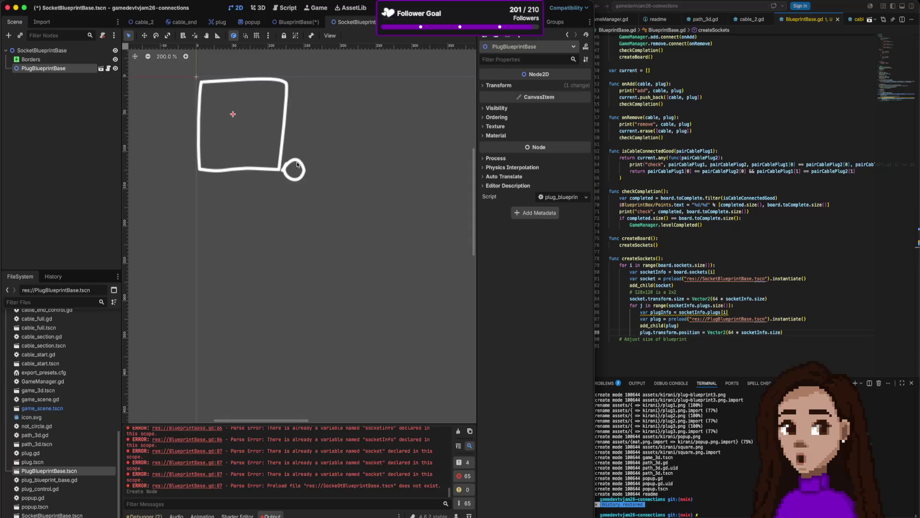
{"action": "left_click", "coordinate": [101, 69]}
{"action": "left_click", "coordinate": [38, 59]}
{"action": "left_click", "coordinate": [68, 76], "text": "shift"}
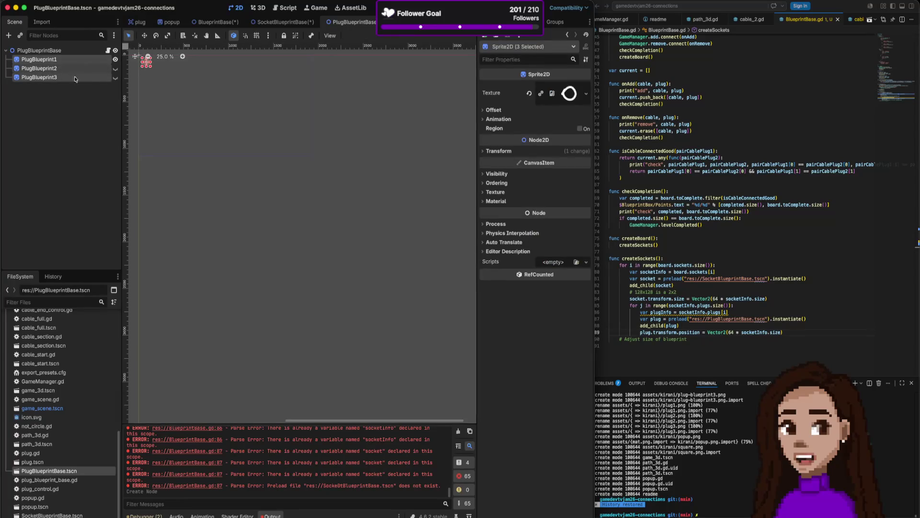
{"action": "left_click_drag", "start_coordinate": [182, 67], "coordinate": [345, 181]}
{"action": "scroll", "coordinate": [304, 172], "scroll_direction": "up", "scroll_amount": 5}
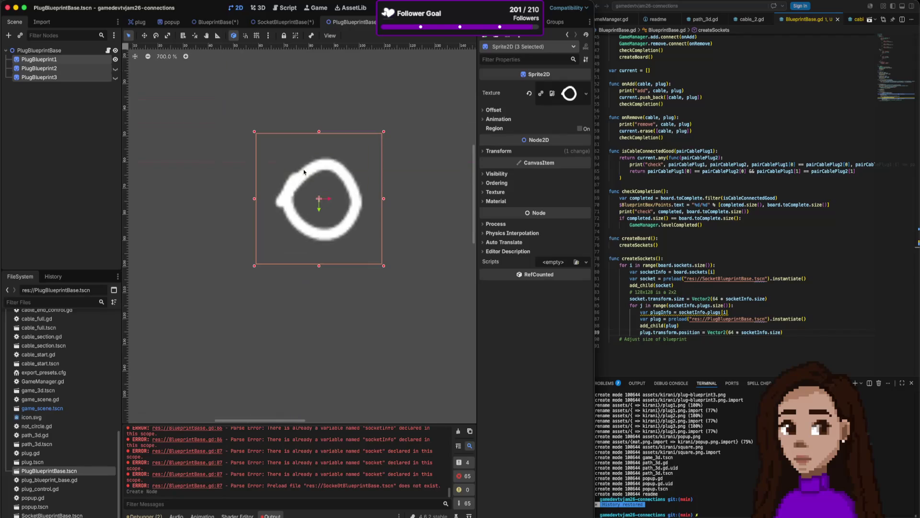
{"action": "scroll", "coordinate": [309, 166], "scroll_direction": "down", "scroll_amount": 3}
{"action": "scroll", "coordinate": [310, 165], "scroll_direction": "up", "scroll_amount": 3}
{"action": "left_click_drag", "start_coordinate": [307, 171], "coordinate": [222, 98]}
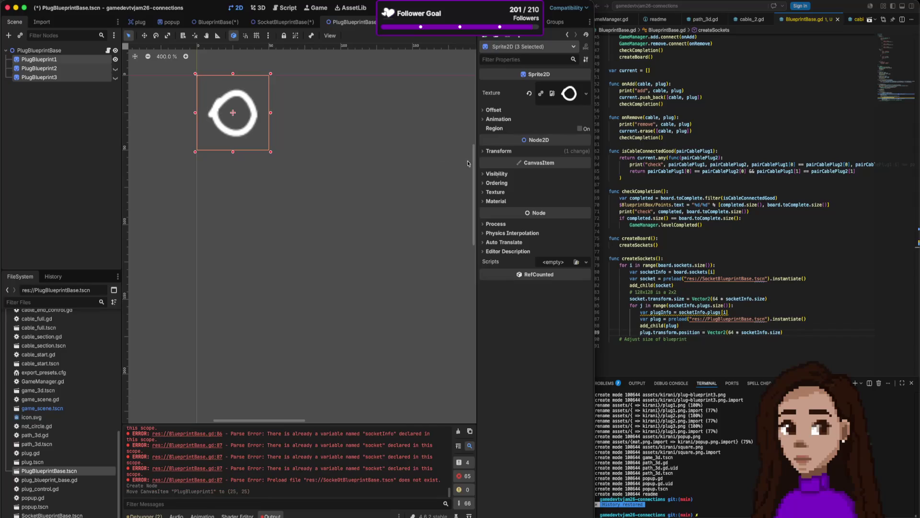
Move the plug instance inside the socket square and open plug_blueprint_base.gd
{"action": "left_click", "coordinate": [290, 22]}
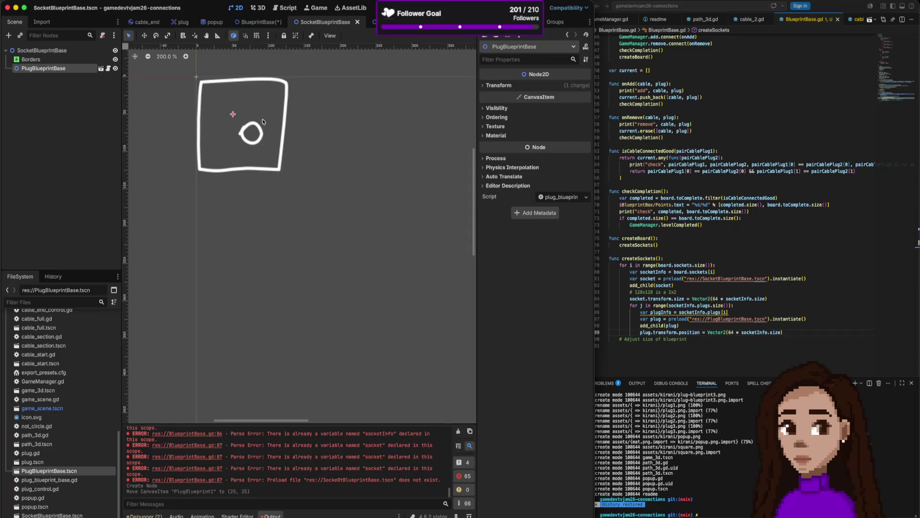
{"action": "mouse_move", "coordinate": [242, 117]}
{"action": "left_mouse_down"}
{"action": "mouse_move", "coordinate": [249, 122]}
{"action": "mouse_move", "coordinate": [219, 109]}
{"action": "left_mouse_up"}
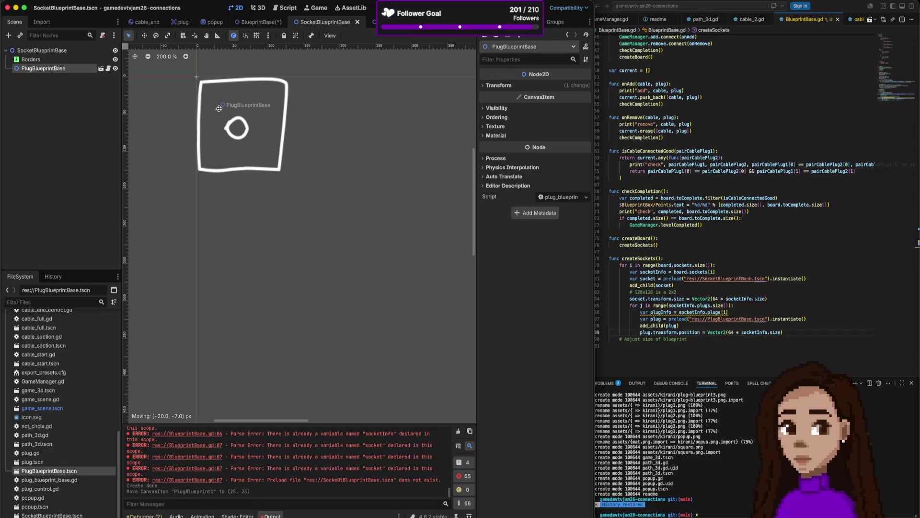
{"action": "mouse_move", "coordinate": [219, 109]}
{"action": "left_mouse_down"}
{"action": "mouse_move", "coordinate": [226, 114]}
{"action": "mouse_move", "coordinate": [199, 120]}
{"action": "mouse_move", "coordinate": [219, 115]}
{"action": "left_mouse_up"}
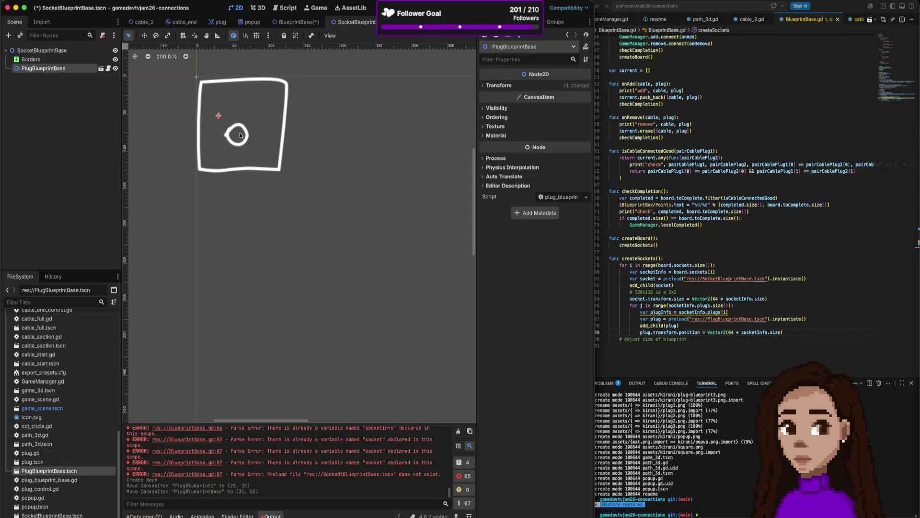
{"action": "left_click", "coordinate": [108, 70]}
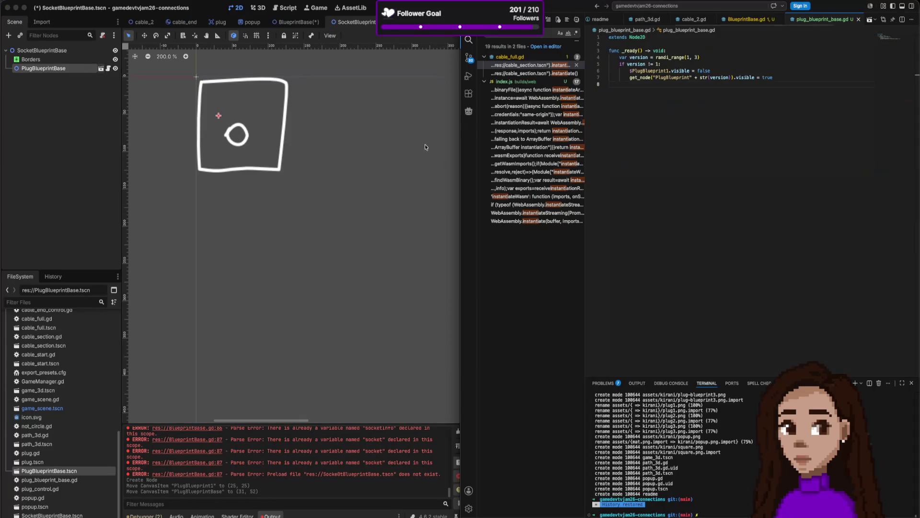
Move the three plug sprites back to the origin (0, 0) in PlugBlueprintBase
{"action": "left_click", "coordinate": [101, 68]}
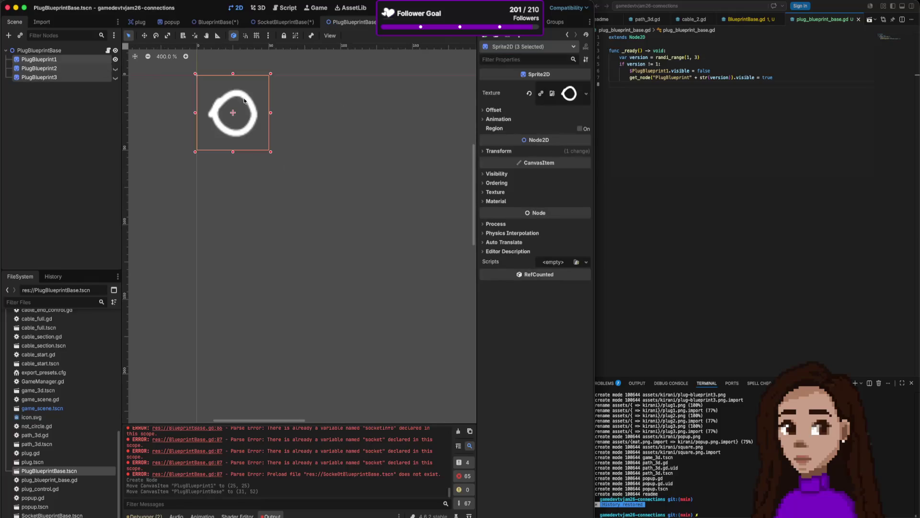
{"action": "mouse_move", "coordinate": [237, 109]}
{"action": "left_mouse_down"}
{"action": "mouse_move", "coordinate": [286, 167]}
{"action": "mouse_move", "coordinate": [260, 143]}
{"action": "left_mouse_up"}
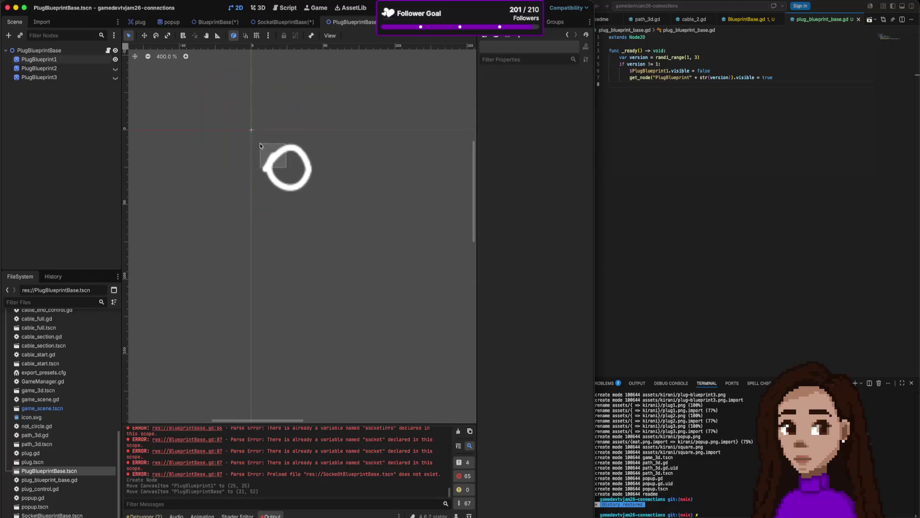
{"action": "left_click", "coordinate": [71, 60]}
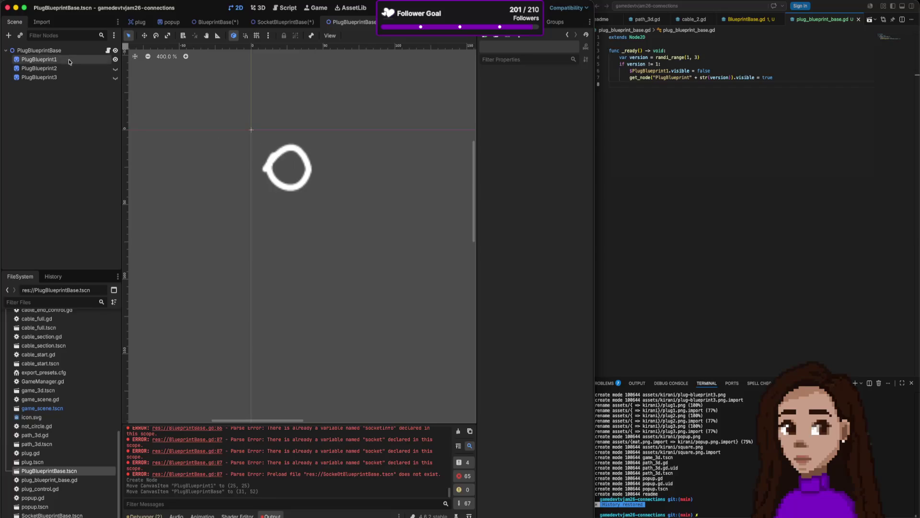
{"action": "left_click", "coordinate": [71, 77], "text": "shift"}
{"action": "left_click", "coordinate": [285, 164]}
{"action": "left_click", "coordinate": [67, 59]}
{"action": "left_click", "coordinate": [65, 77], "text": "shift"}
{"action": "left_click_drag", "start_coordinate": [275, 160], "coordinate": [238, 123]}
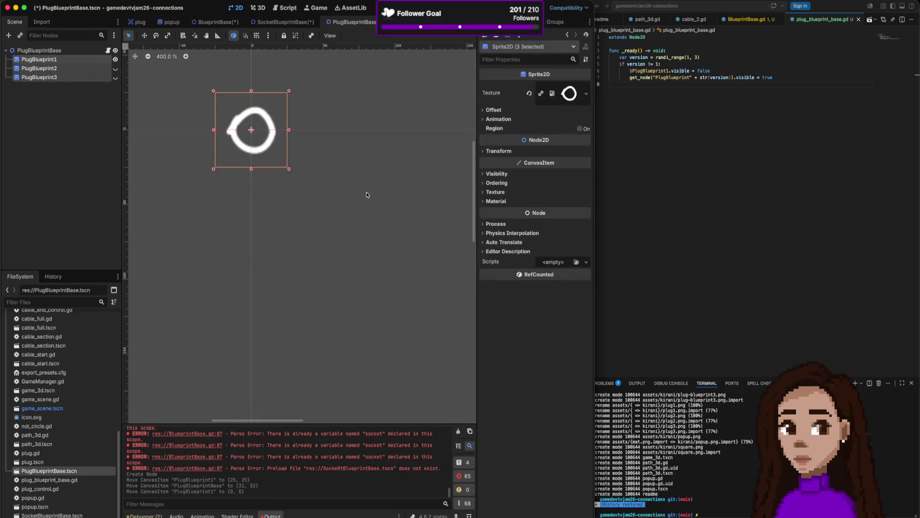
In SocketBlueprintBase, undo an accidental Borders move and select the PlugBlueprintBase instance
{"action": "left_click", "coordinate": [296, 23]}
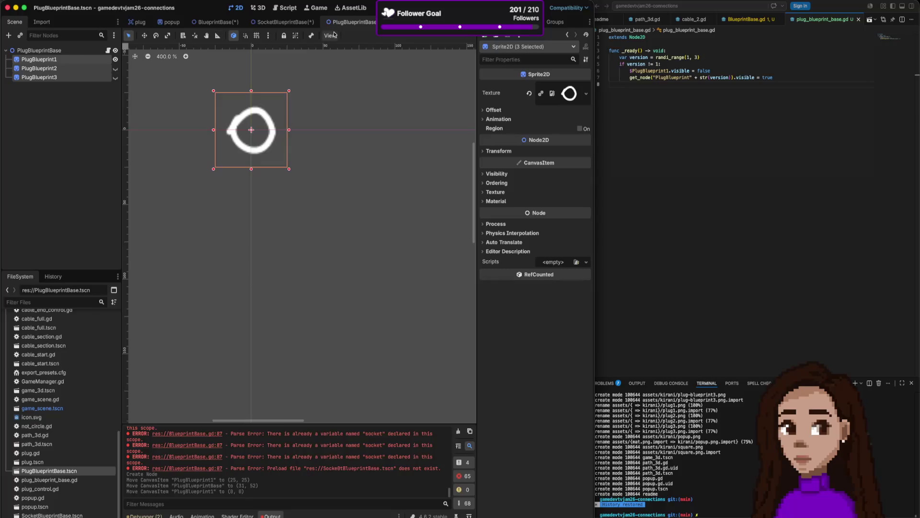
{"action": "mouse_move", "coordinate": [222, 130]}
{"action": "left_mouse_down"}
{"action": "mouse_move", "coordinate": [220, 120]}
{"action": "mouse_move", "coordinate": [225, 138]}
{"action": "left_mouse_up"}
{"action": "key", "text": "ctrl+z"}
{"action": "left_click", "coordinate": [219, 116]}
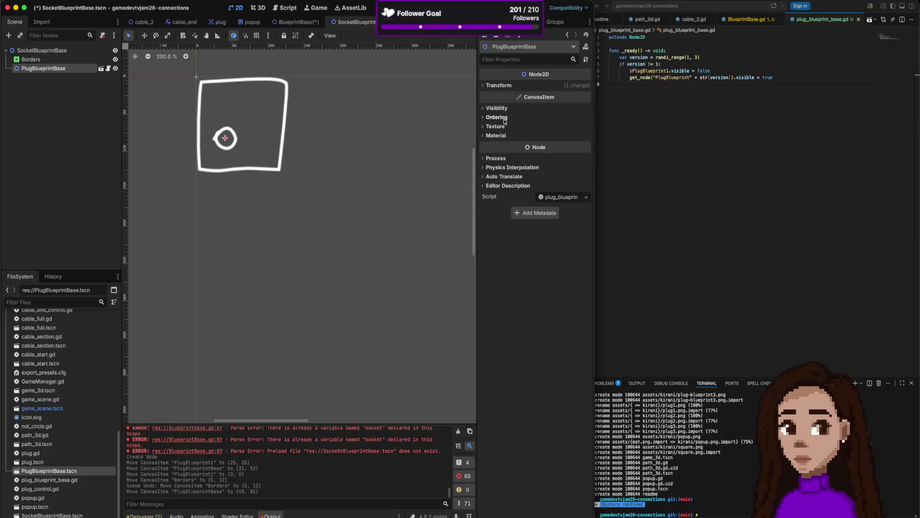
Expand the plug's Transform and nudge it to position 40, 85, undoing a stray Borders drag
{"action": "left_click", "coordinate": [504, 85]}
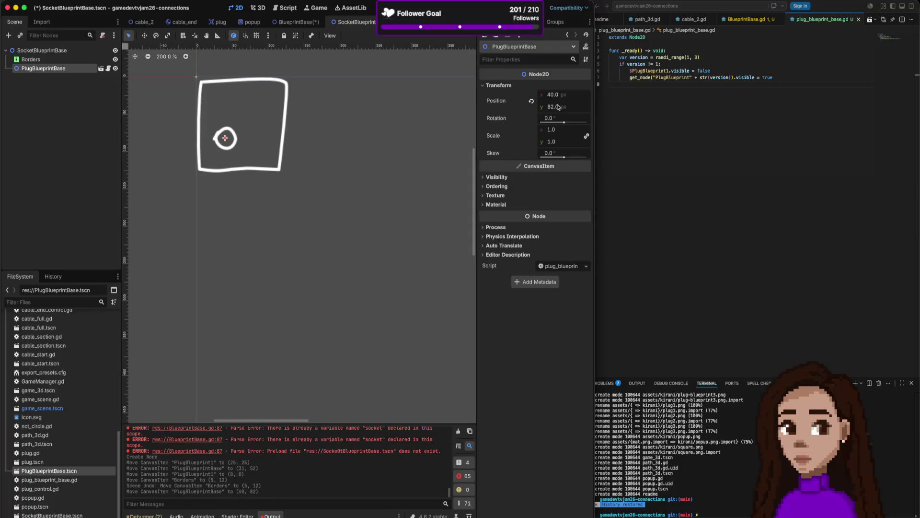
{"action": "left_click_drag", "start_coordinate": [226, 137], "coordinate": [220, 88]}
{"action": "key", "text": "super+z"}
{"action": "left_click", "coordinate": [225, 139]}
{"action": "mouse_move", "coordinate": [225, 139]}
{"action": "left_mouse_down"}
{"action": "mouse_move", "coordinate": [224, 108]}
{"action": "mouse_move", "coordinate": [259, 106]}
{"action": "mouse_move", "coordinate": [257, 141]}
{"action": "mouse_move", "coordinate": [263, 101]}
{"action": "mouse_move", "coordinate": [220, 98]}
{"action": "mouse_move", "coordinate": [253, 105]}
{"action": "mouse_move", "coordinate": [229, 137]}
{"action": "mouse_move", "coordinate": [253, 139]}
{"action": "mouse_move", "coordinate": [243, 102]}
{"action": "mouse_move", "coordinate": [223, 102]}
{"action": "mouse_move", "coordinate": [225, 140]}
{"action": "left_mouse_up"}
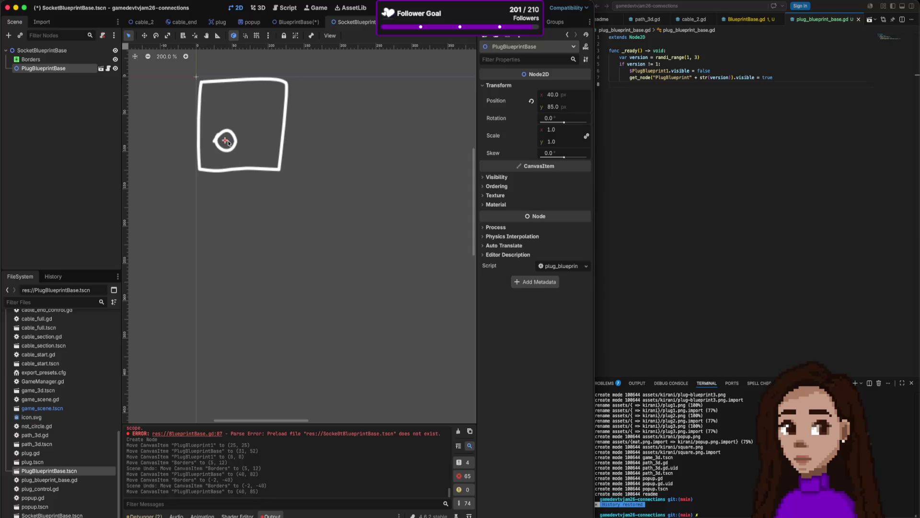
Centre the plug instance at (73, 79) in the border and shift the plug sprites to (25, 25)
{"action": "left_click_drag", "start_coordinate": [229, 143], "coordinate": [246, 140]}
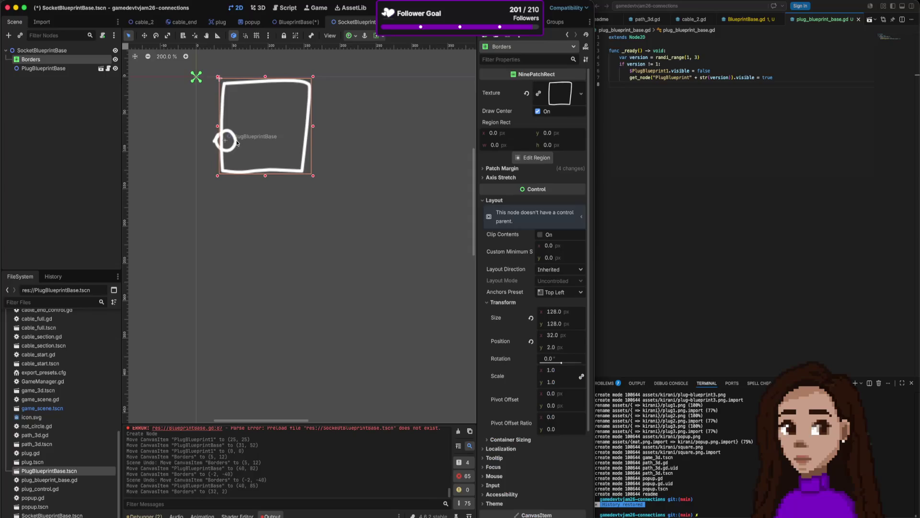
{"action": "key", "text": "ctrl+z"}
{"action": "mouse_move", "coordinate": [226, 142]}
{"action": "left_mouse_down"}
{"action": "mouse_move", "coordinate": [259, 141]}
{"action": "mouse_move", "coordinate": [218, 129]}
{"action": "mouse_move", "coordinate": [224, 137]}
{"action": "mouse_move", "coordinate": [211, 90]}
{"action": "mouse_move", "coordinate": [209, 136]}
{"action": "left_mouse_up"}
{"action": "key", "text": "ctrl+z"}
{"action": "left_click", "coordinate": [226, 141]}
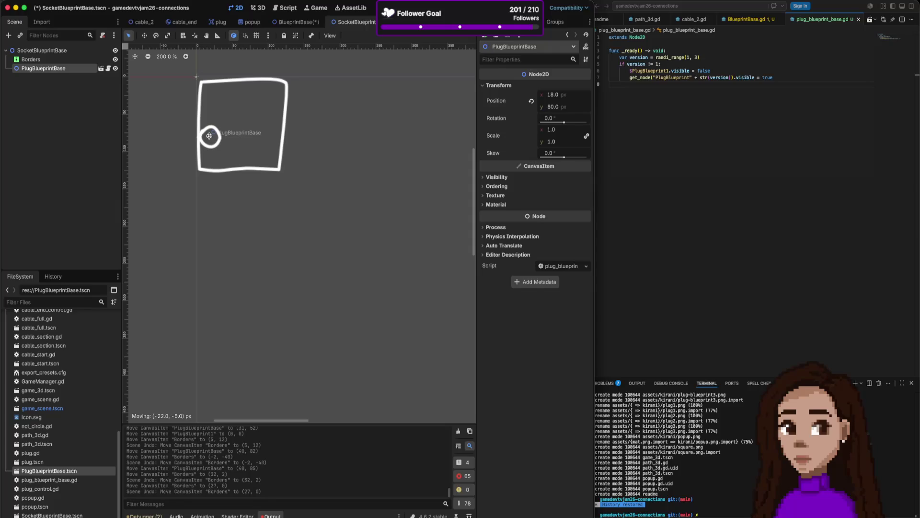
{"action": "mouse_move", "coordinate": [209, 136]}
{"action": "left_mouse_down"}
{"action": "mouse_move", "coordinate": [269, 136]}
{"action": "mouse_move", "coordinate": [248, 135]}
{"action": "left_mouse_up"}
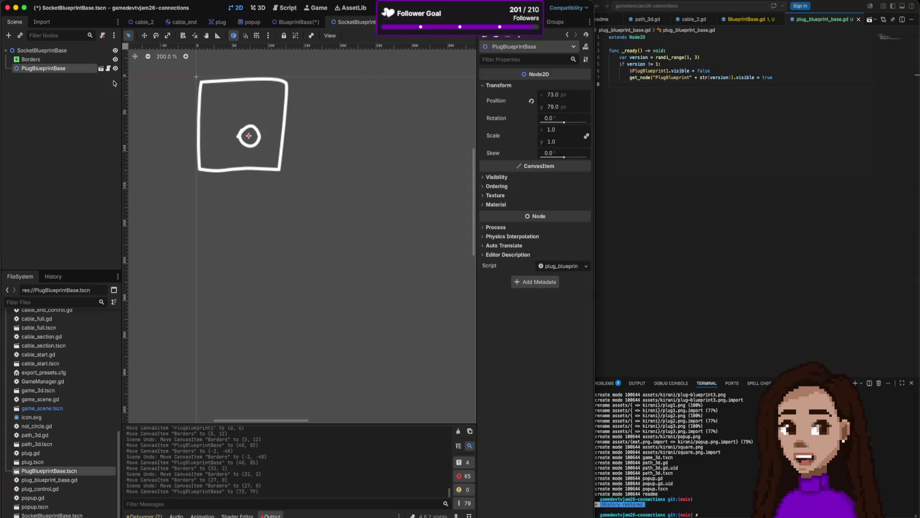
{"action": "left_click", "coordinate": [101, 69]}
{"action": "mouse_move", "coordinate": [242, 122]}
{"action": "left_mouse_down"}
{"action": "mouse_move", "coordinate": [286, 163]}
{"action": "mouse_move", "coordinate": [278, 160]}
{"action": "left_mouse_up"}
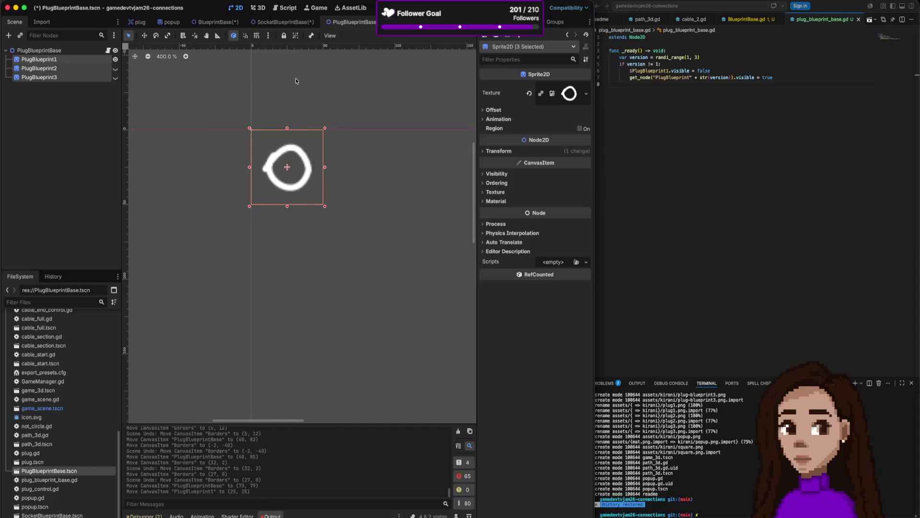
Save PlugBlueprintBase and move the socket's plug up to (61, 9) at the border's top edge
{"action": "left_click", "coordinate": [270, 21]}
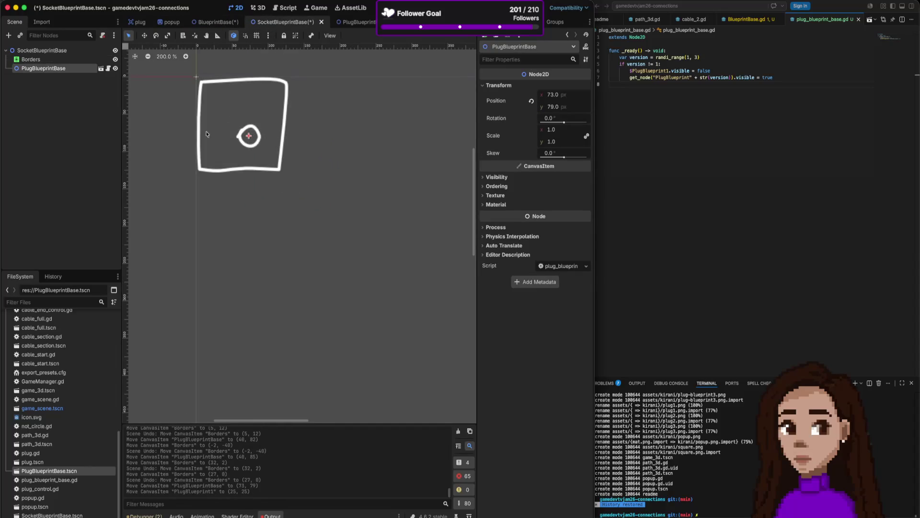
{"action": "left_click", "coordinate": [348, 22]}
{"action": "key", "text": "ctrl+s"}
{"action": "mouse_move", "coordinate": [258, 139]}
{"action": "left_mouse_down"}
{"action": "mouse_move", "coordinate": [196, 77]}
{"action": "mouse_move", "coordinate": [239, 84]}
{"action": "left_mouse_up"}
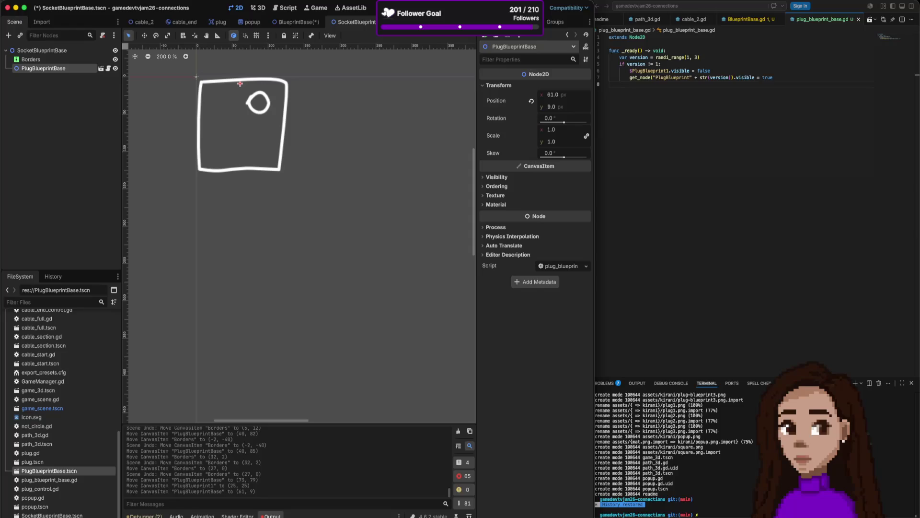
{"action": "key", "text": "super+Tab"}
{"action": "key", "text": "super+Tab"}
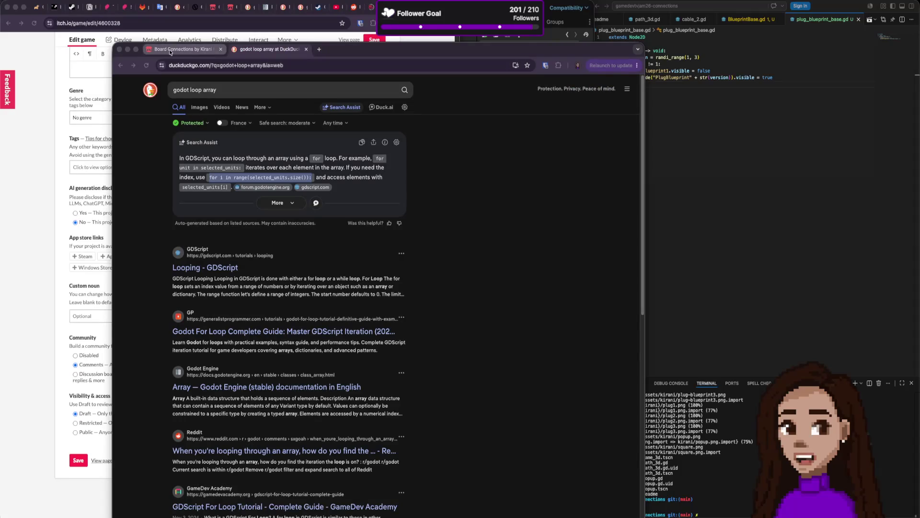
Close the DuckDuckGo 'godot loop array' search window
{"action": "left_click", "coordinate": [120, 50]}
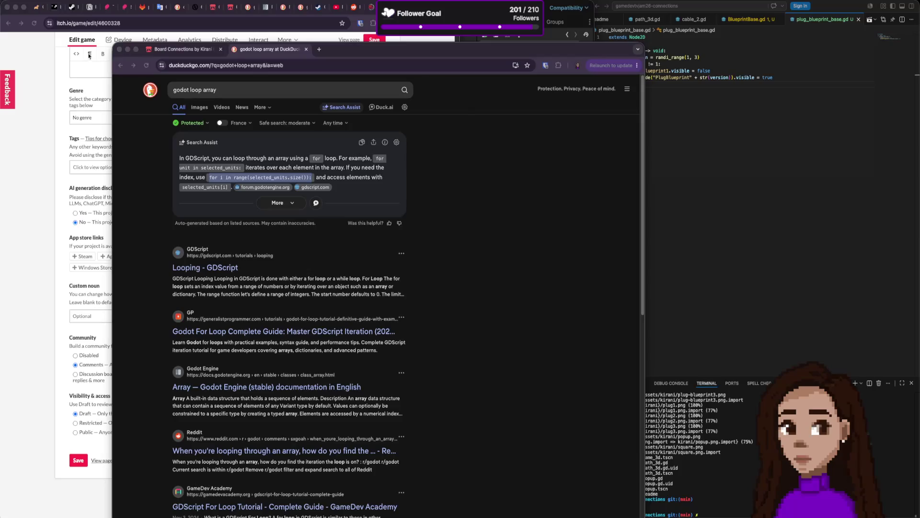
Run Board Connections from its itch.io page and plug the blue and red cables into the socket
{"action": "left_click", "coordinate": [101, 461]}
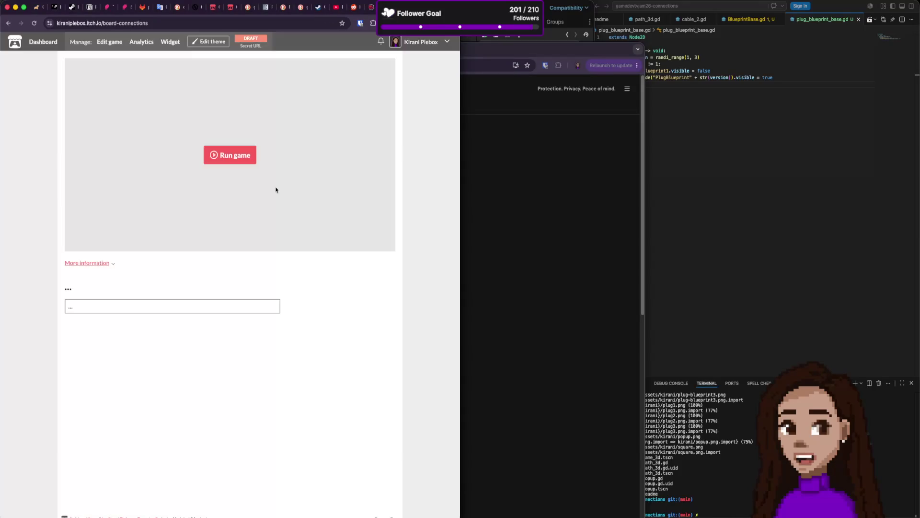
{"action": "left_click", "coordinate": [217, 153]}
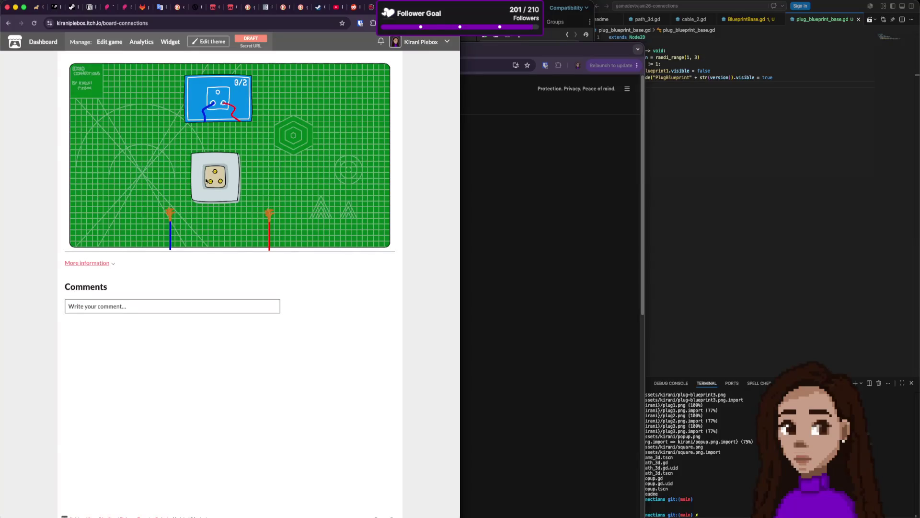
{"action": "left_click_drag", "start_coordinate": [170, 216], "coordinate": [210, 182]}
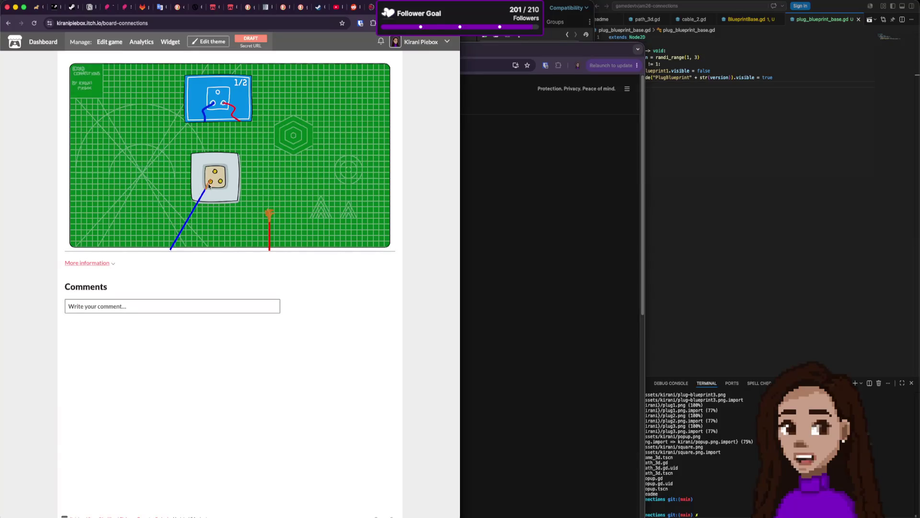
{"action": "left_click_drag", "start_coordinate": [270, 213], "coordinate": [221, 181]}
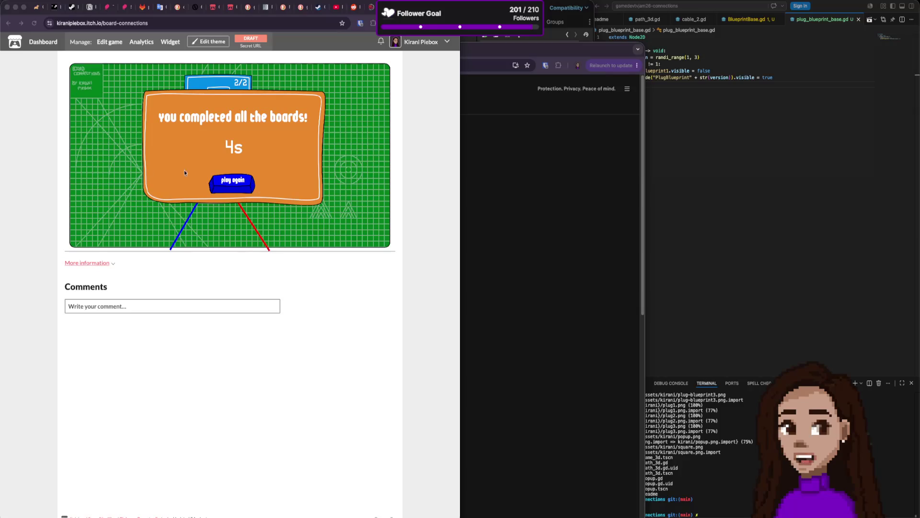
{"action": "left_click", "coordinate": [235, 186]}
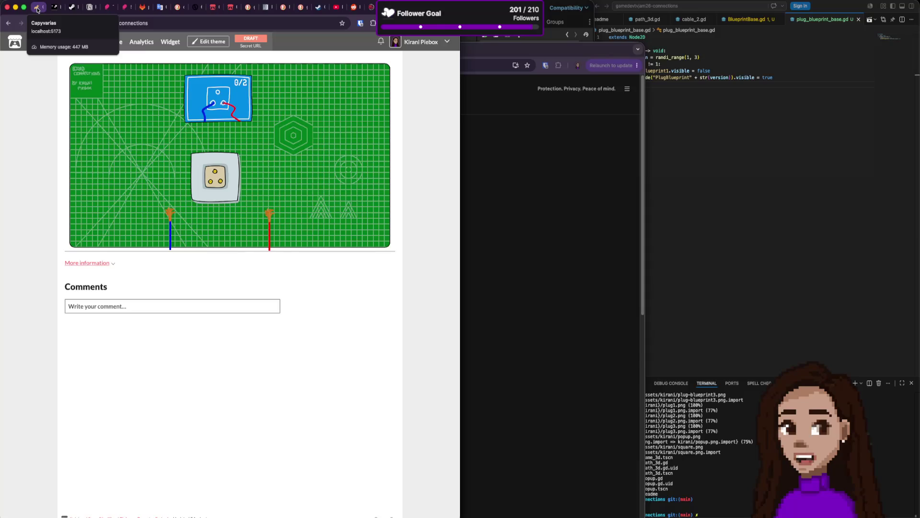
{"action": "left_click", "coordinate": [37, 9]}
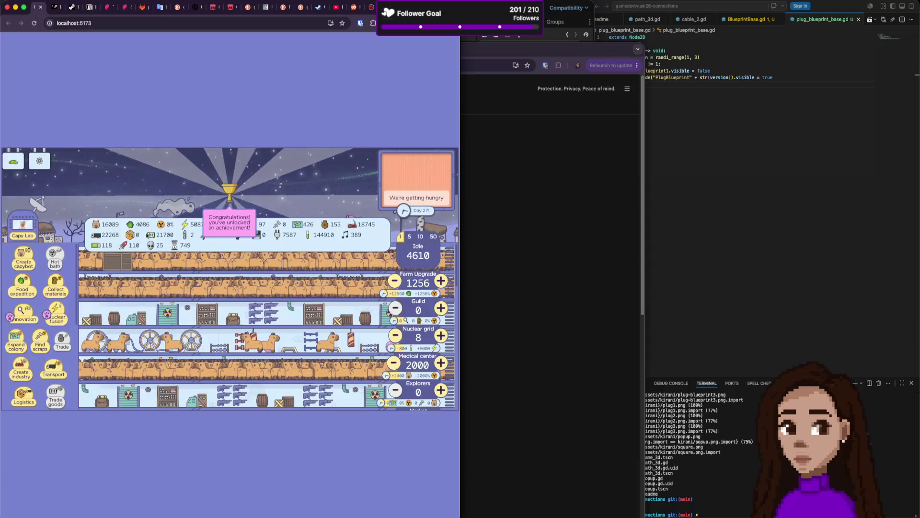
Reload localhost:5173, then bring VS Code forward and browse its File and Terminal menus
{"action": "key", "text": "super+r"}
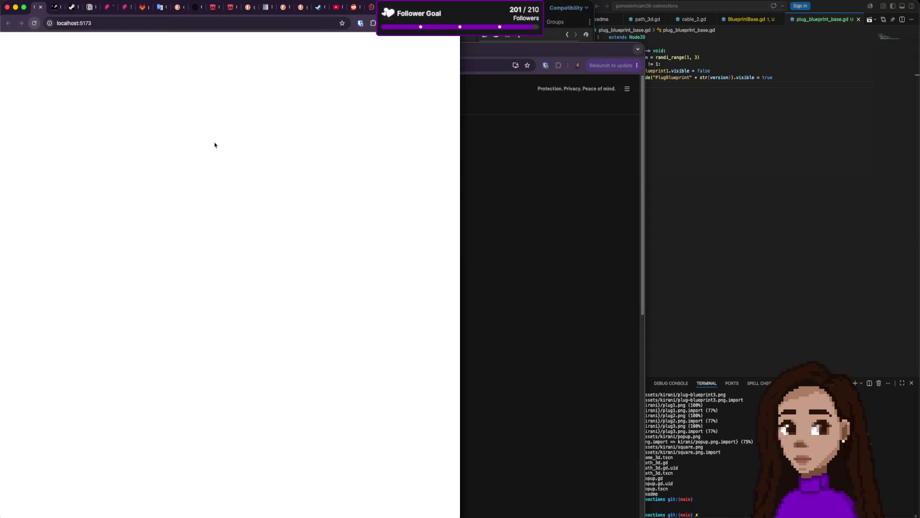
{"action": "left_click", "coordinate": [669, 234]}
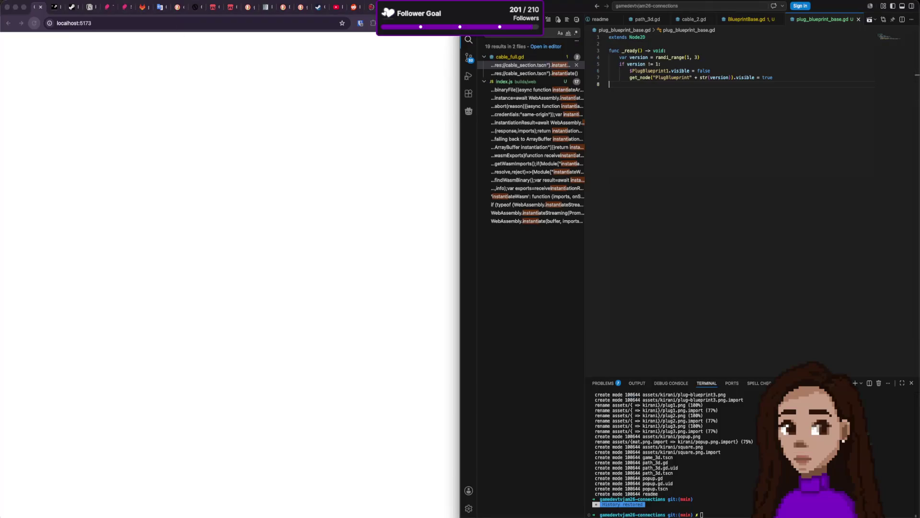
{"action": "left_click", "coordinate": [41, 1]}
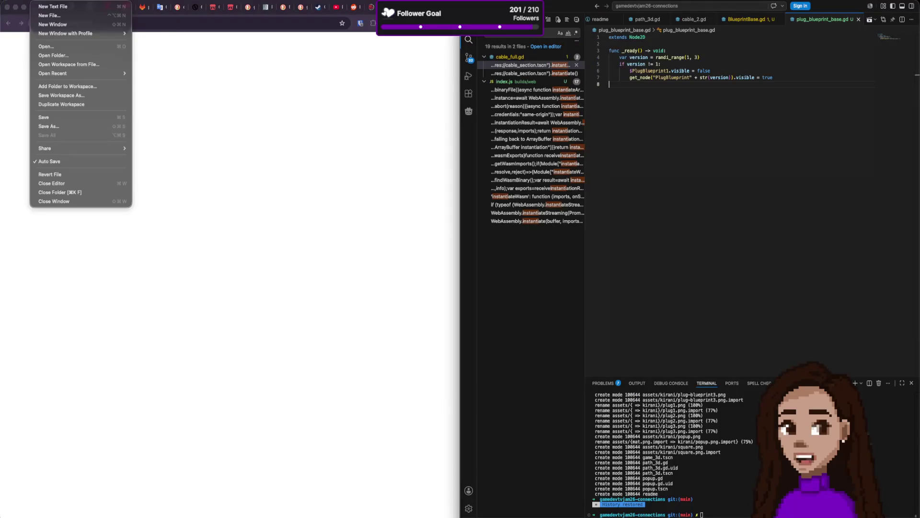
{"action": "left_click", "coordinate": [177, 0]}
{"action": "left_click", "coordinate": [153, 0]}
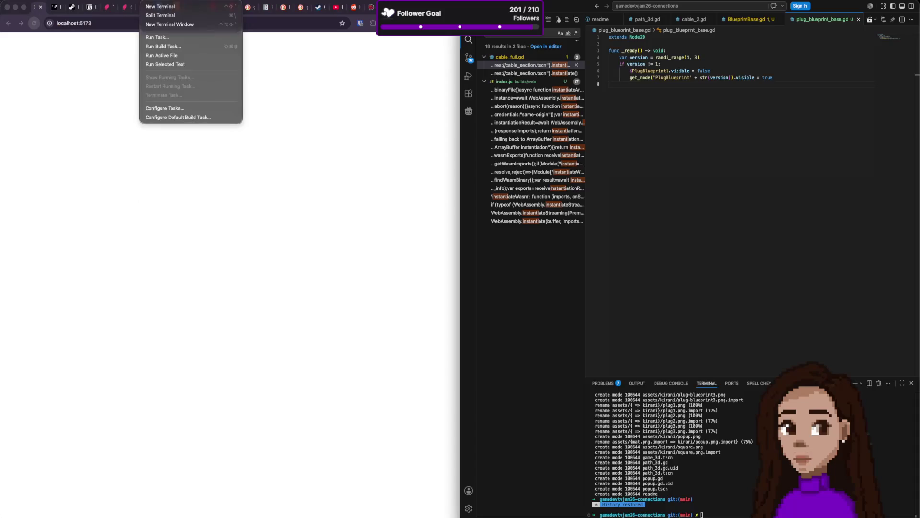
{"action": "key", "text": "Escape"}
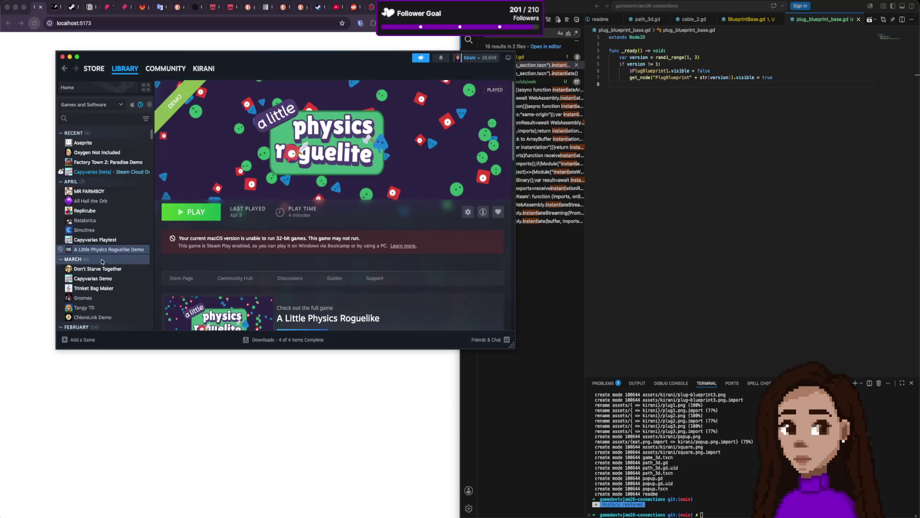
Search the Steam library for 'capy' and launch Capyvarias [beta]
{"action": "left_click", "coordinate": [94, 119]}
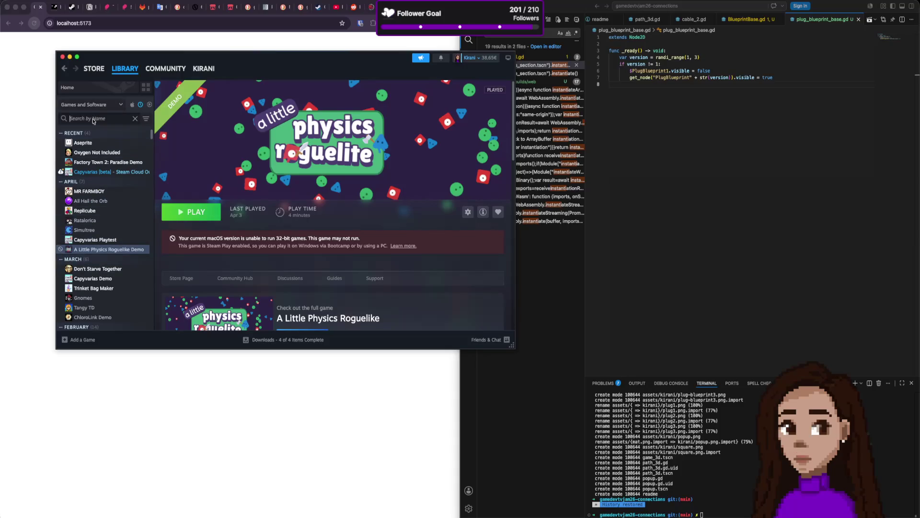
{"action": "type", "text": "capy"}
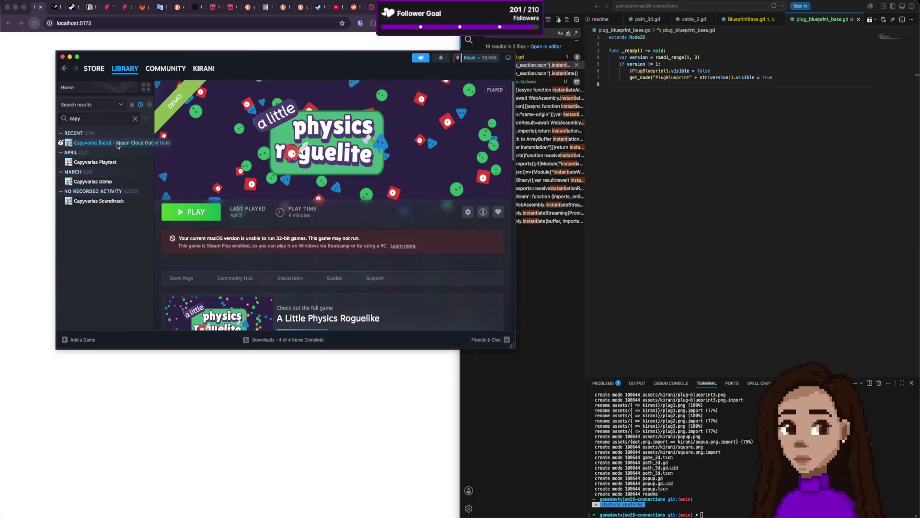
{"action": "left_click", "coordinate": [96, 143]}
{"action": "left_click", "coordinate": [210, 217]}
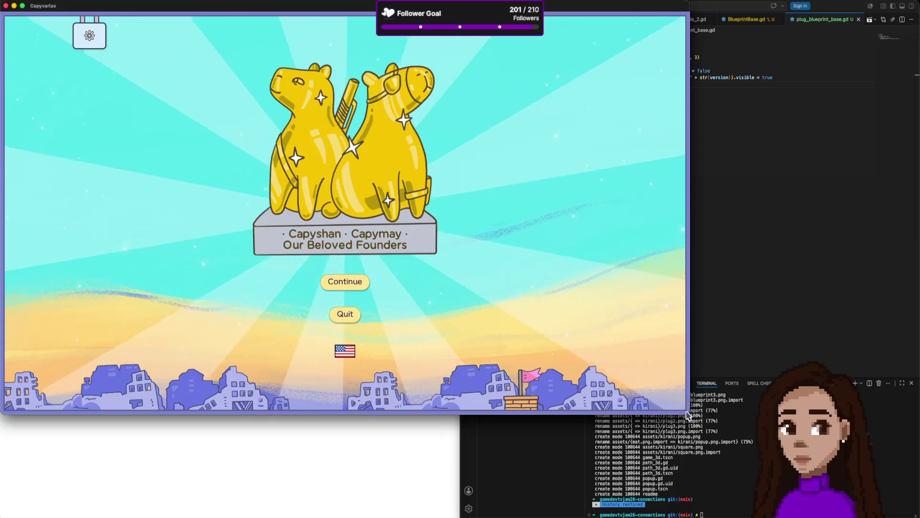
Continue into the colony, check settings briefly, and assign one more capybara to the Farm
{"action": "left_click", "coordinate": [345, 281]}
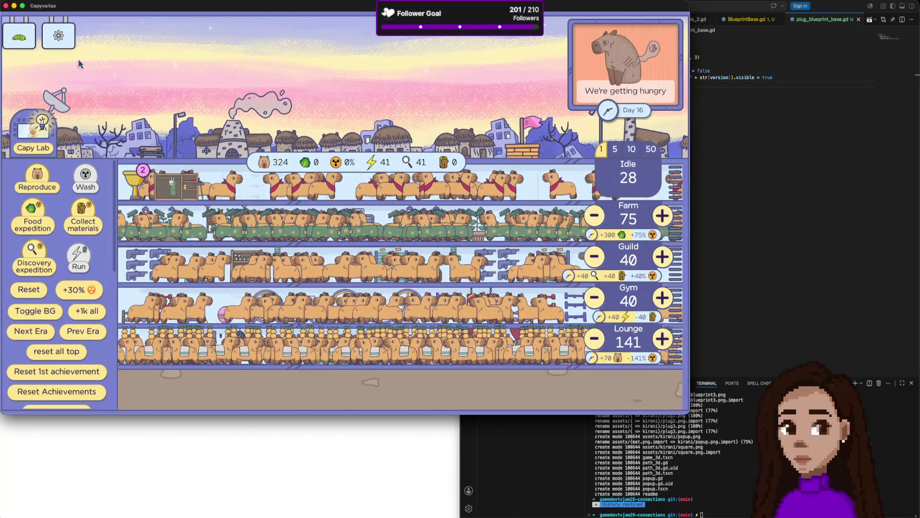
{"action": "left_click", "coordinate": [65, 43]}
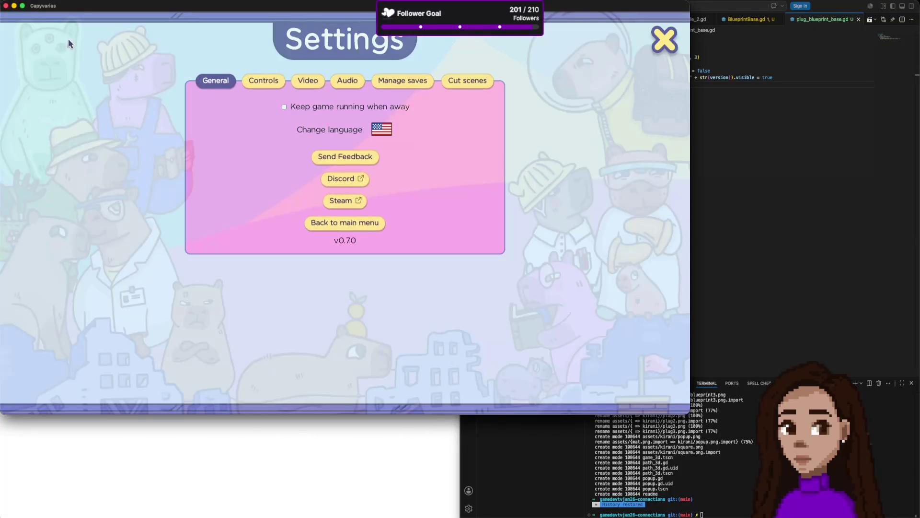
{"action": "left_click", "coordinate": [661, 42]}
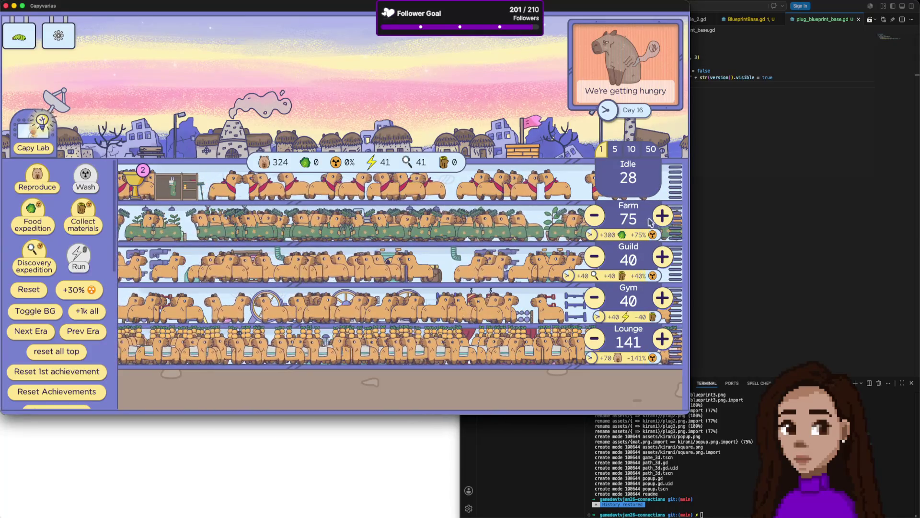
{"action": "left_click", "coordinate": [663, 217]}
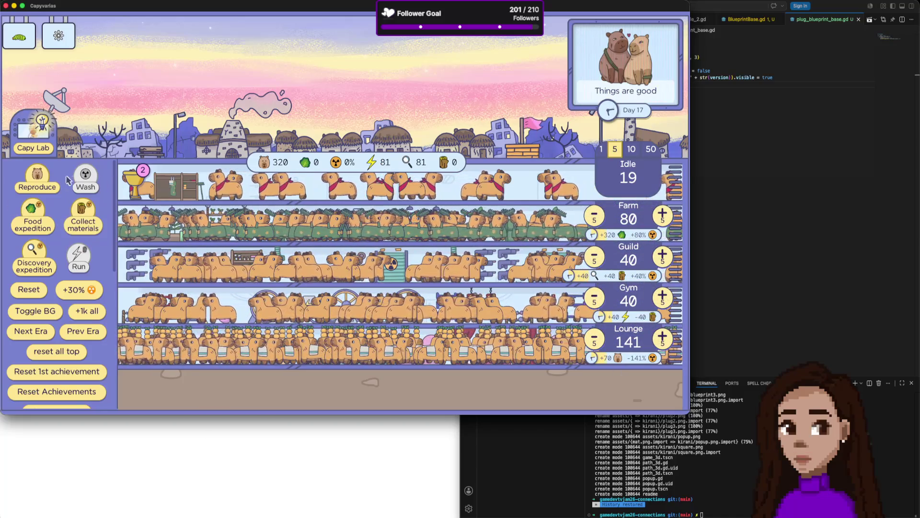
Breed six new capybaras and take a quick look at the Capy Lab tech tree
{"action": "left_click", "coordinate": [46, 179]}
{"action": "left_click", "coordinate": [47, 178]}
{"action": "left_click", "coordinate": [46, 179]}
{"action": "left_click", "coordinate": [47, 178]}
{"action": "left_click", "coordinate": [47, 179]}
{"action": "left_click", "coordinate": [47, 179]}
{"action": "left_click", "coordinate": [46, 179]}
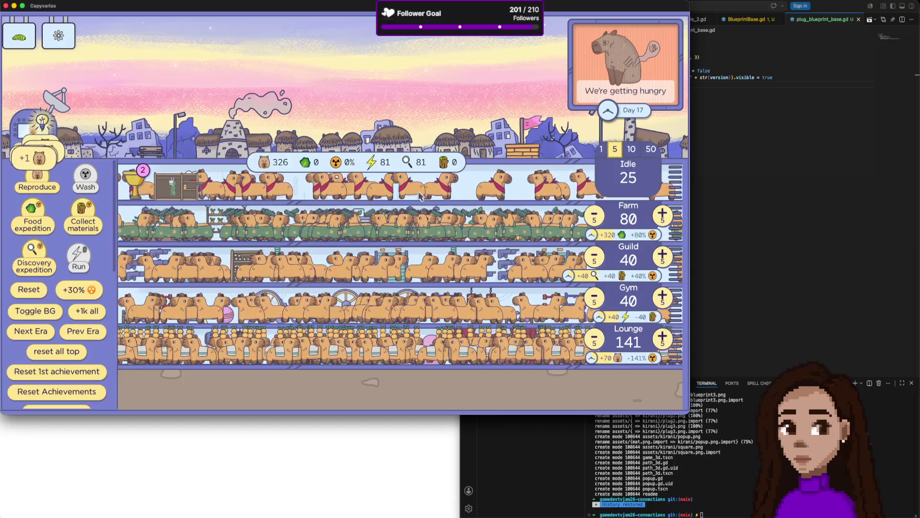
{"action": "left_click", "coordinate": [38, 180]}
{"action": "left_click", "coordinate": [37, 180]}
{"action": "left_click", "coordinate": [38, 180]}
{"action": "left_click", "coordinate": [42, 123]}
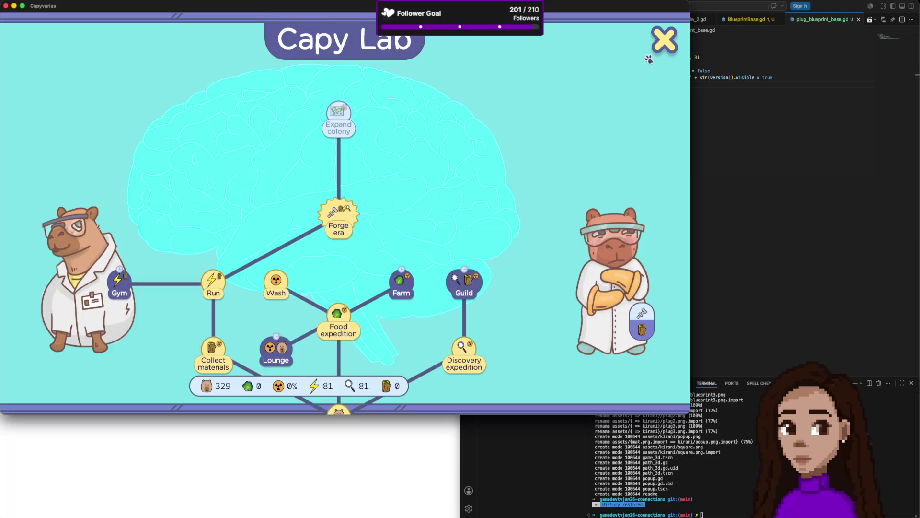
{"action": "left_click", "coordinate": [663, 41]}
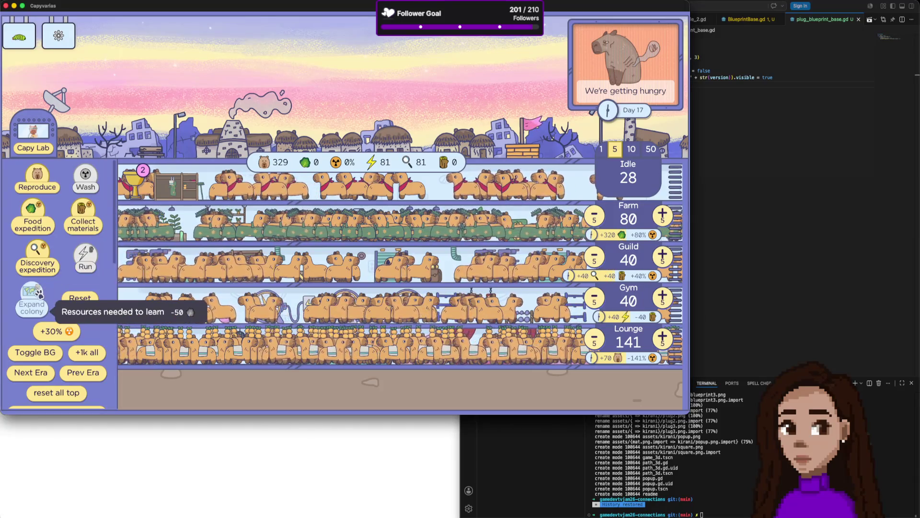
Send eight food expeditions and move the game window down and to the right
{"action": "left_click", "coordinate": [32, 211]}
{"action": "left_click", "coordinate": [31, 211]}
{"action": "left_click", "coordinate": [32, 211]}
{"action": "left_click", "coordinate": [31, 211]}
{"action": "left_click", "coordinate": [32, 211]}
{"action": "left_click", "coordinate": [41, 213]}
{"action": "left_click", "coordinate": [41, 213]}
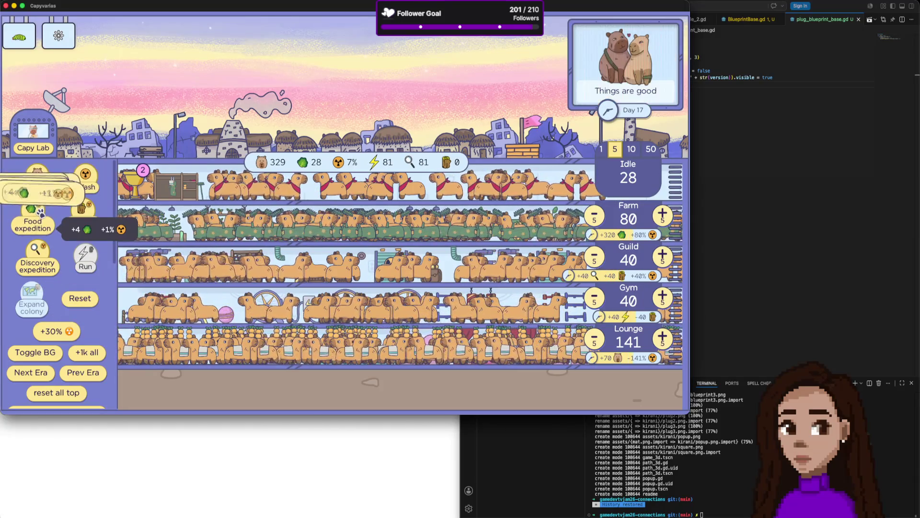
{"action": "left_click", "coordinate": [41, 213]}
{"action": "left_click", "coordinate": [41, 213]}
{"action": "left_click", "coordinate": [41, 214]}
{"action": "left_click", "coordinate": [41, 213]}
{"action": "left_click", "coordinate": [41, 213]}
{"action": "left_click", "coordinate": [42, 214]}
{"action": "left_click", "coordinate": [41, 213]}
{"action": "left_click", "coordinate": [41, 214]}
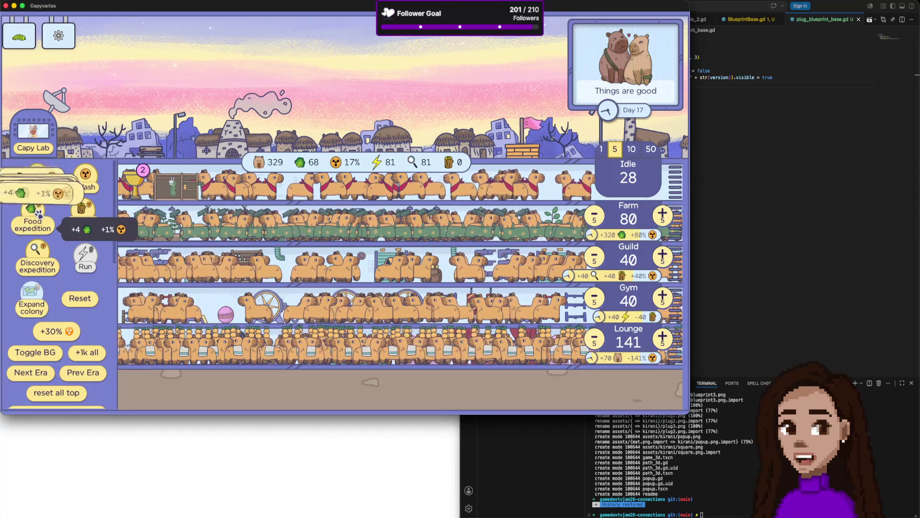
{"action": "left_click", "coordinate": [39, 214]}
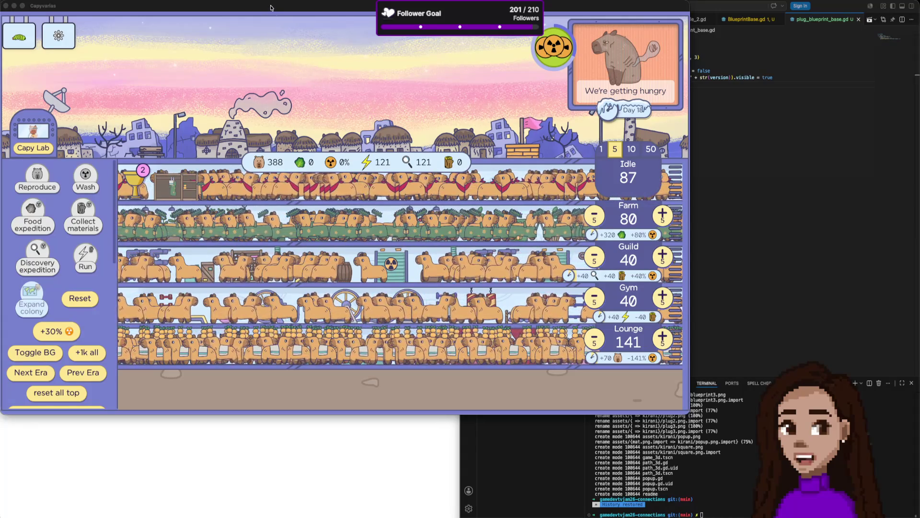
{"action": "left_click_drag", "start_coordinate": [271, 8], "coordinate": [311, 36]}
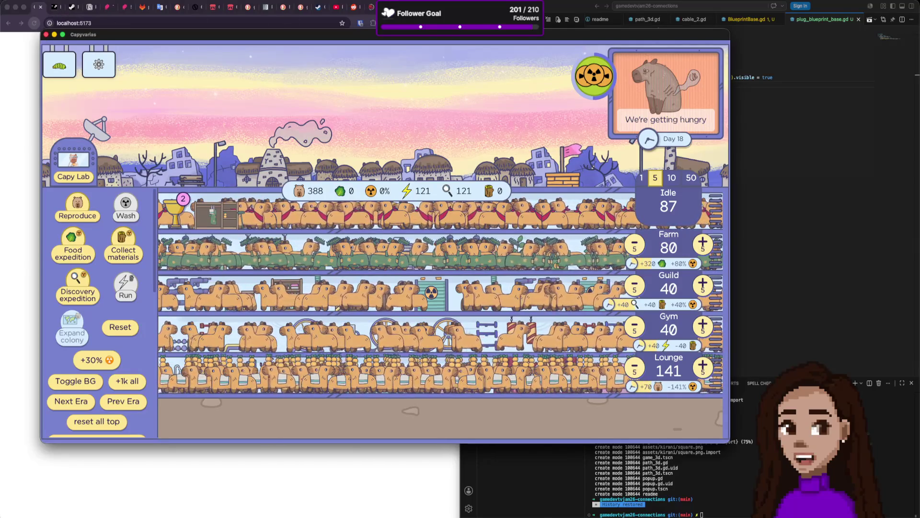
Search 'capy' in a new browser tab and open the Capyvarias Steam store page
{"action": "left_click", "coordinate": [175, 21]}
{"action": "key", "text": "super+t"}
{"action": "type", "text": "capy"}
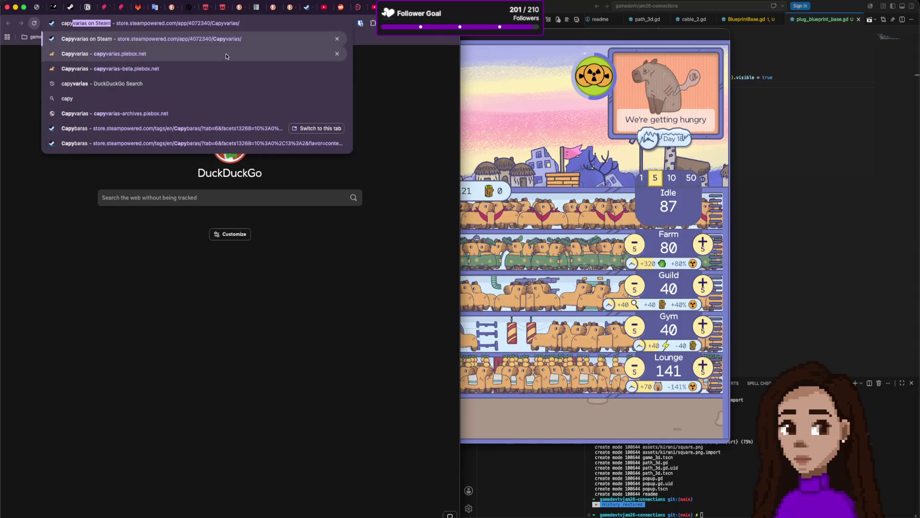
{"action": "left_click", "coordinate": [234, 38]}
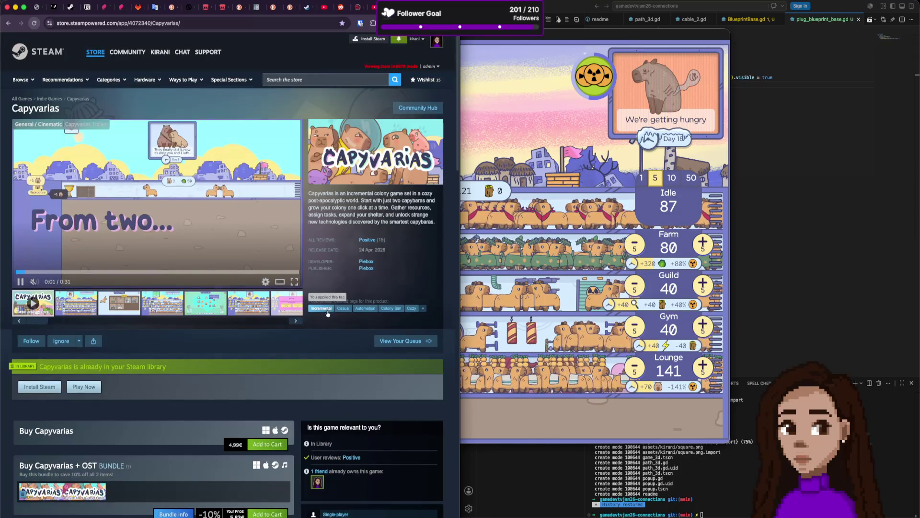
Browse the Capybaras user-tag page filtered to New & Trending games
{"action": "left_click", "coordinate": [423, 309]}
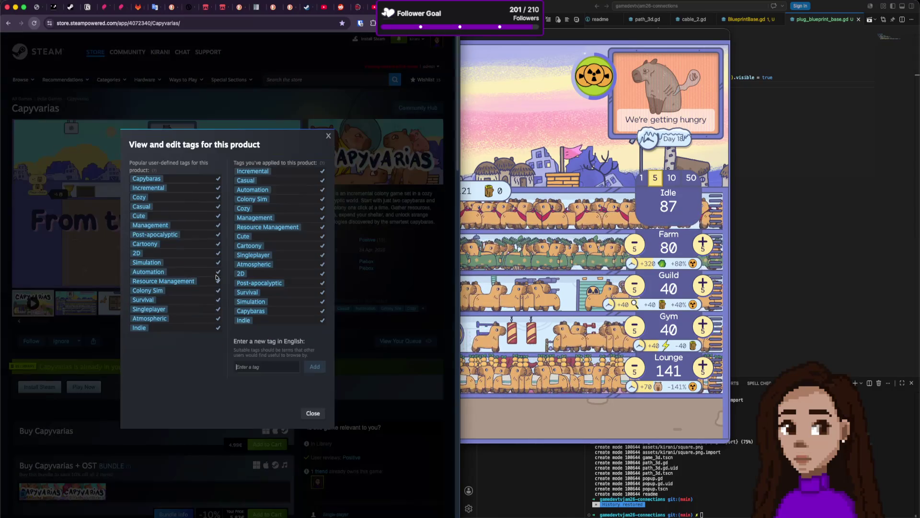
{"action": "left_click", "coordinate": [151, 180]}
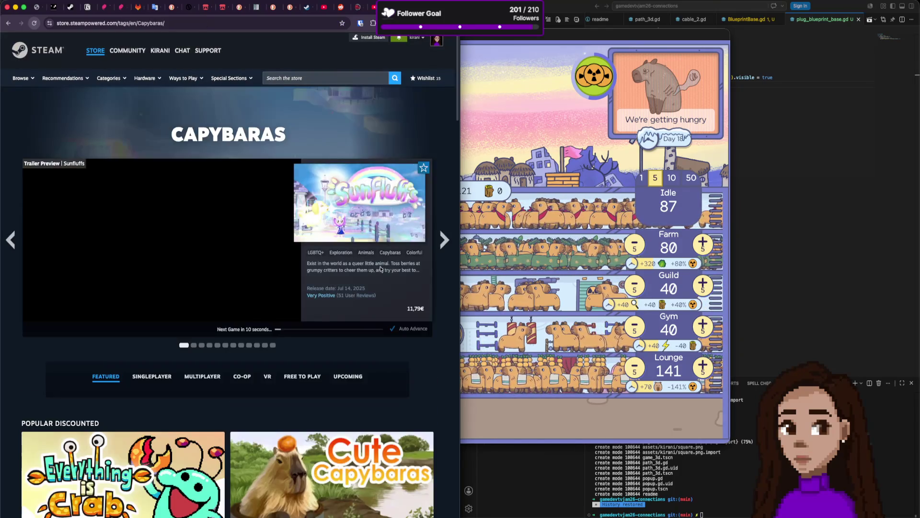
{"action": "scroll", "coordinate": [384, 271], "scroll_direction": "down", "scroll_amount": 7}
{"action": "scroll", "coordinate": [394, 277], "scroll_direction": "down", "scroll_amount": 6}
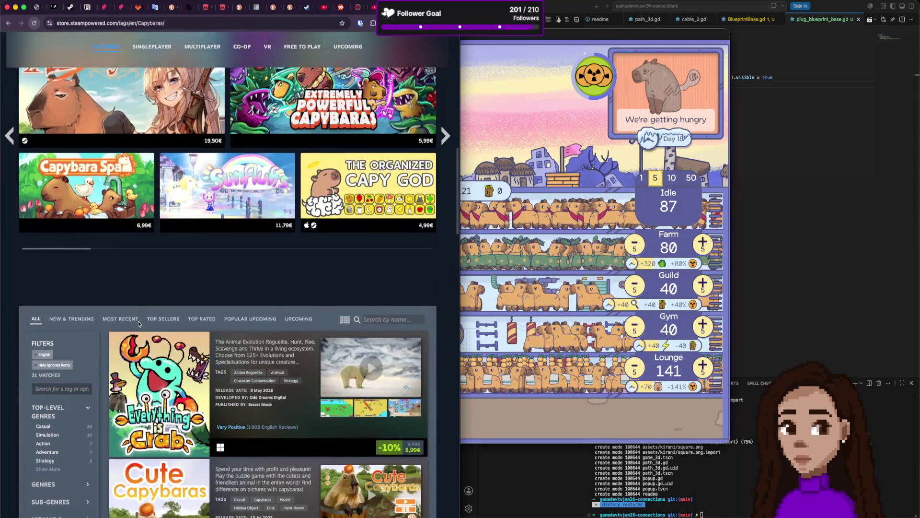
{"action": "left_click", "coordinate": [72, 313]}
{"action": "scroll", "coordinate": [249, 369], "scroll_direction": "down", "scroll_amount": 2}
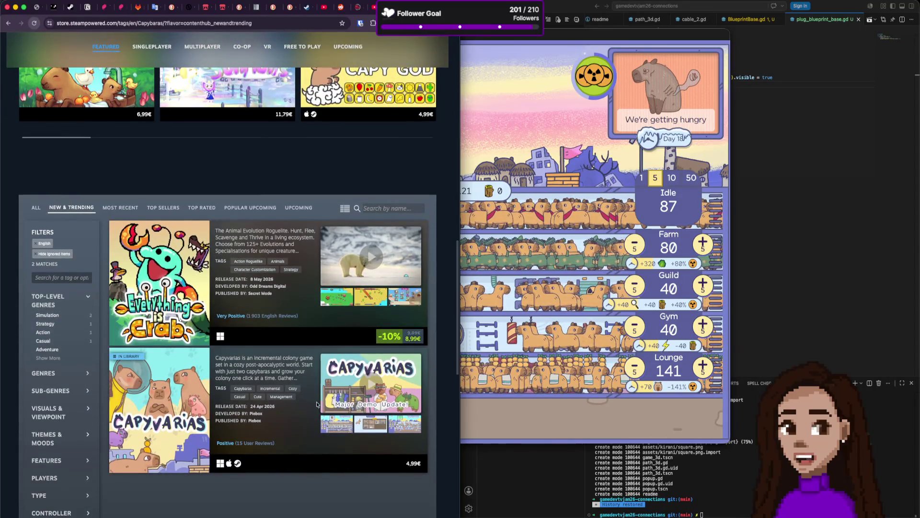
{"action": "scroll", "coordinate": [211, 333], "scroll_direction": "down", "scroll_amount": 1}
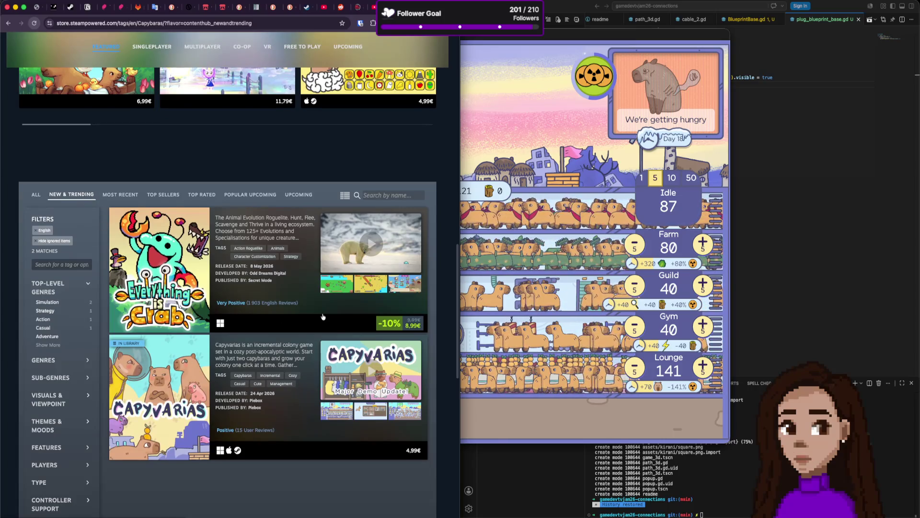
{"action": "scroll", "coordinate": [323, 316], "scroll_direction": "down", "scroll_amount": 1}
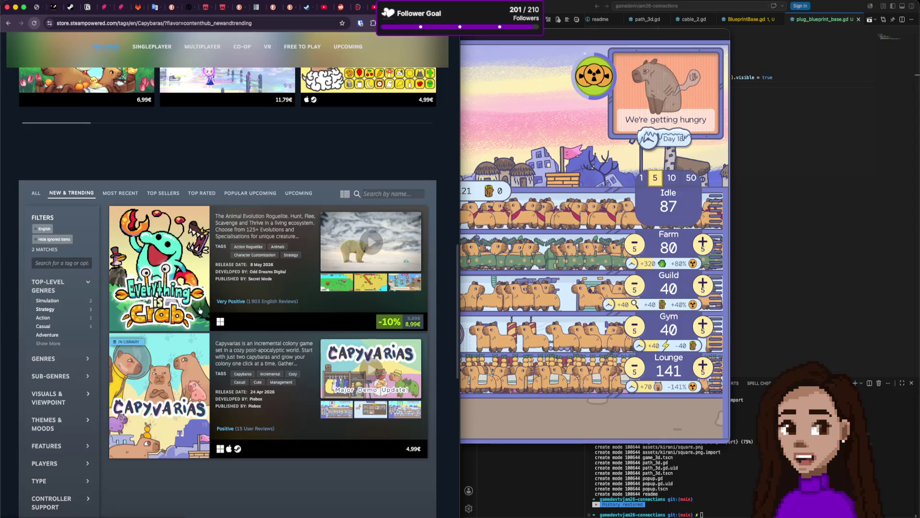
{"action": "scroll", "coordinate": [220, 387], "scroll_direction": "up", "scroll_amount": 3}
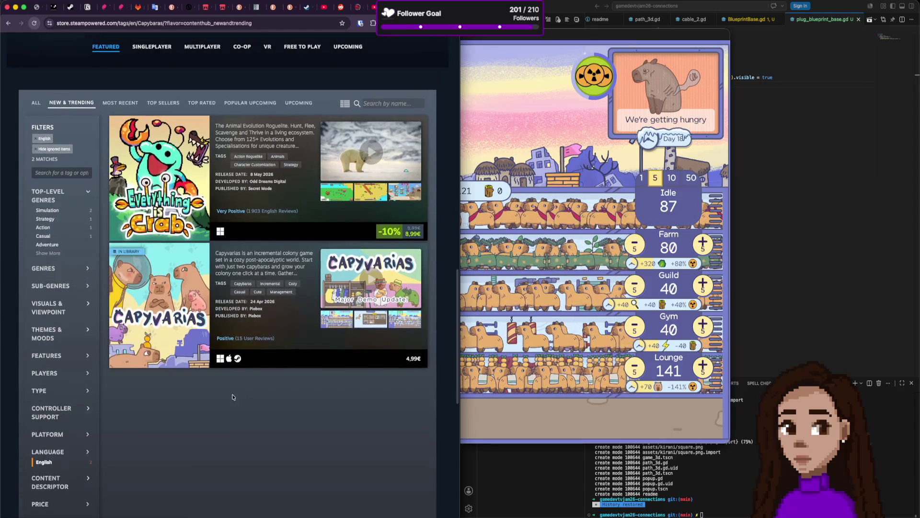
{"action": "scroll", "coordinate": [228, 401], "scroll_direction": "up", "scroll_amount": 10}
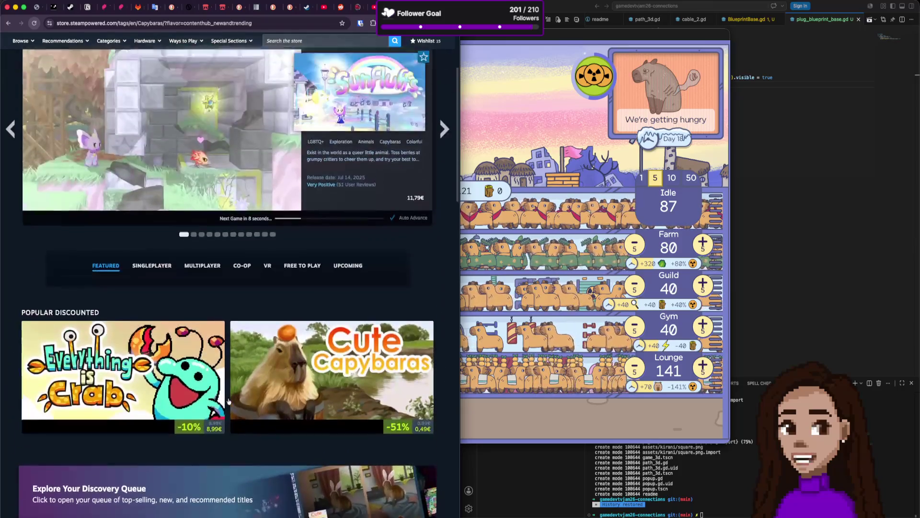
{"action": "scroll", "coordinate": [228, 400], "scroll_direction": "up", "scroll_amount": 3}
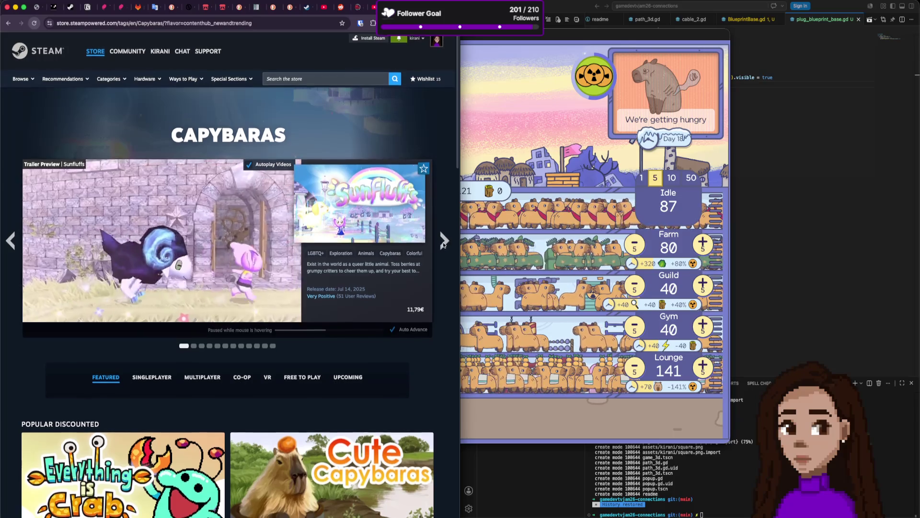
Advance the featured Capybaras carousel three times, then go back to the localhost tab
{"action": "left_click", "coordinate": [444, 240]}
{"action": "left_click", "coordinate": [444, 240]}
{"action": "left_click", "coordinate": [444, 240]}
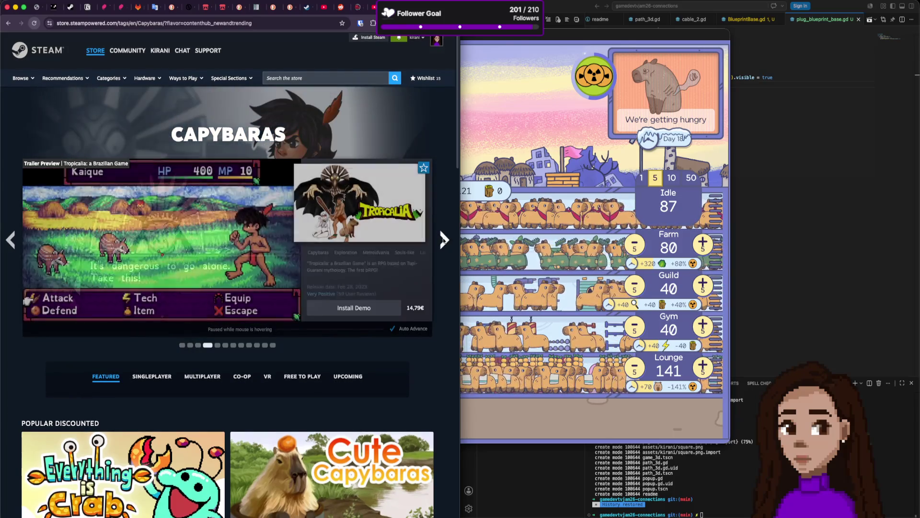
{"action": "left_click", "coordinate": [38, 7]}
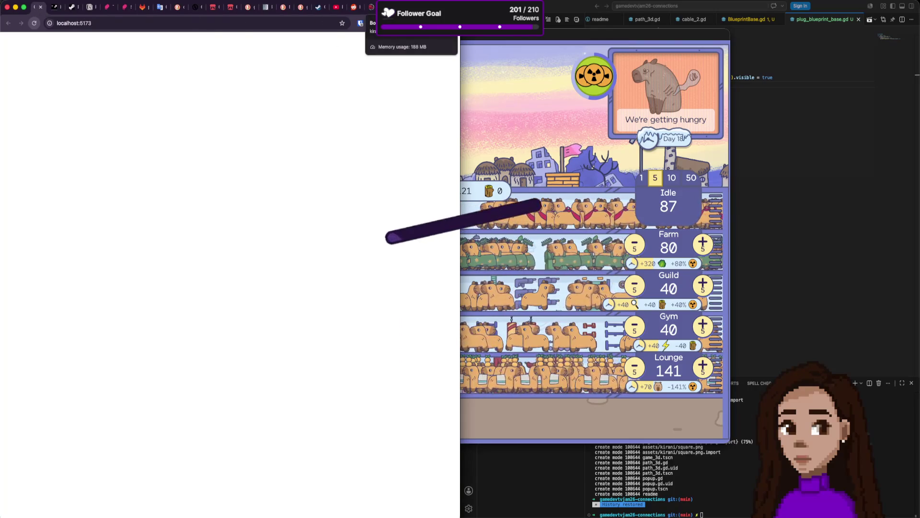
Bring Capyvarias forward, shift it slightly left, and show the GameDev.tv Jam itch.io tab
{"action": "key", "text": "super+Tab"}
{"action": "left_click_drag", "start_coordinate": [368, 32], "coordinate": [342, 43]}
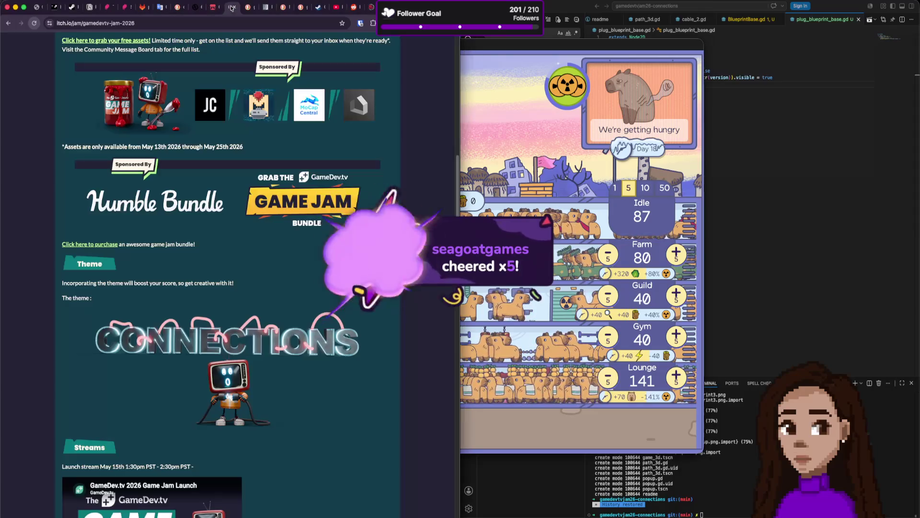
{"action": "left_click", "coordinate": [230, 6]}
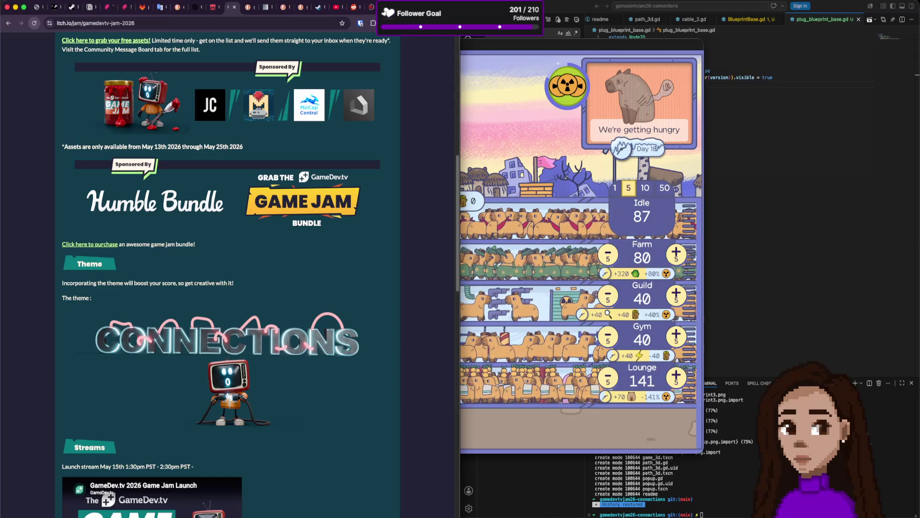
Finish Board Connections by plugging the blue and red cables, restart it, then return to VS Code
{"action": "left_click", "coordinate": [355, 7]}
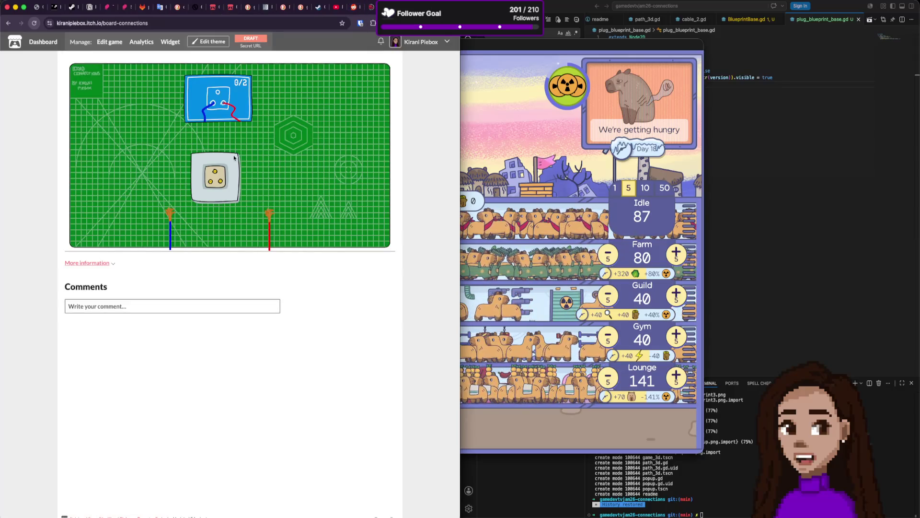
{"action": "left_click_drag", "start_coordinate": [170, 212], "coordinate": [209, 182]}
{"action": "left_click_drag", "start_coordinate": [269, 212], "coordinate": [221, 182]}
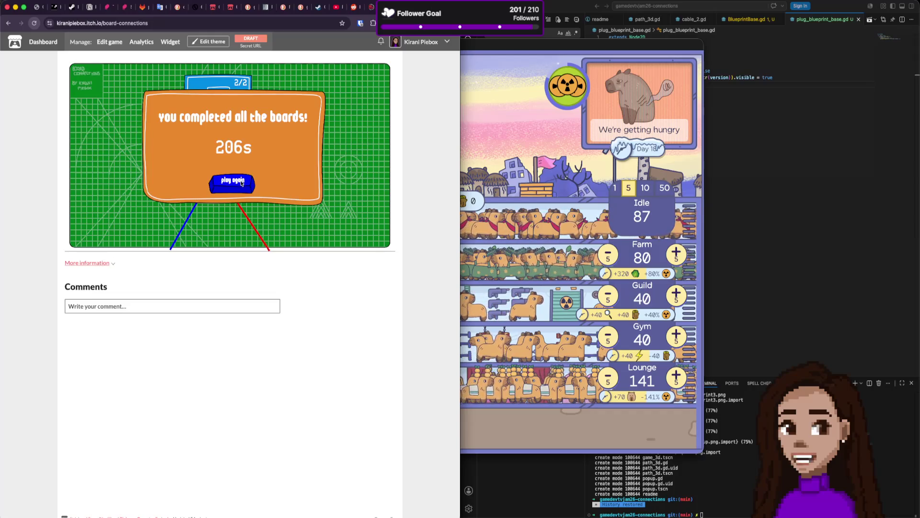
{"action": "left_click", "coordinate": [238, 180]}
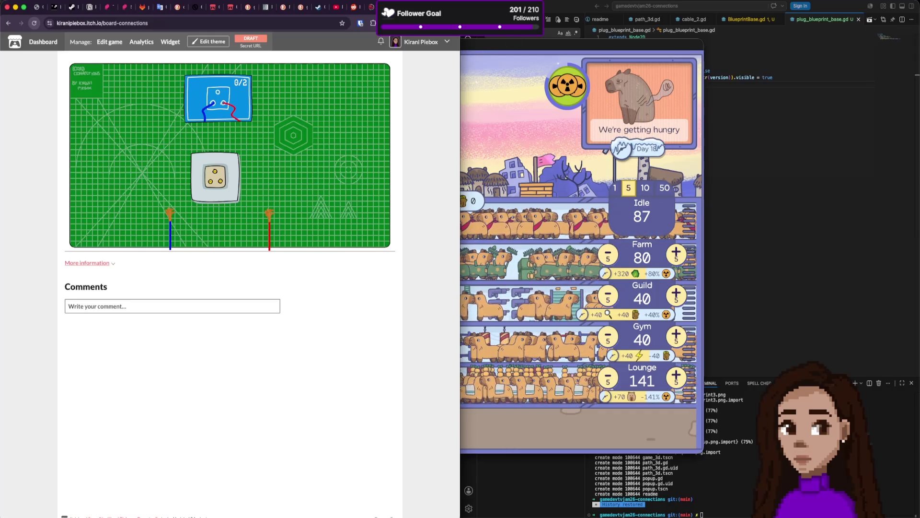
{"action": "key", "text": "super+Tab"}
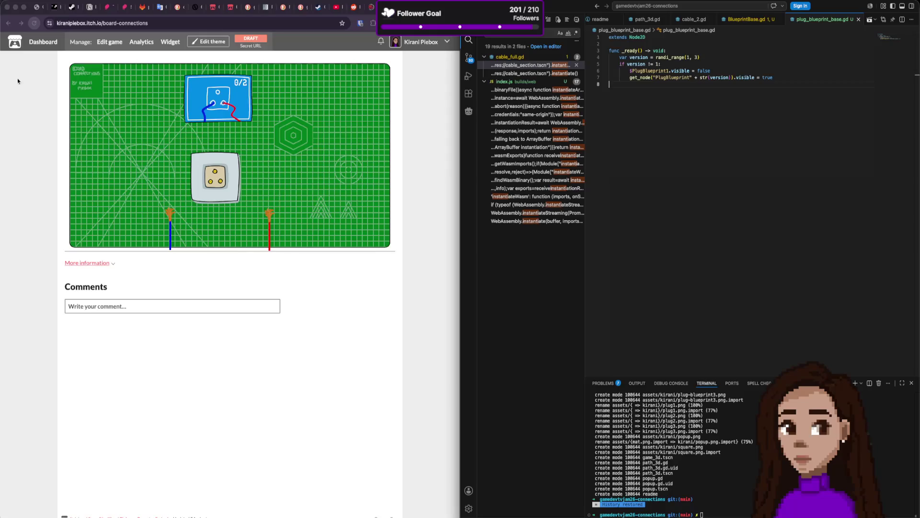
Close the first browser tab and reveal plug_blueprint_base.gd in the Explorer
{"action": "left_click", "coordinate": [42, 7]}
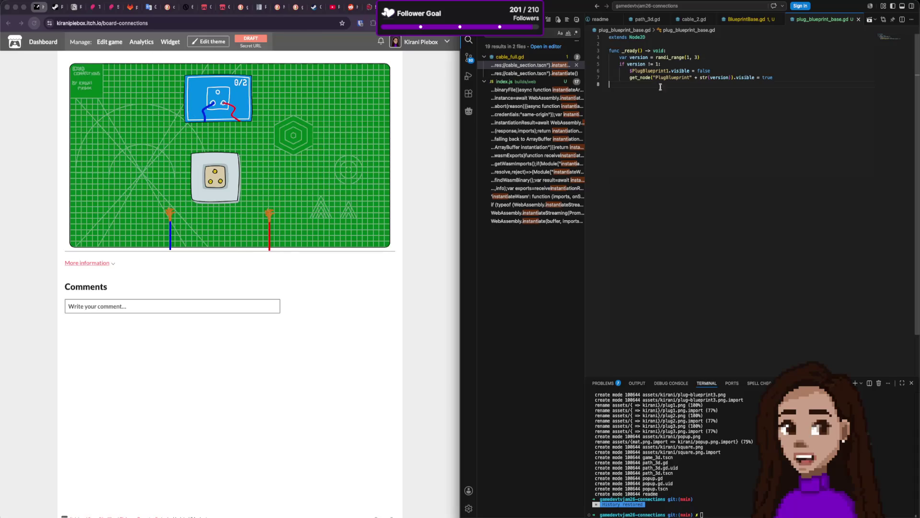
{"action": "key", "text": "super+shift+e"}
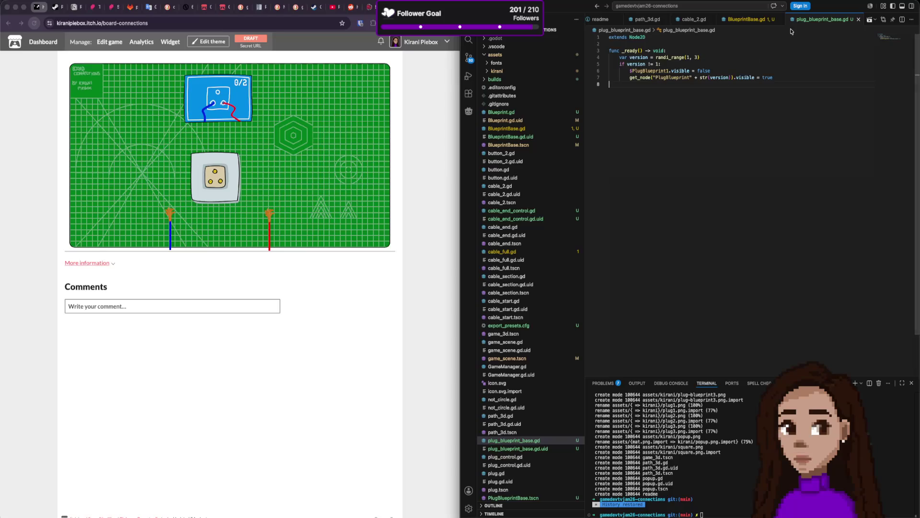
Move focus from the browser through VS Code to the Godot editor showing SocketBlueprintBase.tscn
{"action": "left_click", "coordinate": [392, 74]}
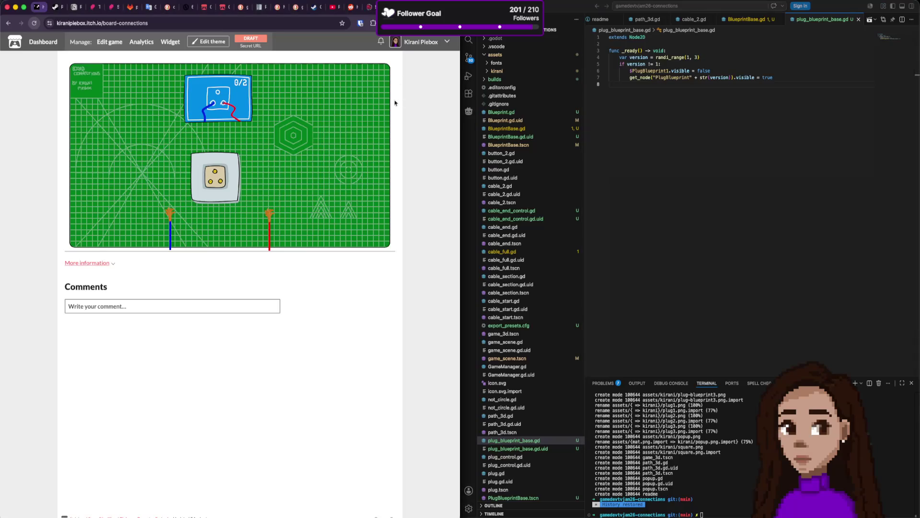
{"action": "left_click", "coordinate": [774, 161]}
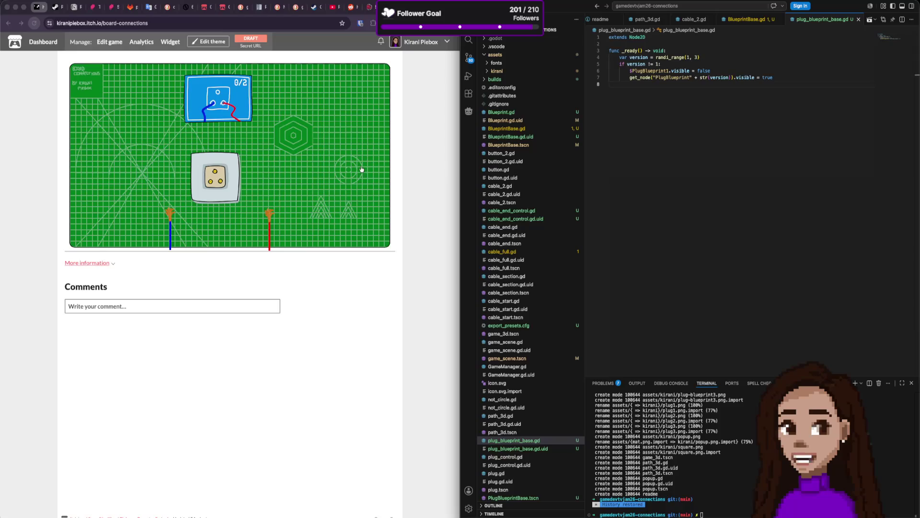
{"action": "key", "text": "super+Tab"}
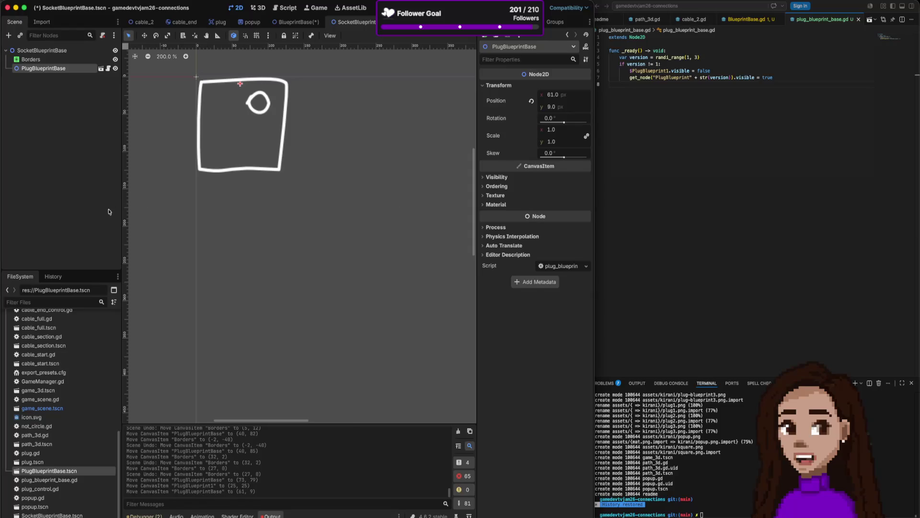
{"action": "key", "text": "super+Tab"}
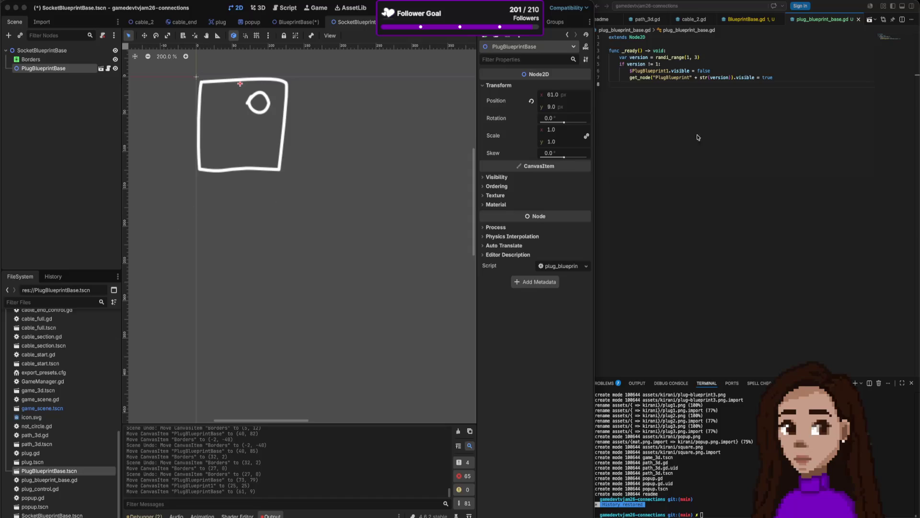
{"action": "left_click", "coordinate": [721, 129]}
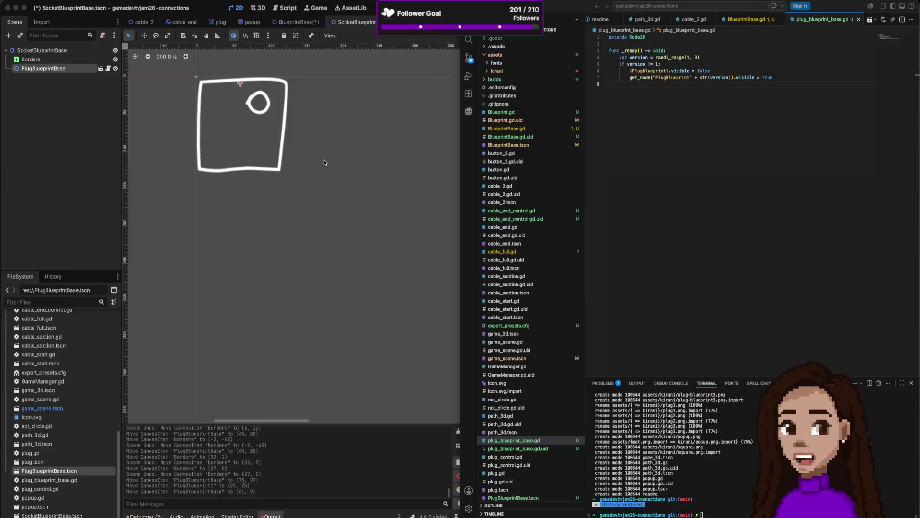
{"action": "left_click", "coordinate": [266, 104]}
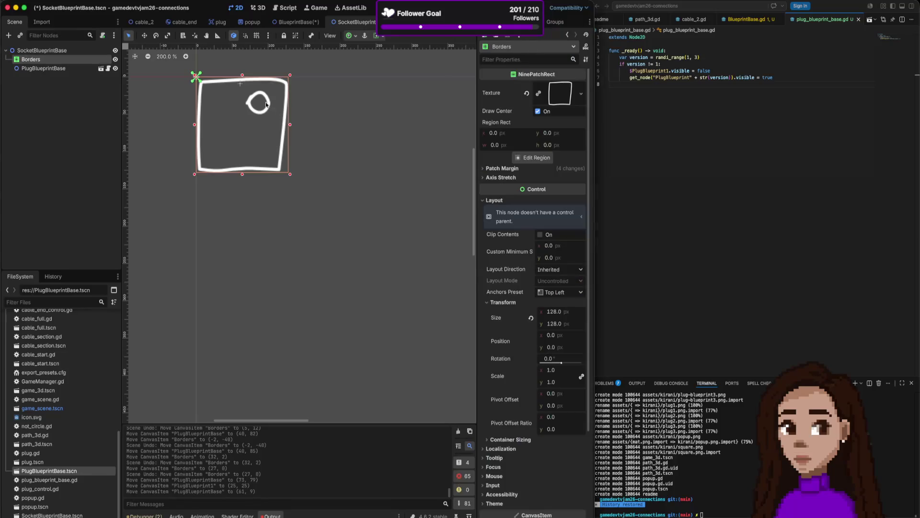
Select PlugBlueprintBase, undo an accidental Borders move, and nudge the plug circle to (59, 13)
{"action": "left_click", "coordinate": [268, 104]}
{"action": "left_click", "coordinate": [259, 101]}
{"action": "left_click", "coordinate": [259, 101]}
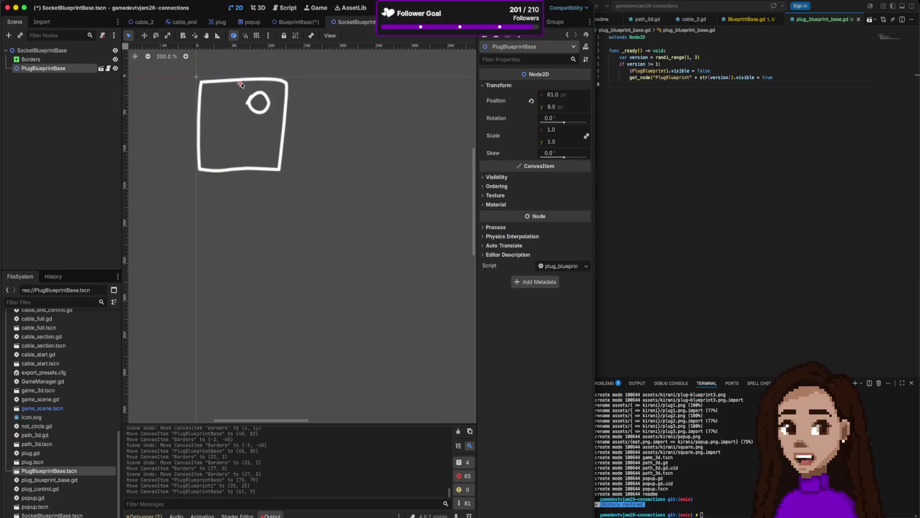
{"action": "left_click_drag", "start_coordinate": [263, 93], "coordinate": [249, 105]}
{"action": "key", "text": "ctrl+z"}
{"action": "left_click", "coordinate": [255, 99]}
{"action": "scroll", "coordinate": [739, 124], "scroll_direction": "down", "scroll_amount": 1}
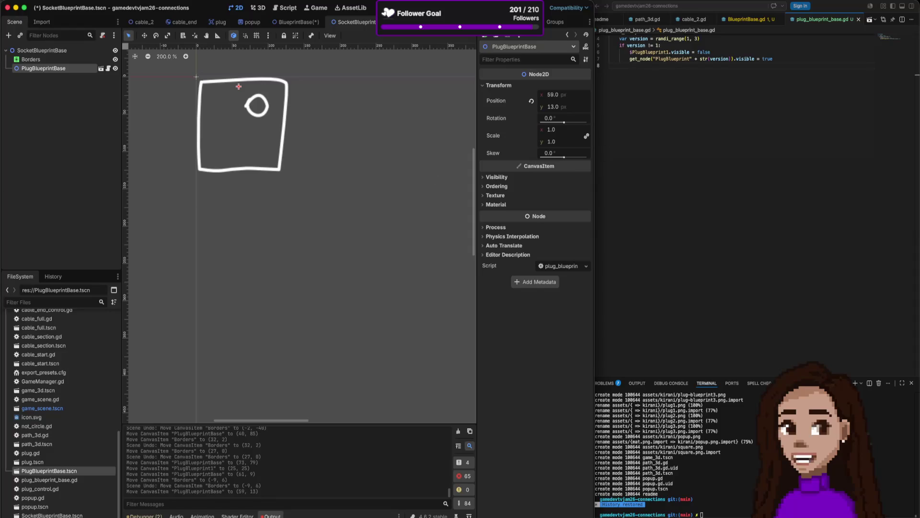
{"action": "key", "text": "super+Tab"}
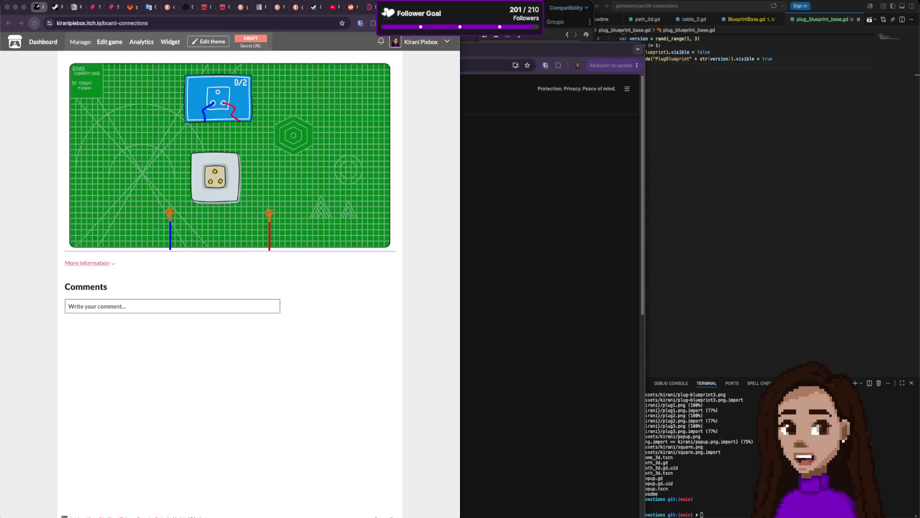
Load the Discord direct-message conversation from a pasted URL in a new browser tab
{"action": "key", "text": "super+Tab"}
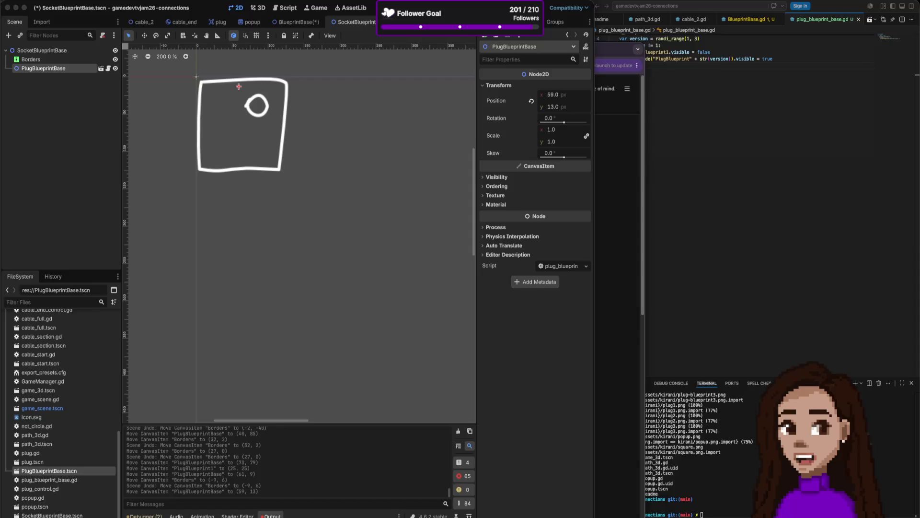
{"action": "key", "text": "super+Tab"}
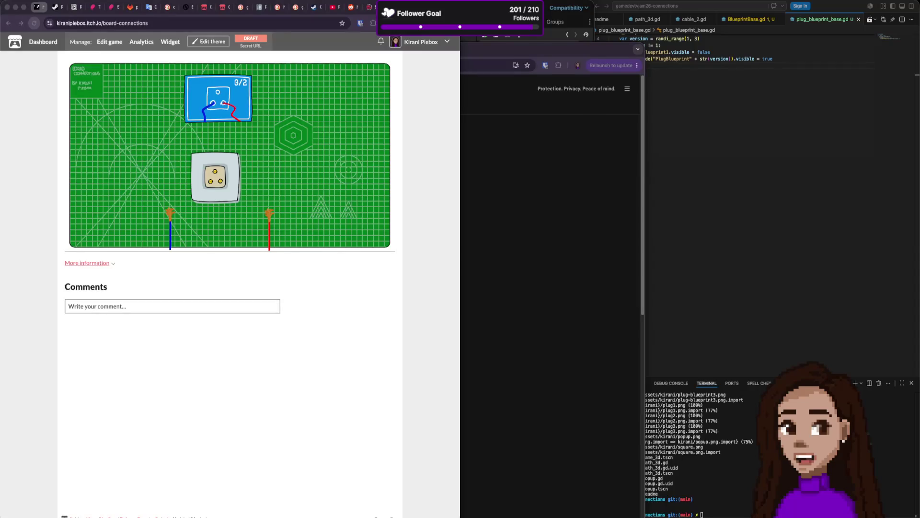
{"action": "key", "text": "super+t"}
{"action": "key", "text": "super+v"}
{"action": "key", "text": "Return"}
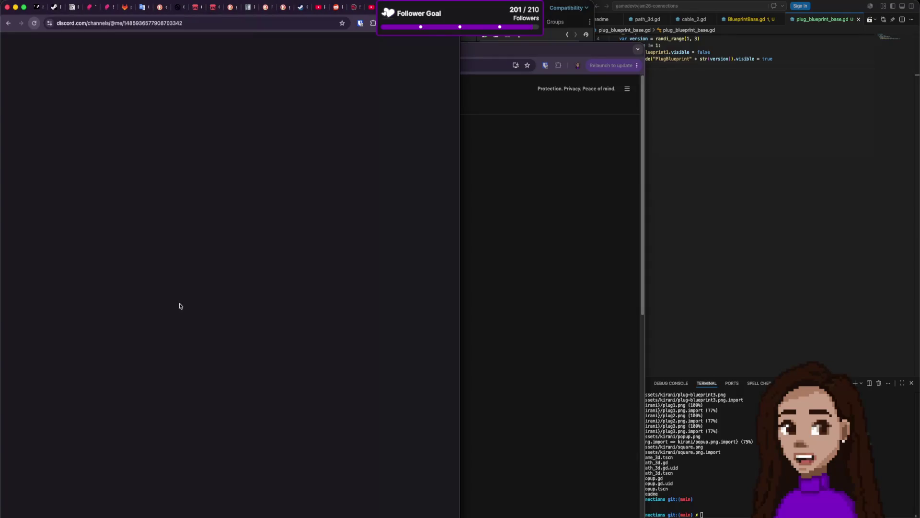
View the shared skateboard photos full size, cycling through them, then return to the itch.io tab
{"action": "left_click", "coordinate": [214, 441]}
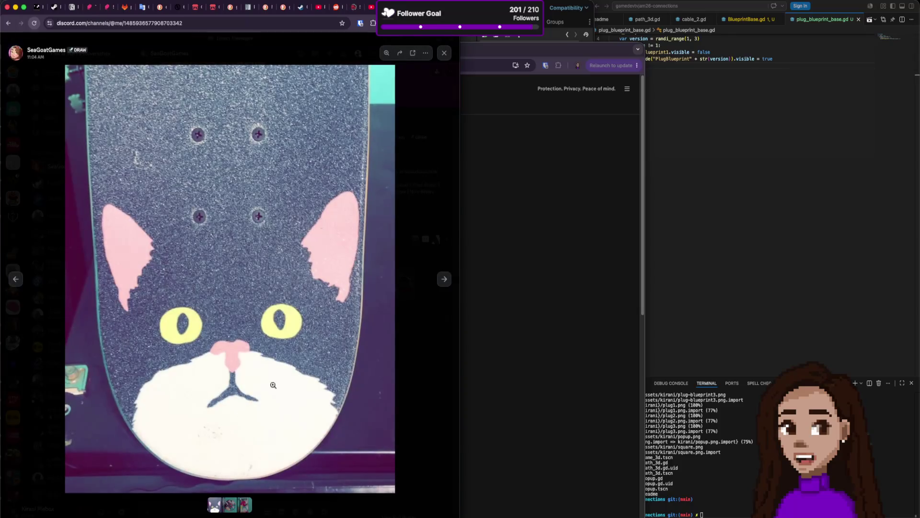
{"action": "left_click", "coordinate": [444, 280]}
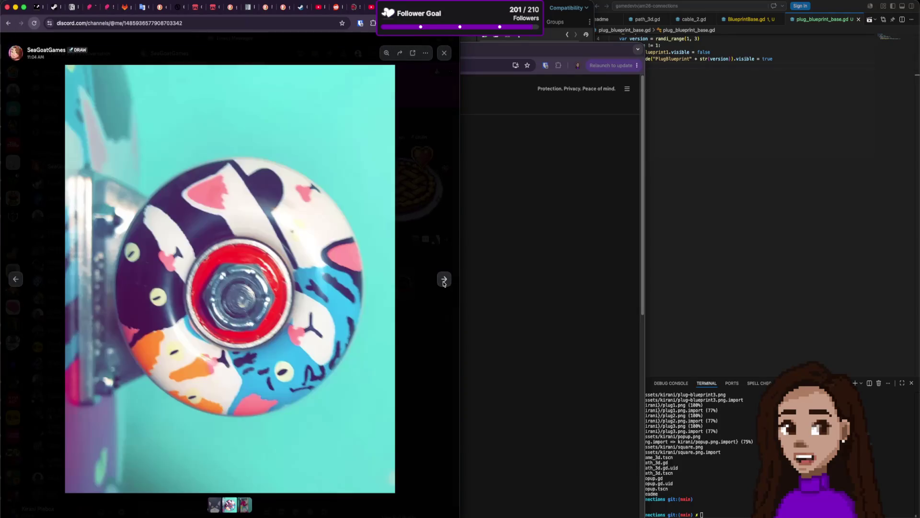
{"action": "left_click", "coordinate": [444, 282]}
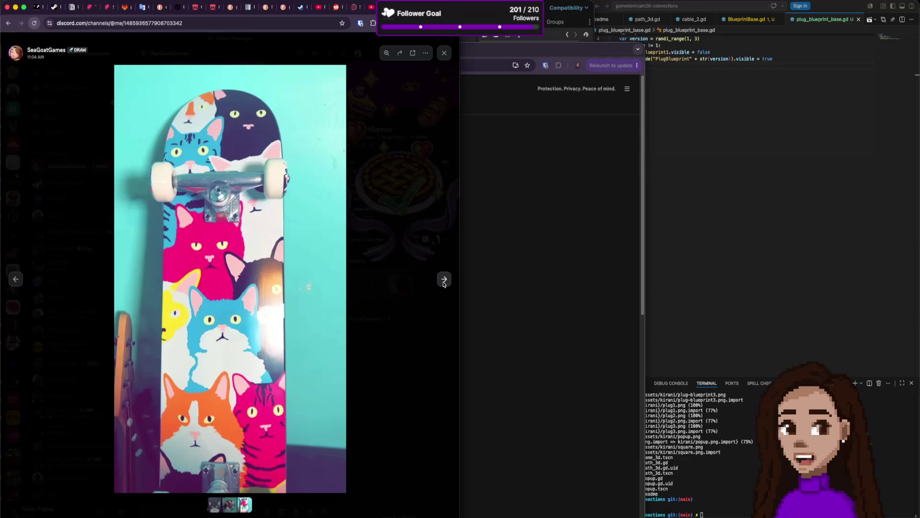
{"action": "left_click", "coordinate": [444, 282]}
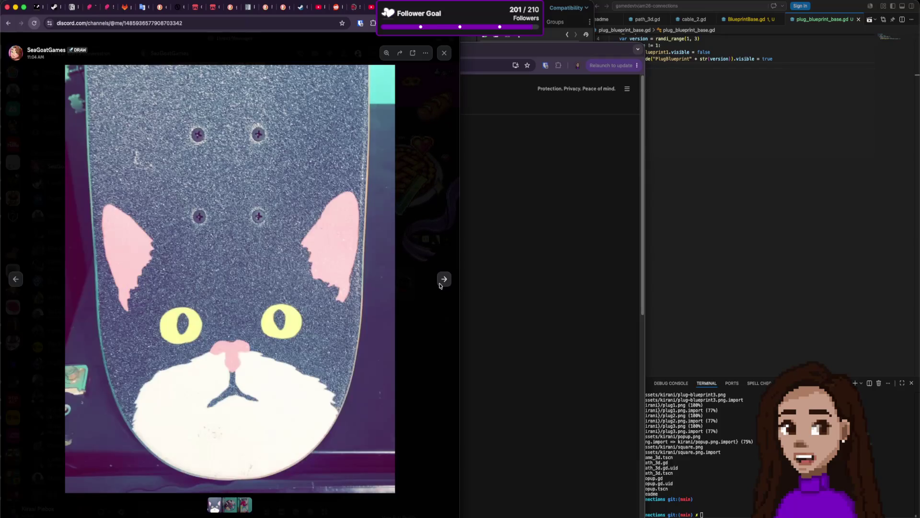
{"action": "left_click", "coordinate": [444, 282]}
{"action": "left_click", "coordinate": [442, 285]}
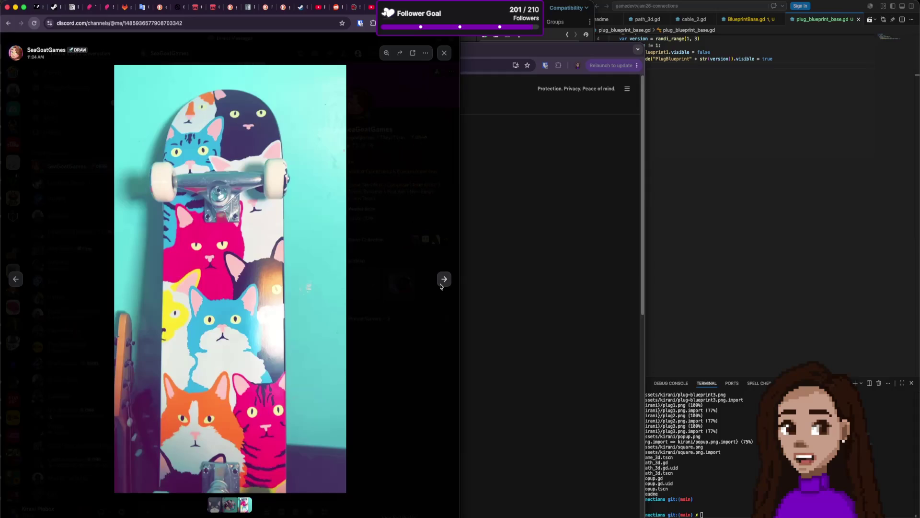
{"action": "left_click", "coordinate": [441, 286]}
{"action": "left_click", "coordinate": [442, 285]}
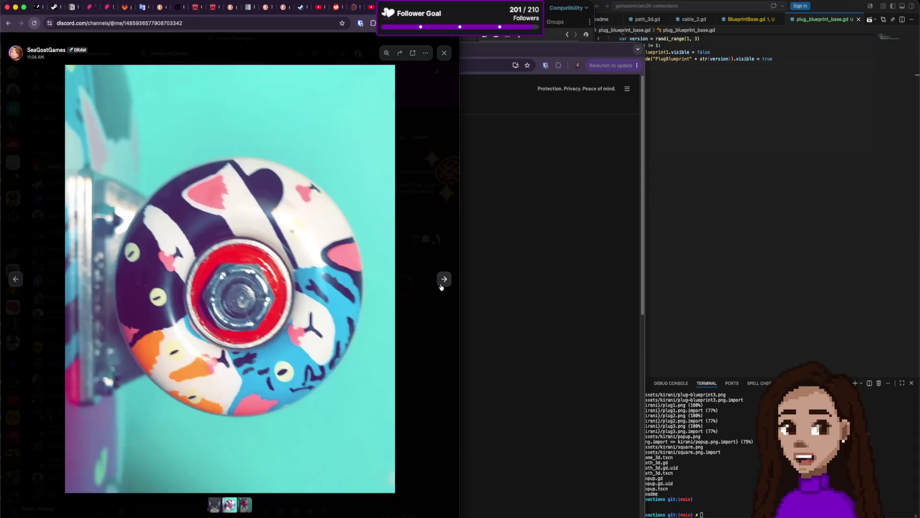
{"action": "left_click", "coordinate": [442, 284]}
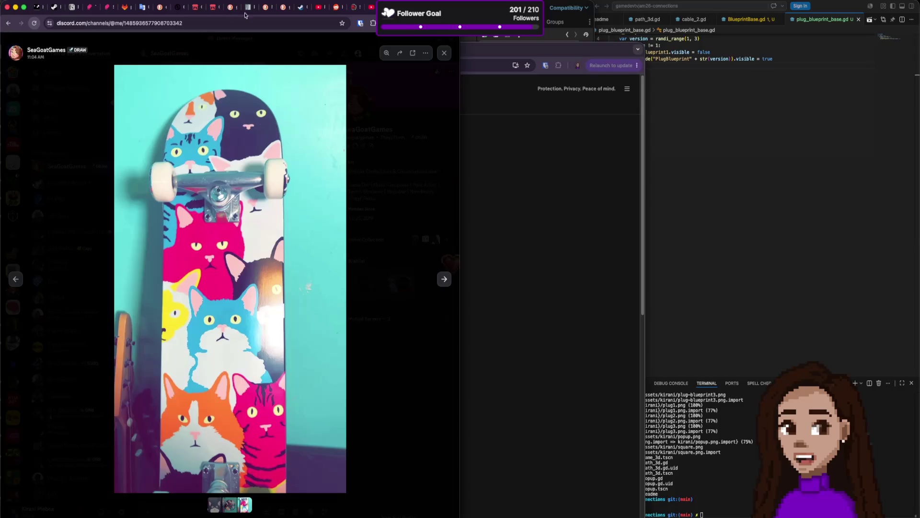
{"action": "key", "text": "ctrl+Tab"}
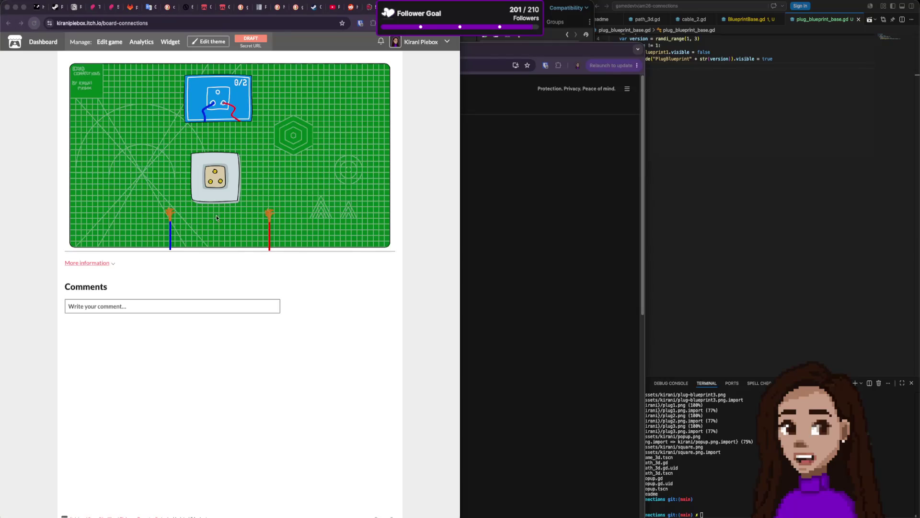
Check the DuckDuckGo 'godot loop array' results, then return via itch.io to the Godot editor
{"action": "left_click", "coordinate": [536, 53]}
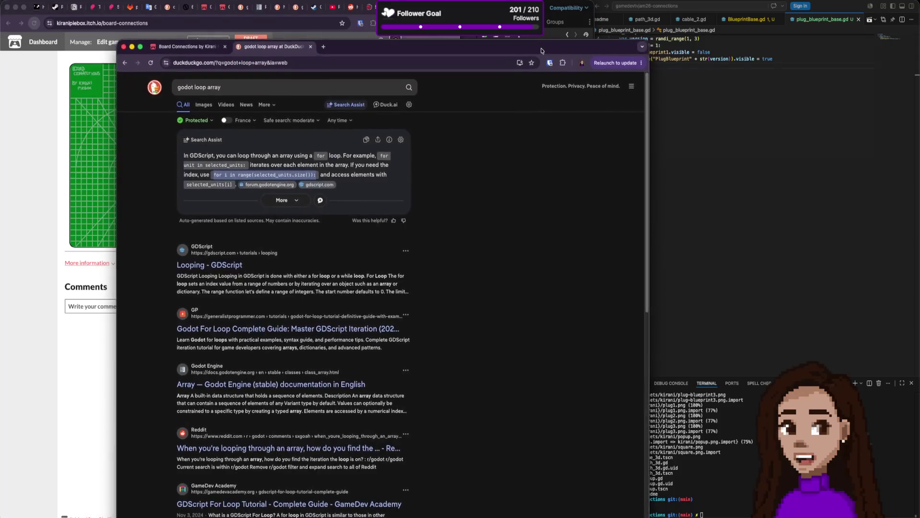
{"action": "key", "text": "super+grave"}
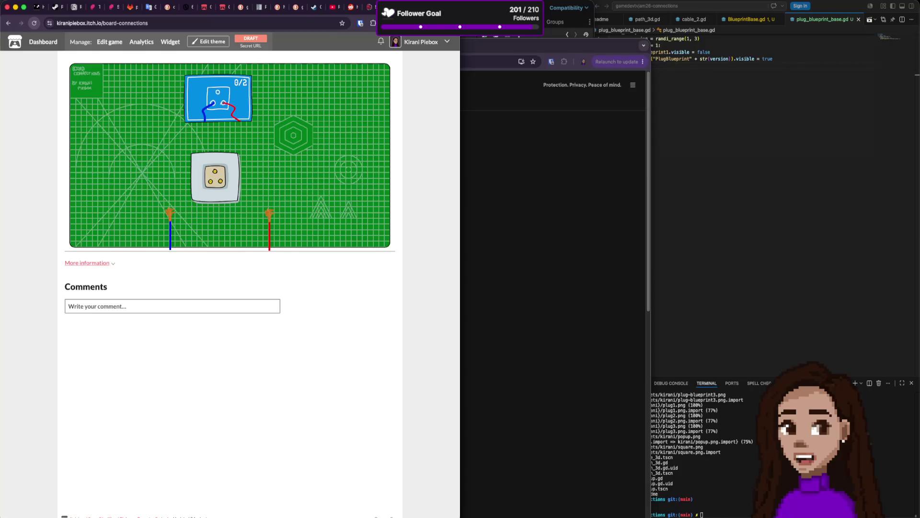
{"action": "key", "text": "super+Tab"}
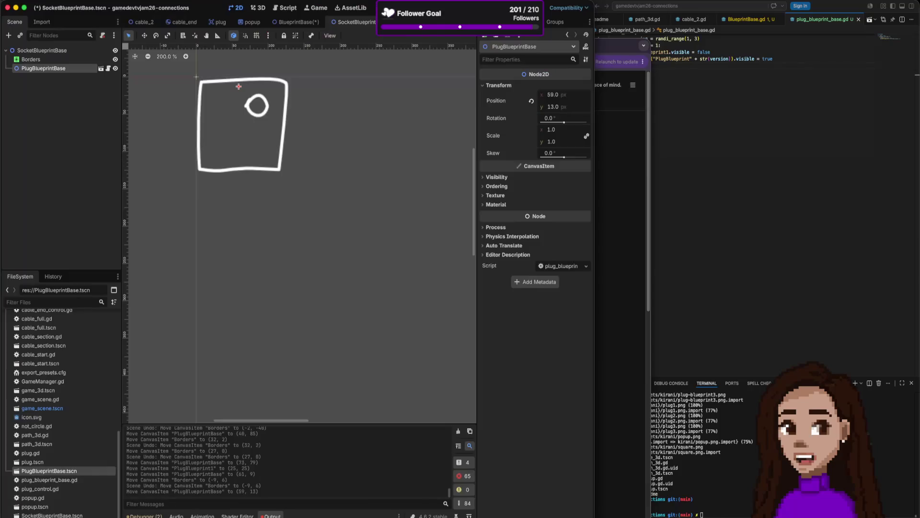
Undo a stray Borders drag and place the PlugBlueprintBase circle at (10, 8) in the square's top-left
{"action": "left_click_drag", "start_coordinate": [238, 86], "coordinate": [228, 86]}
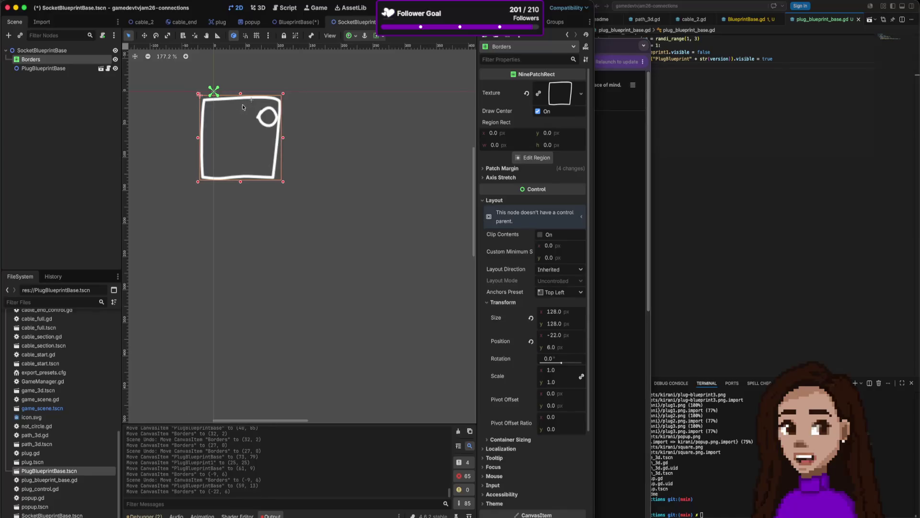
{"action": "key", "text": "ctrl+z"}
{"action": "scroll", "coordinate": [269, 125], "scroll_direction": "down", "scroll_amount": 1}
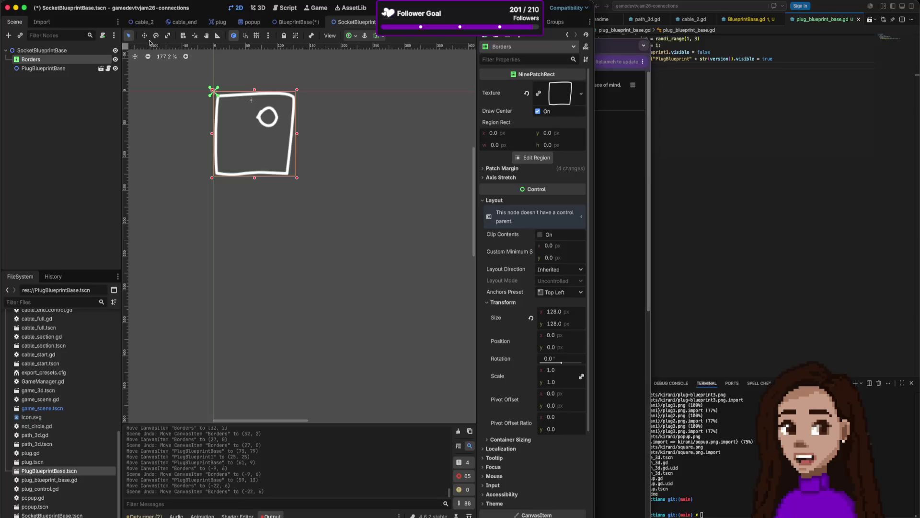
{"action": "left_click", "coordinate": [250, 100]}
{"action": "mouse_move", "coordinate": [251, 100]}
{"action": "left_mouse_down"}
{"action": "mouse_move", "coordinate": [203, 97]}
{"action": "mouse_move", "coordinate": [254, 98]}
{"action": "mouse_move", "coordinate": [219, 98]}
{"action": "mouse_move", "coordinate": [237, 98]}
{"action": "left_mouse_up"}
{"action": "left_click_drag", "start_coordinate": [243, 99], "coordinate": [219, 97]}
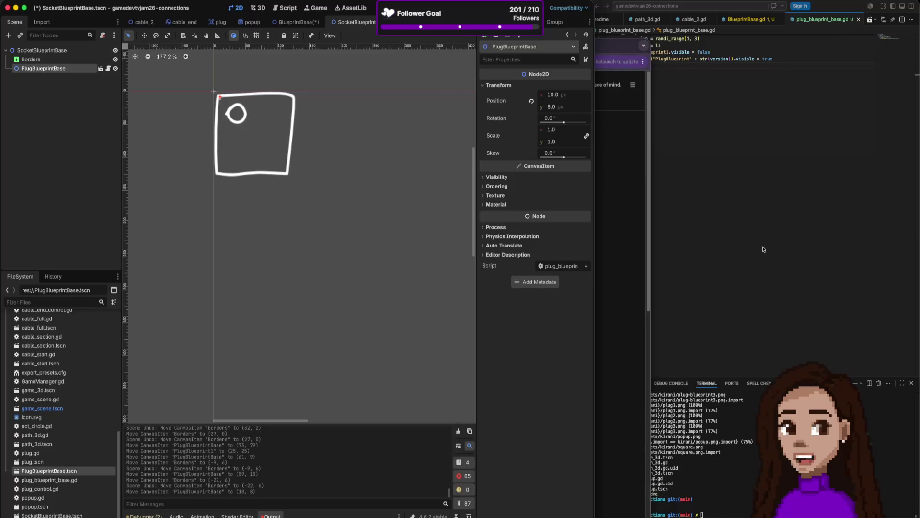
{"action": "left_click", "coordinate": [764, 249]}
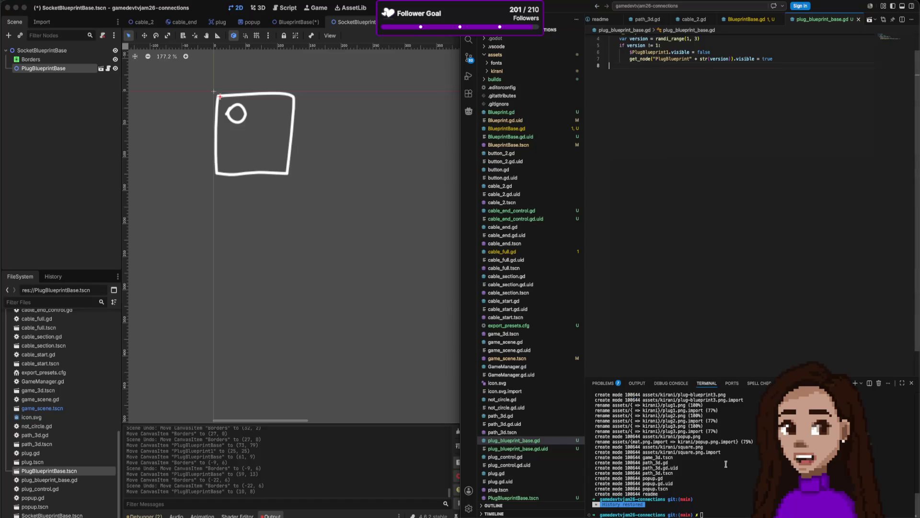
In BlueprintBase.gd, change the plug position's socketInfo.size term to plugInfo.position.x
{"action": "left_click", "coordinate": [745, 19]}
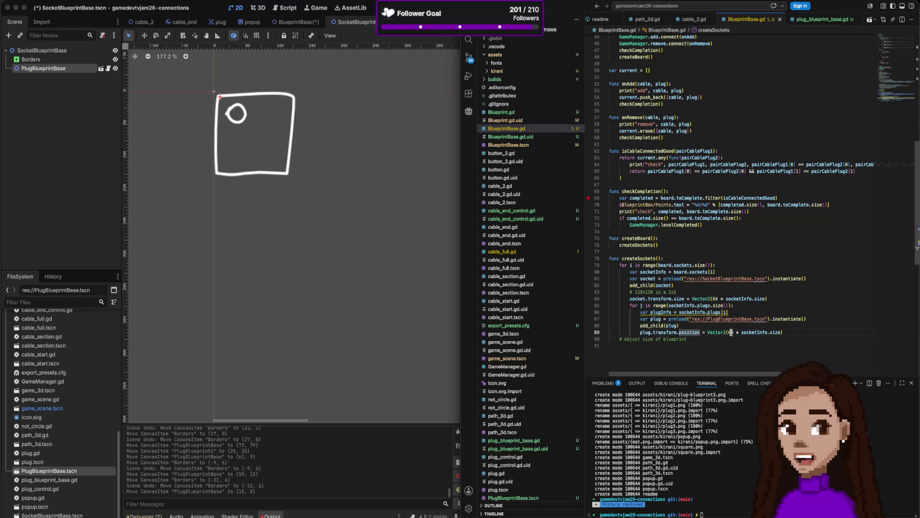
{"action": "left_click", "coordinate": [782, 332]}
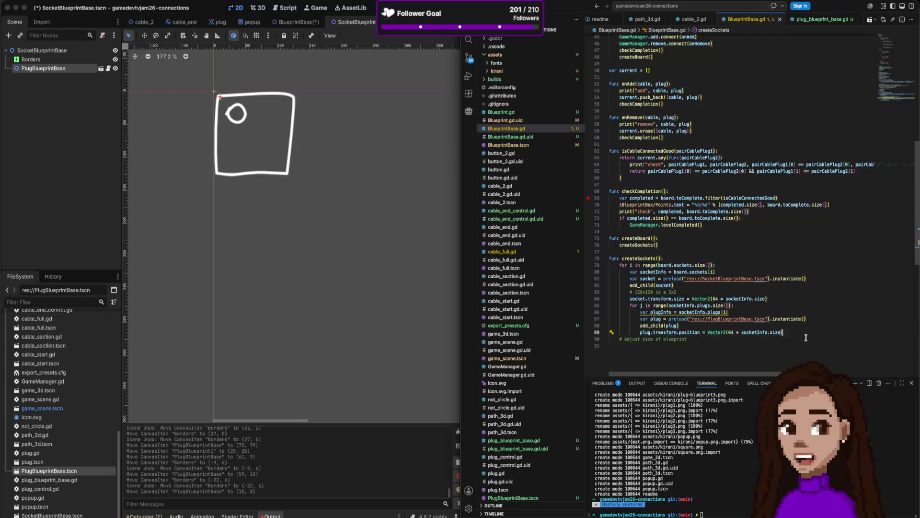
{"action": "type", "text": "."}
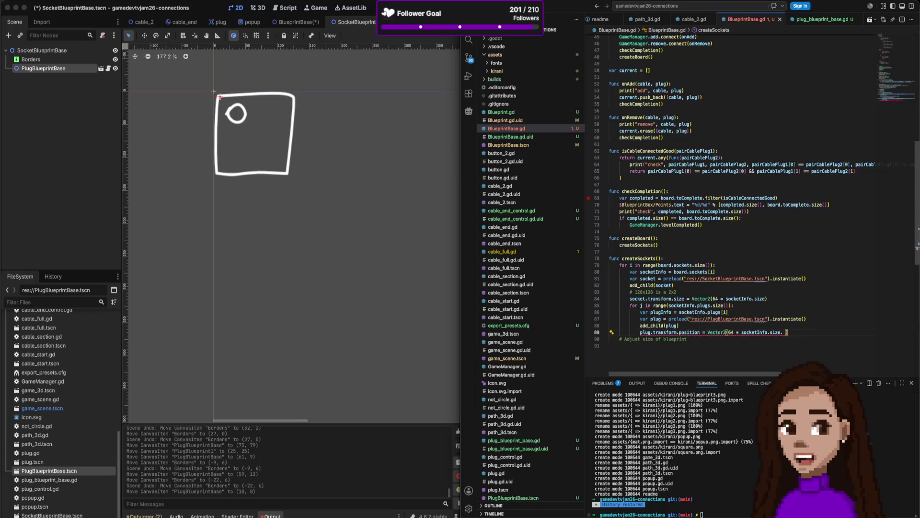
{"action": "key", "text": "BackSpace"}
{"action": "key", "text": "BackSpace"}
{"action": "type", "text": ","}
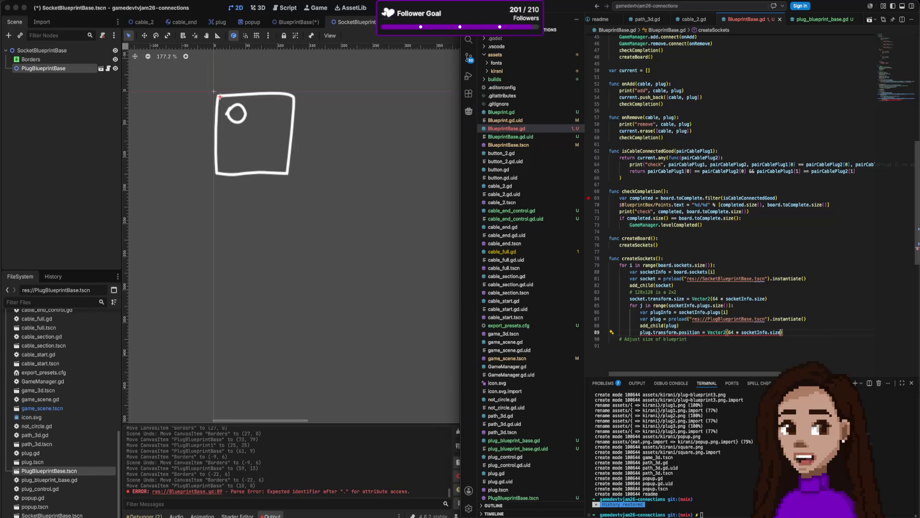
{"action": "left_click", "coordinate": [780, 332]}
{"action": "type", "text": "."}
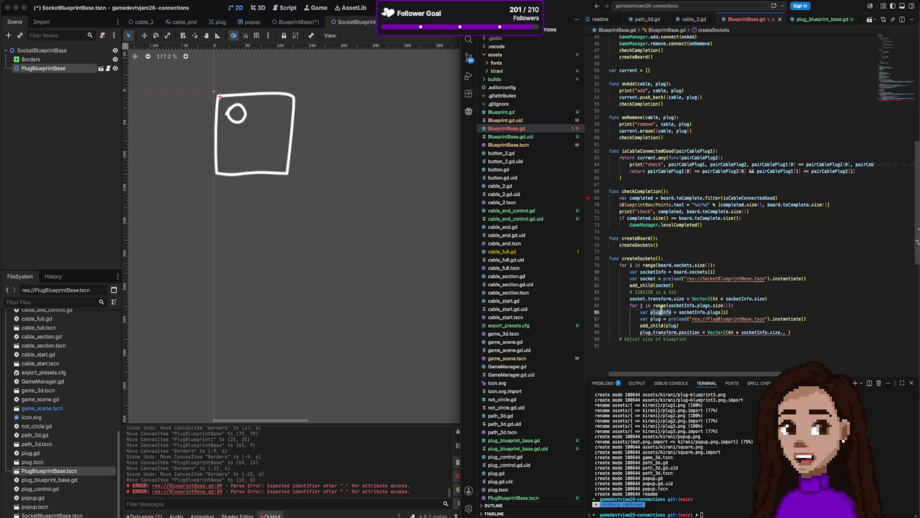
{"action": "double_click", "coordinate": [758, 332]}
{"action": "type", "text": "plugInfo"}
{"action": "scroll", "coordinate": [774, 332], "scroll_direction": "up", "scroll_amount": 15}
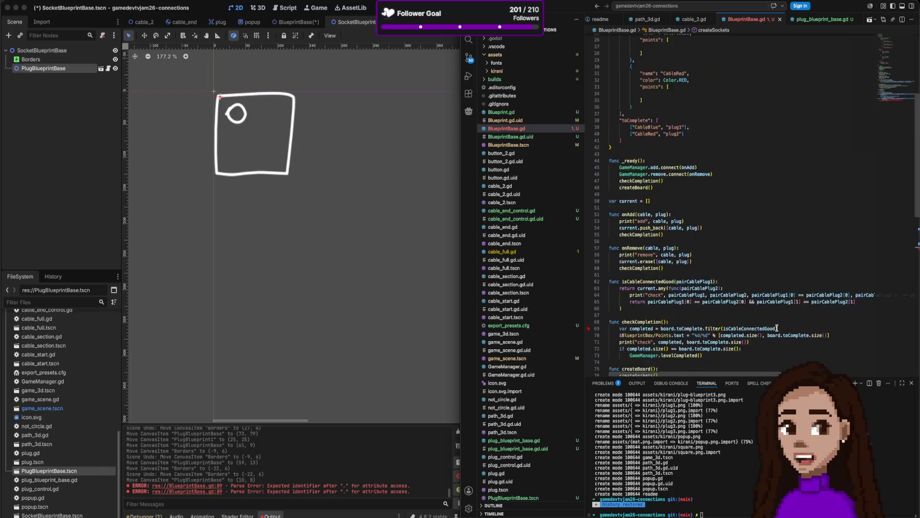
{"action": "scroll", "coordinate": [776, 328], "scroll_direction": "down", "scroll_amount": 3}
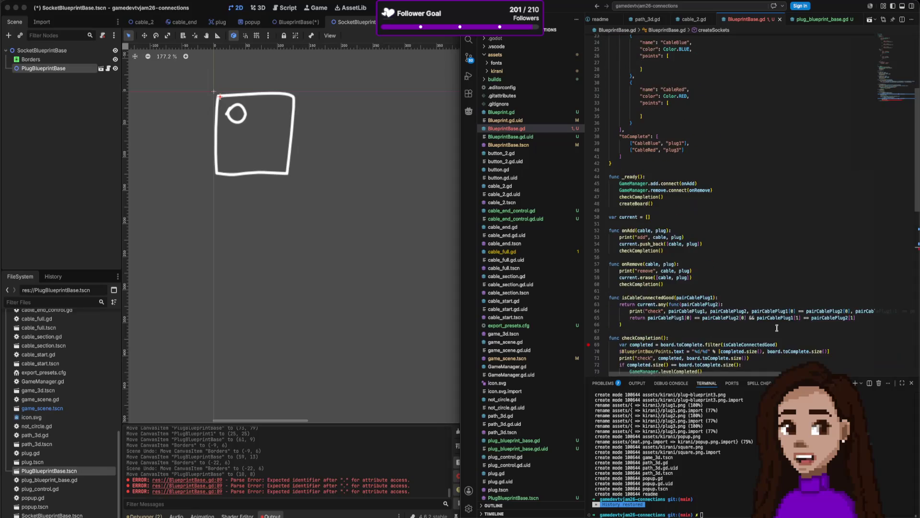
{"action": "scroll", "coordinate": [777, 328], "scroll_direction": "down", "scroll_amount": 10}
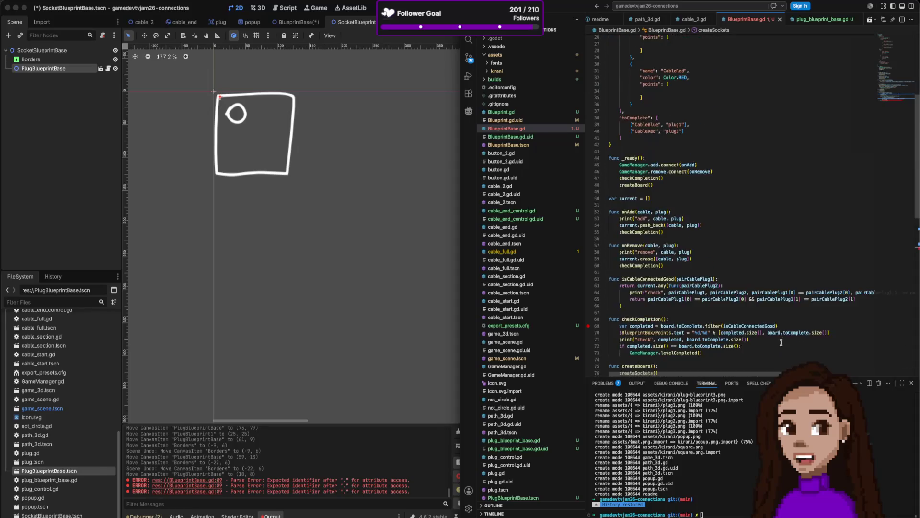
{"action": "double_click", "coordinate": [770, 348]}
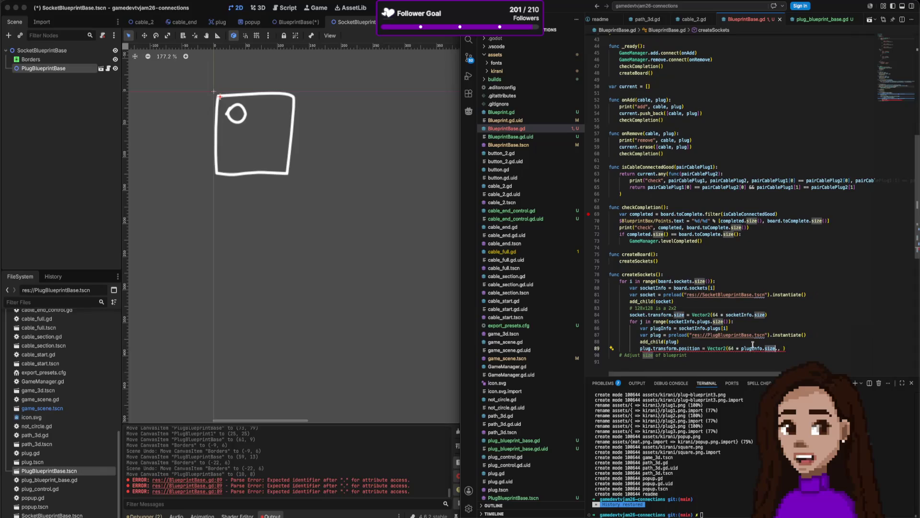
{"action": "type", "text": "position."}
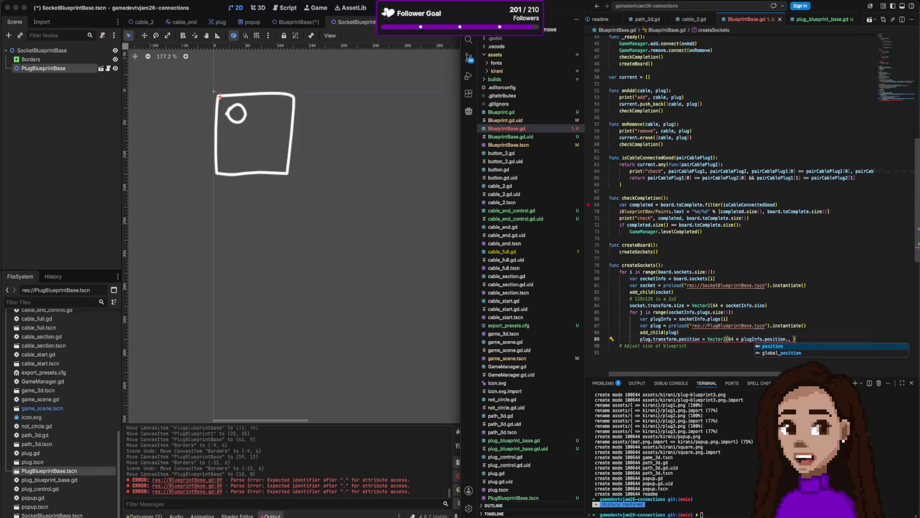
{"action": "type", "text": "x"}
{"action": "key", "text": "BackSpace"}
Change the x term's 64 to 10, then duplicate it as the y term with 8
{"action": "left_click", "coordinate": [730, 339], "text": "shift"}
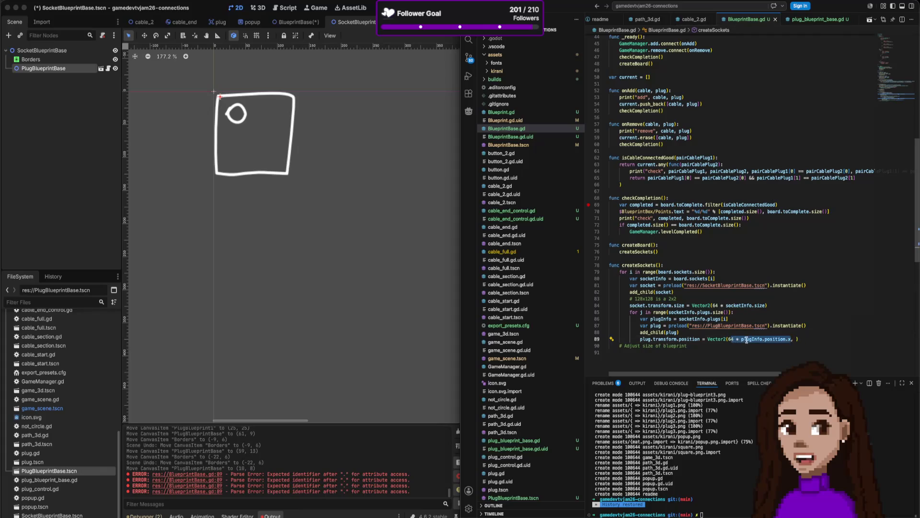
{"action": "double_click", "coordinate": [731, 339]}
{"action": "type", "text": "10"}
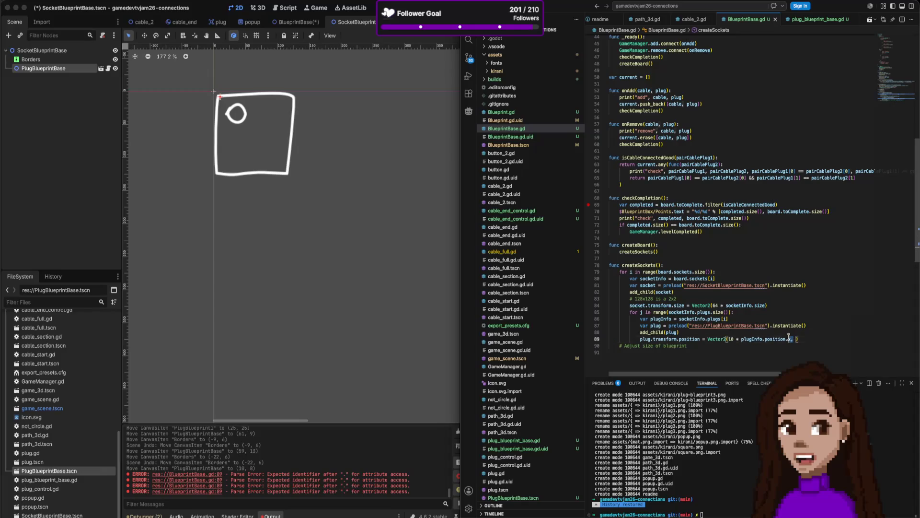
{"action": "left_click", "coordinate": [729, 339], "text": "shift"}
{"action": "left_click_drag", "start_coordinate": [728, 339], "coordinate": [794, 338]}
{"action": "key", "text": "ctrl+c"}
{"action": "left_click", "coordinate": [796, 339]}
{"action": "key", "text": "ctrl+v"}
{"action": "double_click", "coordinate": [799, 339]}
{"action": "type", "text": "8"}
{"action": "scroll", "coordinate": [761, 345], "scroll_direction": "up", "scroll_amount": 5}
{"action": "scroll", "coordinate": [753, 336], "scroll_direction": "down", "scroll_amount": 7}
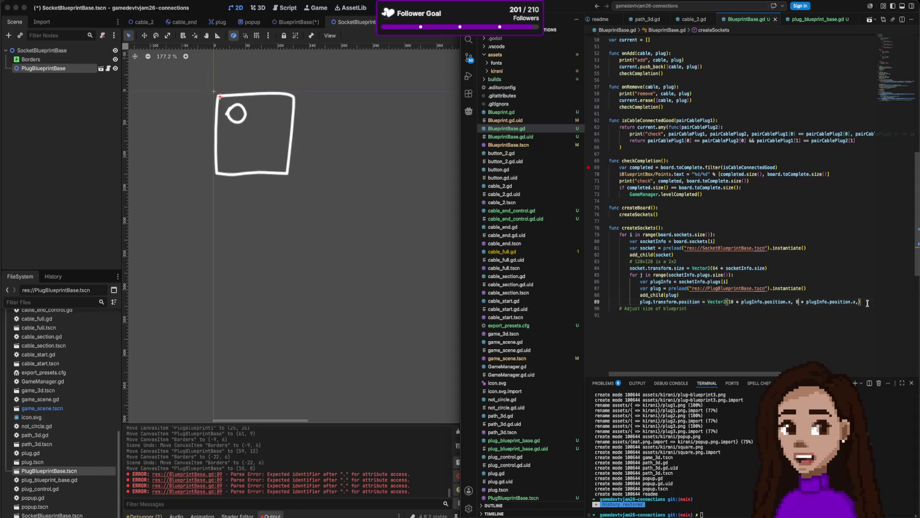
{"action": "key", "text": "BackSpace"}
{"action": "key", "text": "BackSpace"}
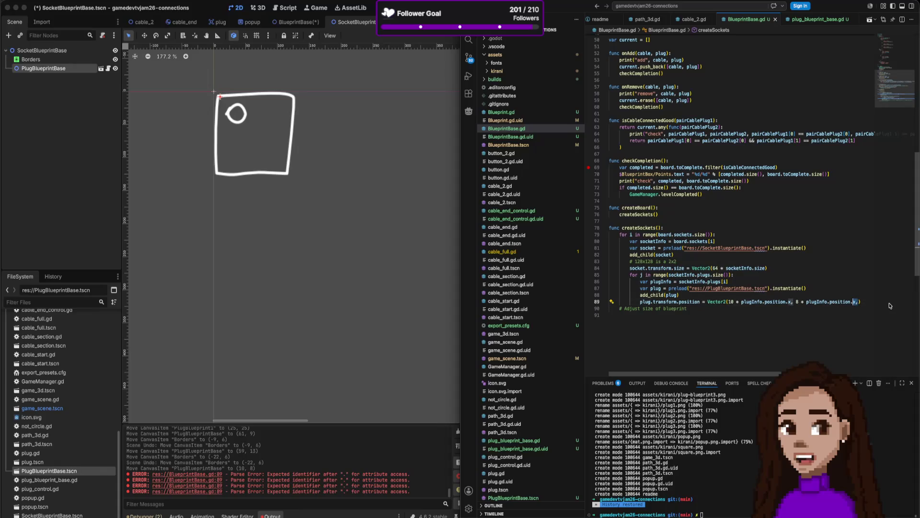
Finish the plugInfo.position.y term and add plug.name = plugInfo.name below the plug instantiation
{"action": "type", "text": "y"}
{"action": "left_click", "coordinate": [809, 288]}
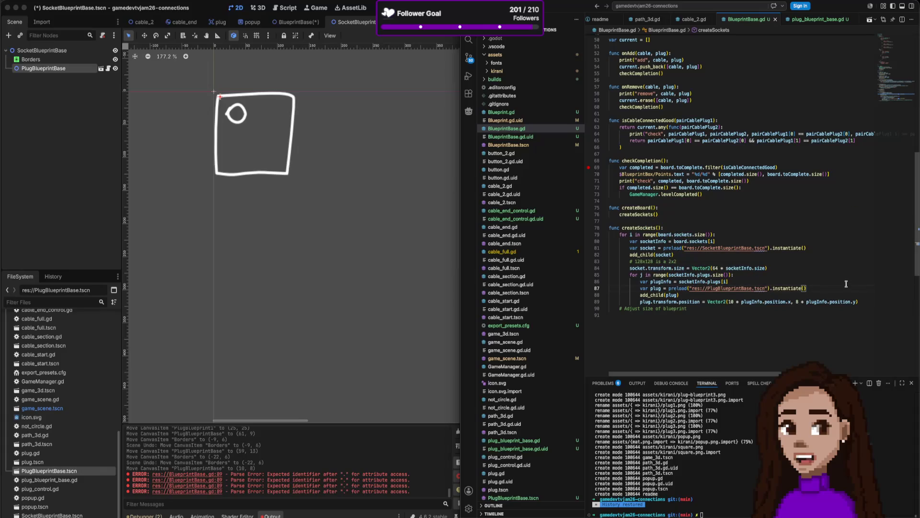
{"action": "key", "text": "Return"}
{"action": "type", "text": "plug."}
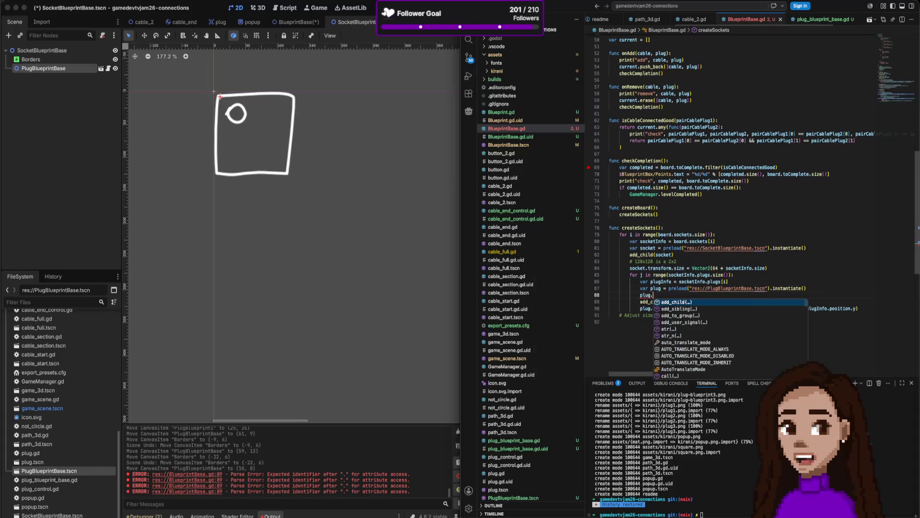
{"action": "type", "text": "name = pl"}
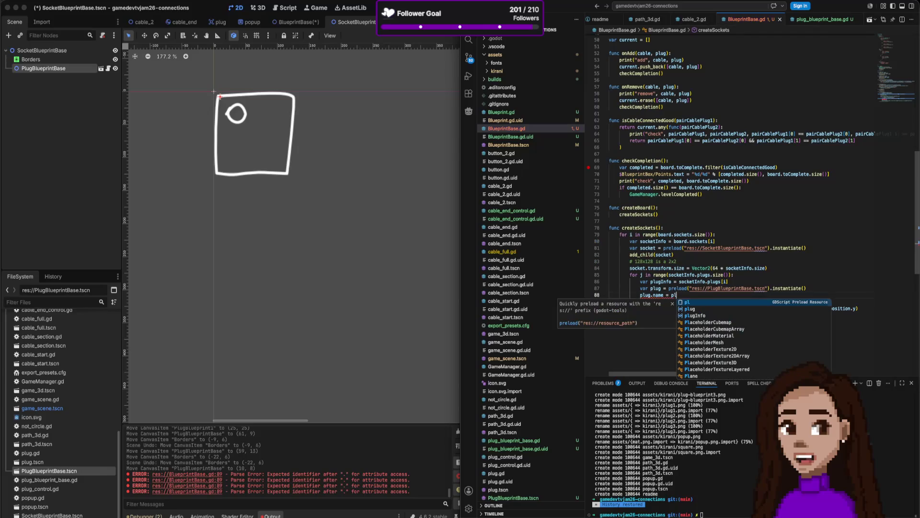
{"action": "key", "text": "Down"}
{"action": "key", "text": "Down"}
{"action": "key", "text": "Tab"}
{"action": "type", "text": ".name"}
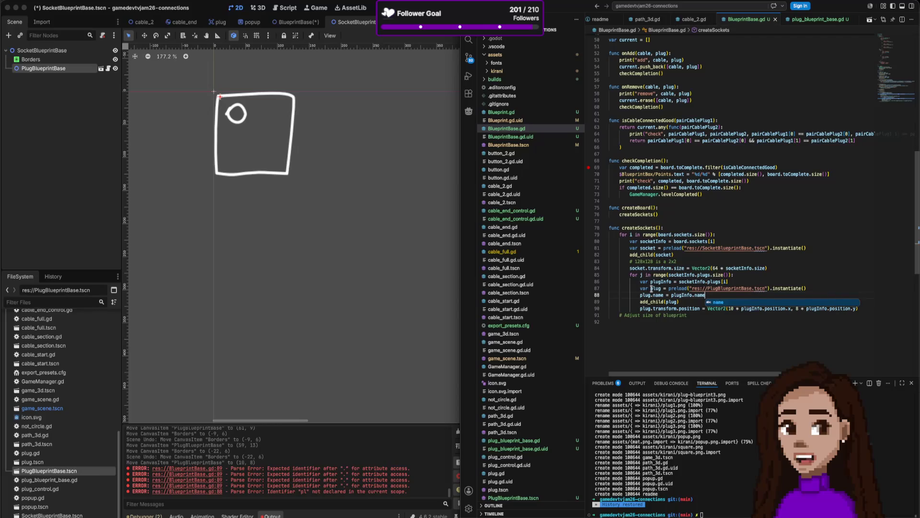
Add socket.name = socketInfo.name below the socket instantiation line
{"action": "left_click", "coordinate": [810, 248]}
{"action": "key", "text": "Return"}
{"action": "type", "text": "socket.name = "}
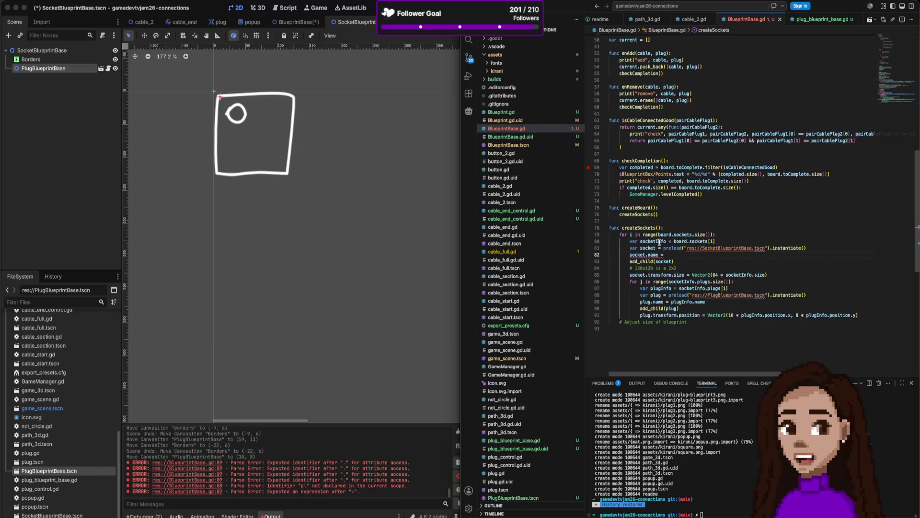
{"action": "type", "text": "socketInfo."}
{"action": "type", "text": "name"}
{"action": "left_click", "coordinate": [694, 228]}
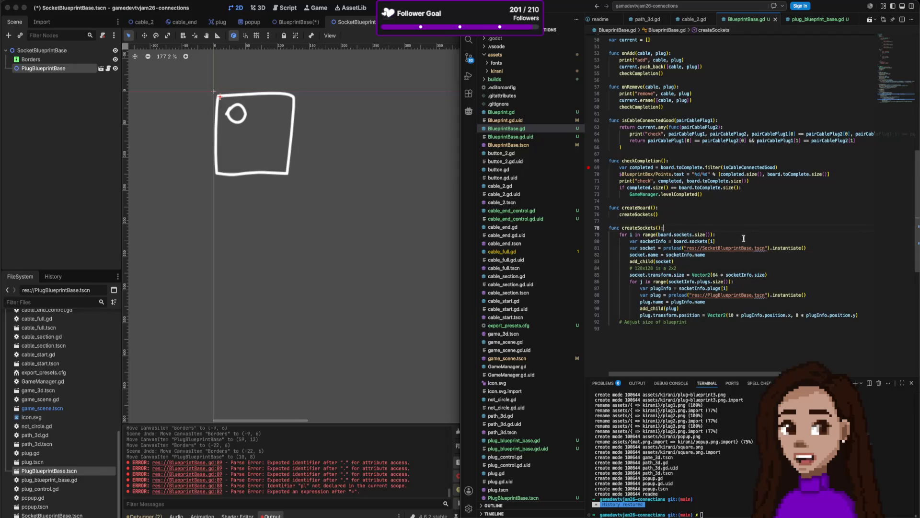
Hide the PlugBlueprintBase node in the SocketBlueprintBase scene
{"action": "left_click", "coordinate": [411, 61]}
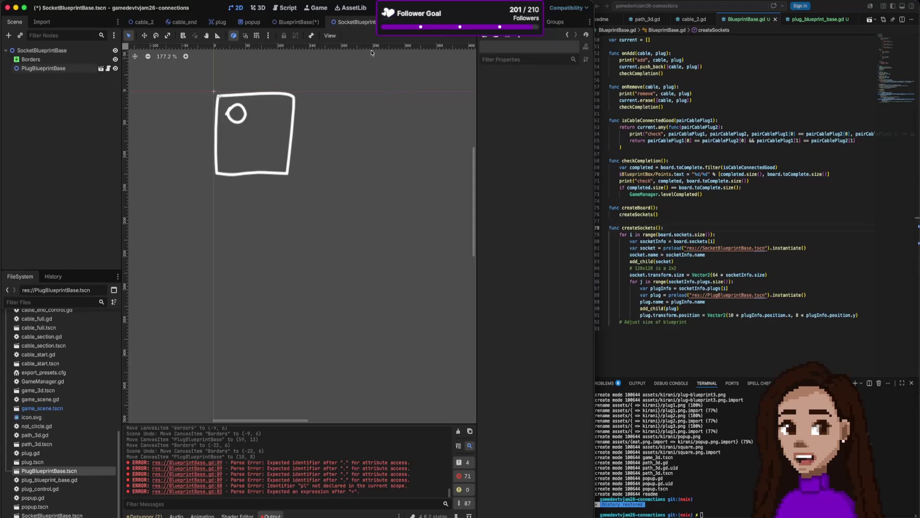
{"action": "left_click", "coordinate": [234, 106]}
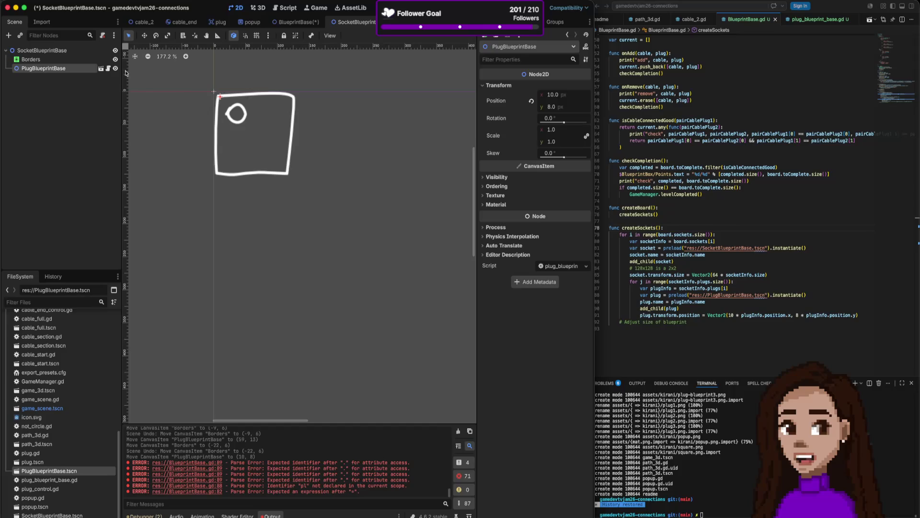
{"action": "left_click", "coordinate": [115, 68]}
Run the BlueprintBase scene and read the invalid Dictionary 'name' access error
{"action": "left_click", "coordinate": [316, 24]}
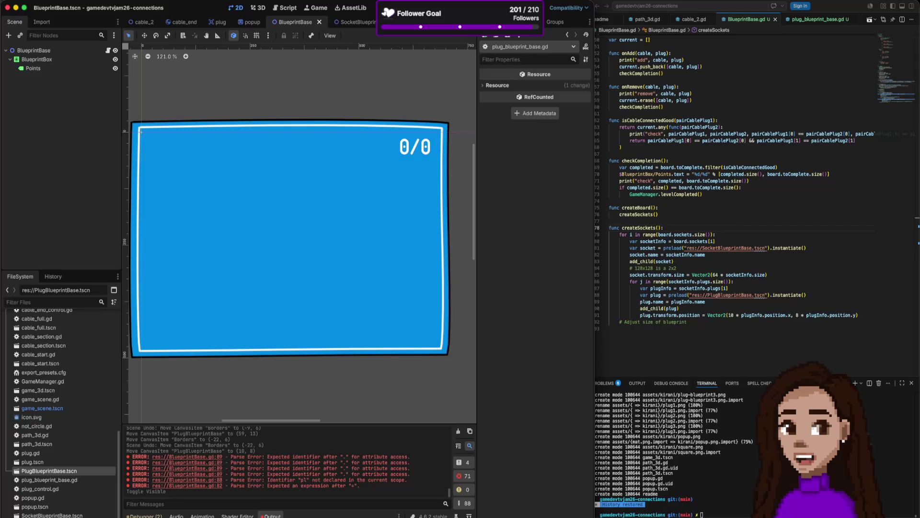
{"action": "key", "text": "super+r"}
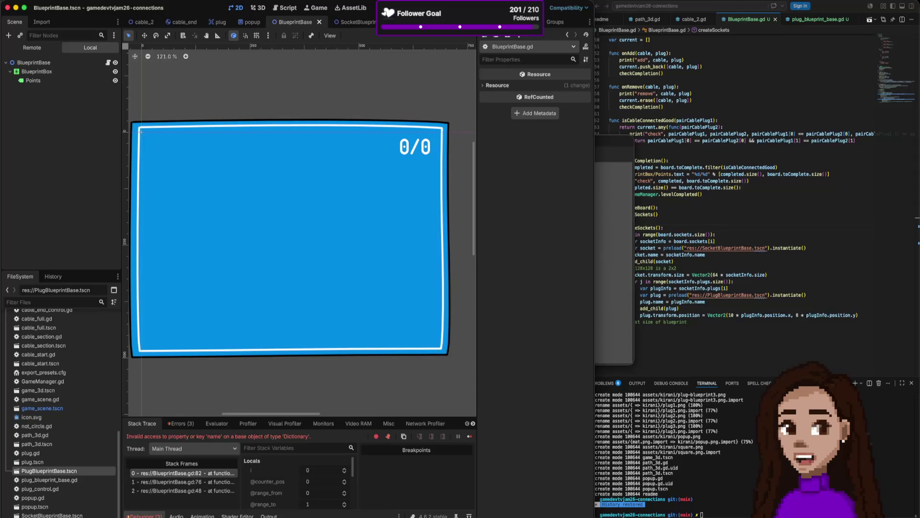
{"action": "key", "text": "super+Tab"}
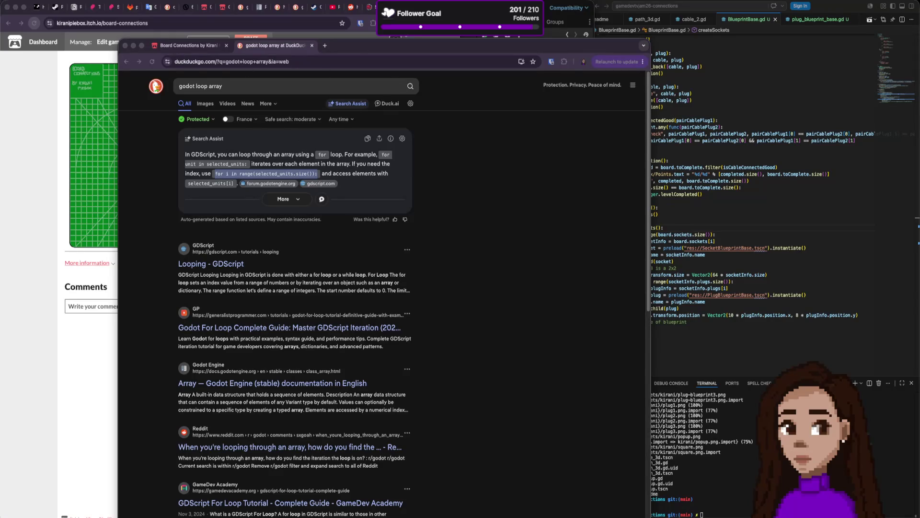
{"action": "left_click", "coordinate": [462, 36]}
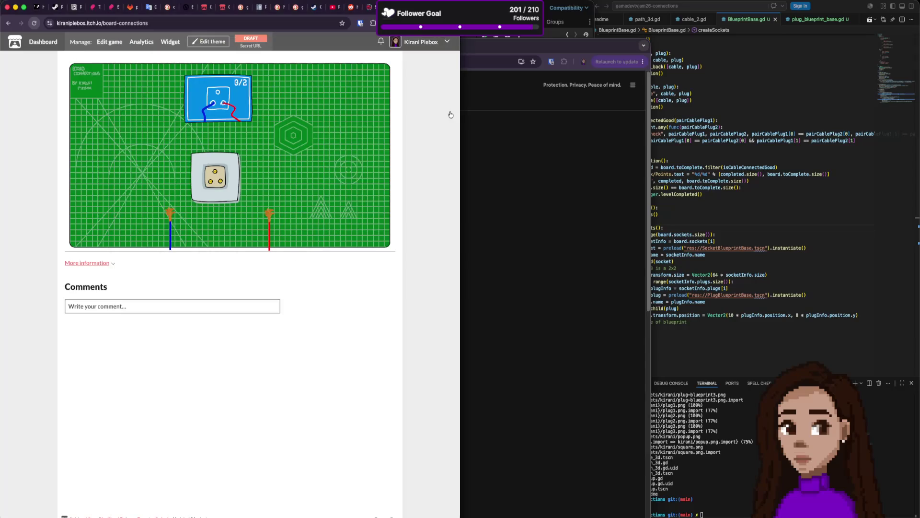
{"action": "key", "text": "super+Tab"}
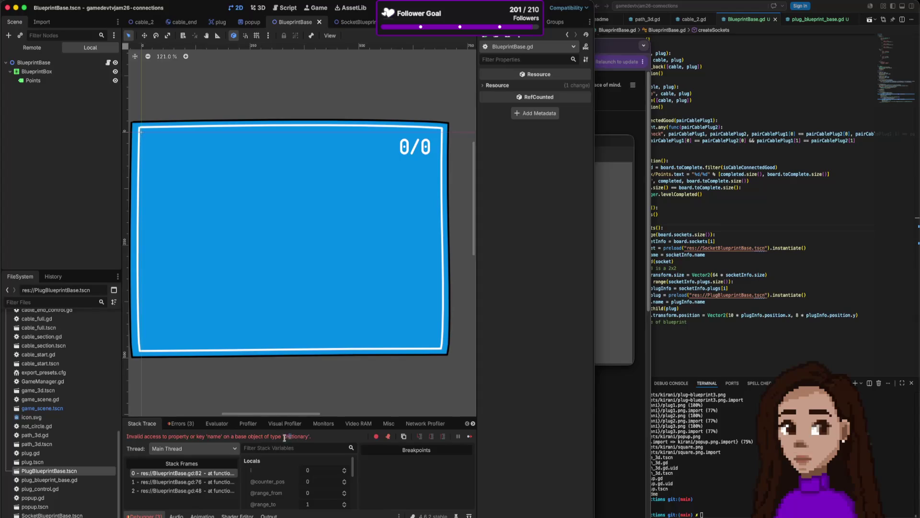
{"action": "left_click_drag", "start_coordinate": [291, 436], "coordinate": [214, 436]}
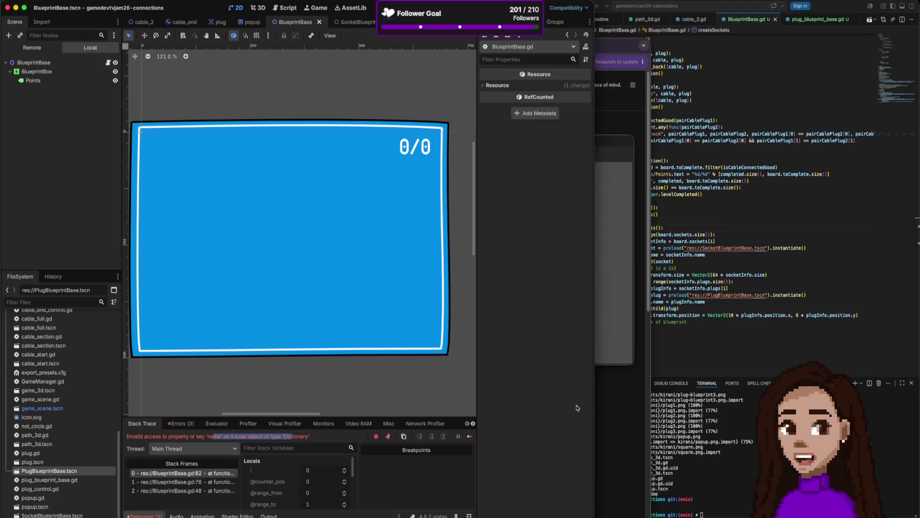
{"action": "left_click", "coordinate": [784, 299]}
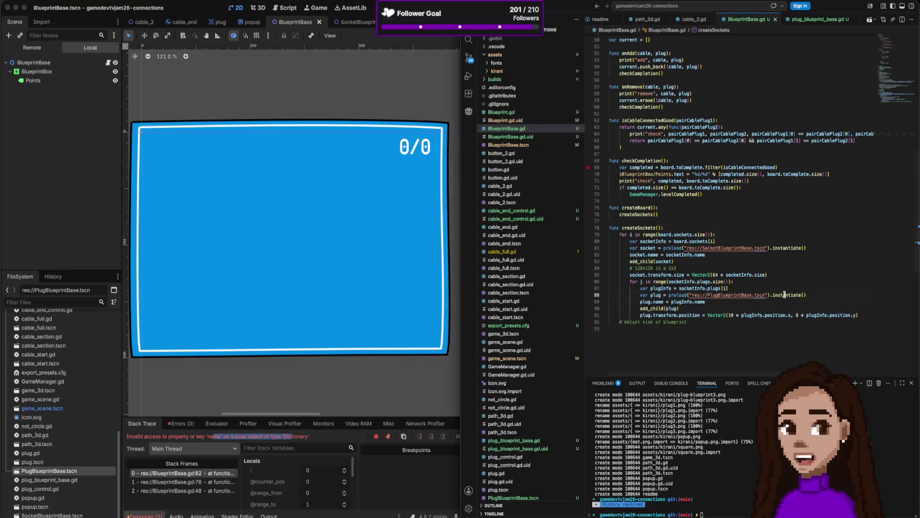
Cut the socket.name = socketInfo.name line and rerun the game from Godot
{"action": "left_click", "coordinate": [676, 255]}
{"action": "scroll", "coordinate": [677, 250], "scroll_direction": "up", "scroll_amount": 10}
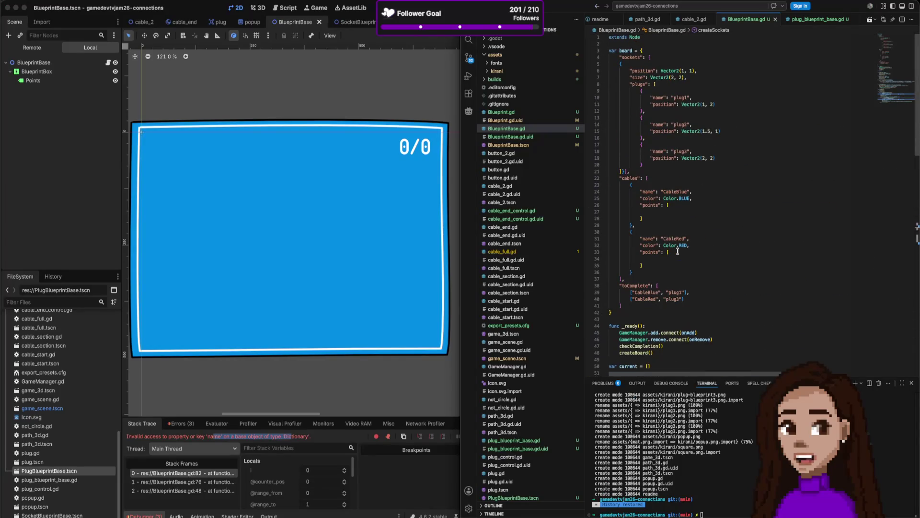
{"action": "left_click", "coordinate": [654, 64]}
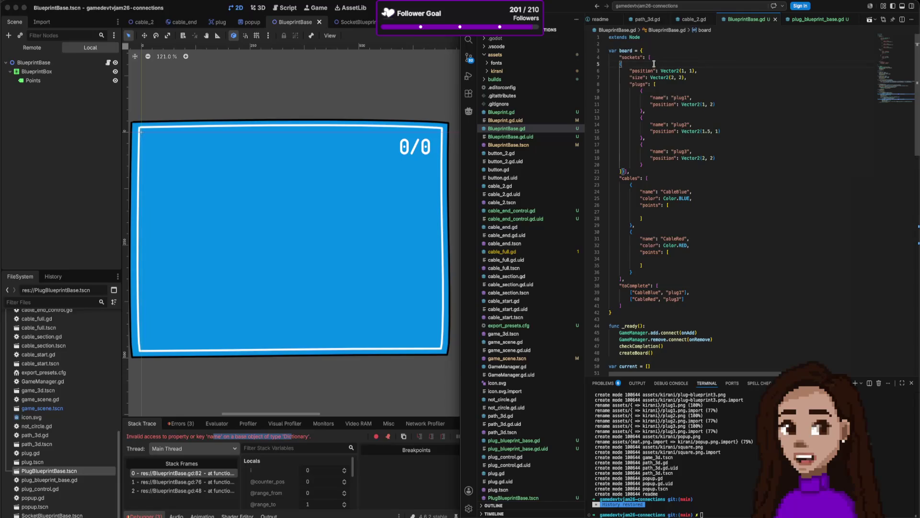
{"action": "scroll", "coordinate": [694, 113], "scroll_direction": "down", "scroll_amount": 10}
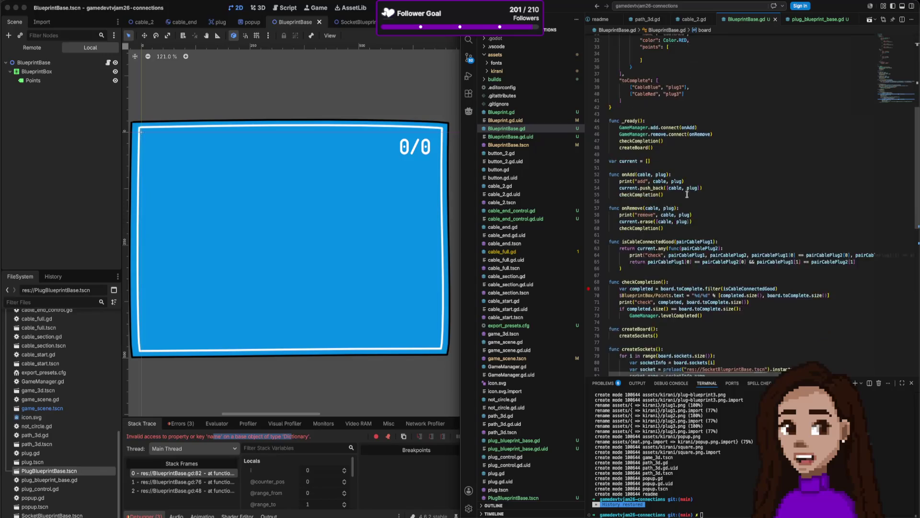
{"action": "left_click", "coordinate": [699, 245]}
{"action": "key", "text": "super+x"}
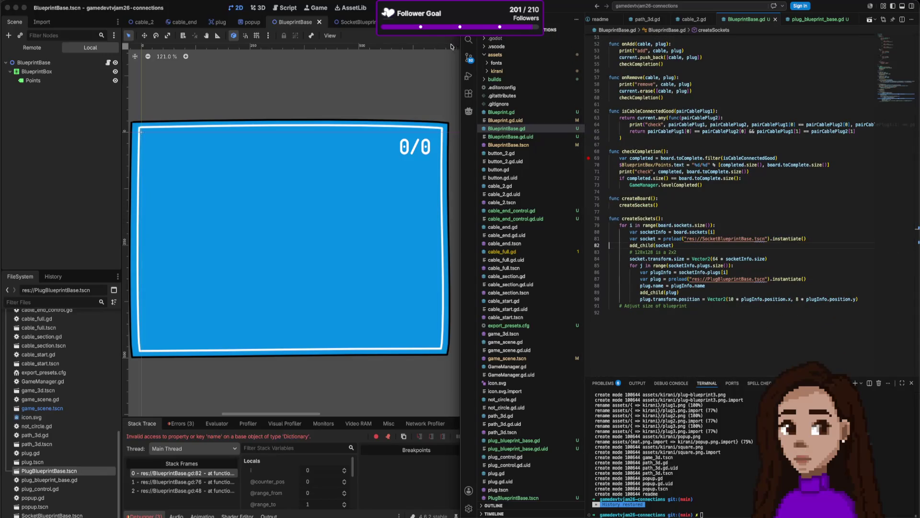
{"action": "left_click", "coordinate": [432, 60]}
{"action": "key", "text": "super+b"}
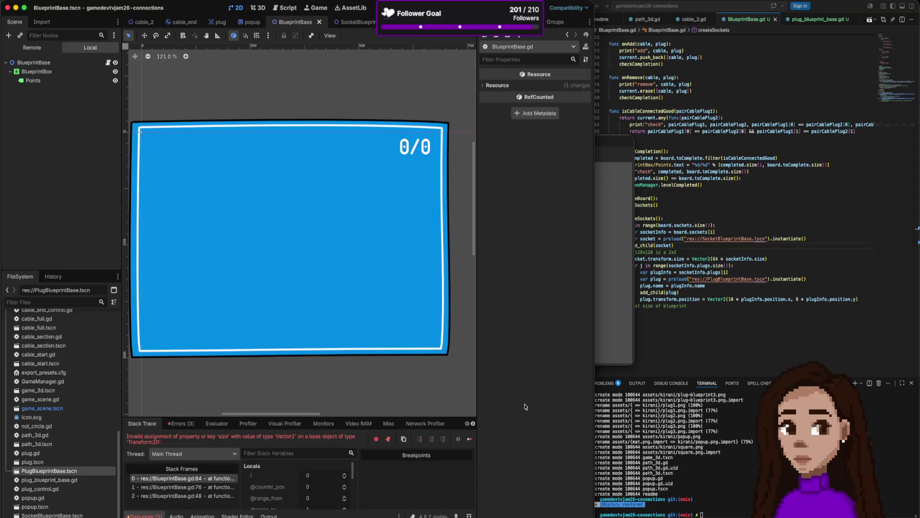
Add a temporary Transform2D line below the 128x128 comment to read its doc popup
{"action": "left_click", "coordinate": [706, 300]}
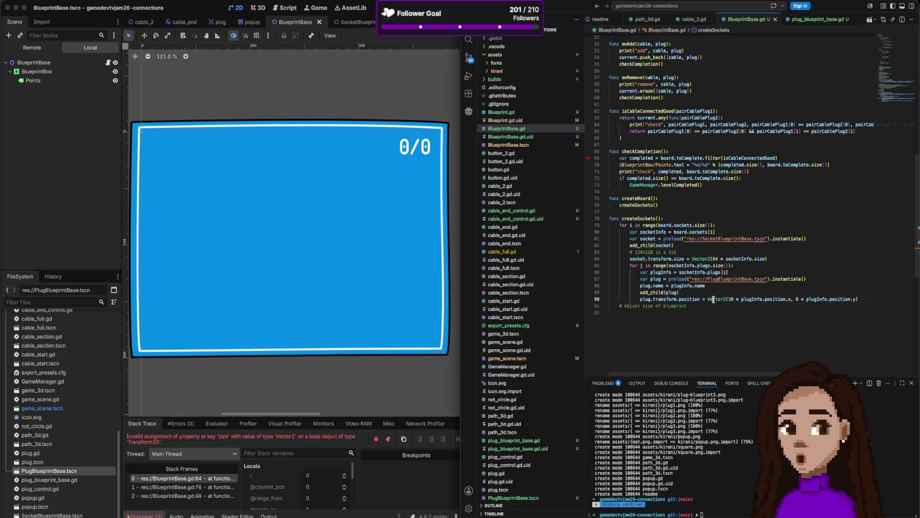
{"action": "left_click", "coordinate": [683, 259]}
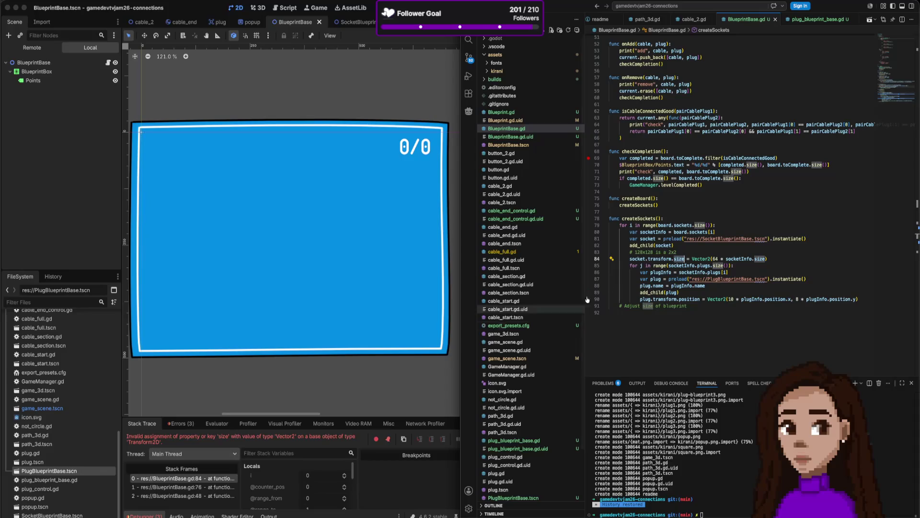
{"action": "left_click", "coordinate": [724, 252]}
{"action": "key", "text": "Return"}
{"action": "type", "text": "Tran"}
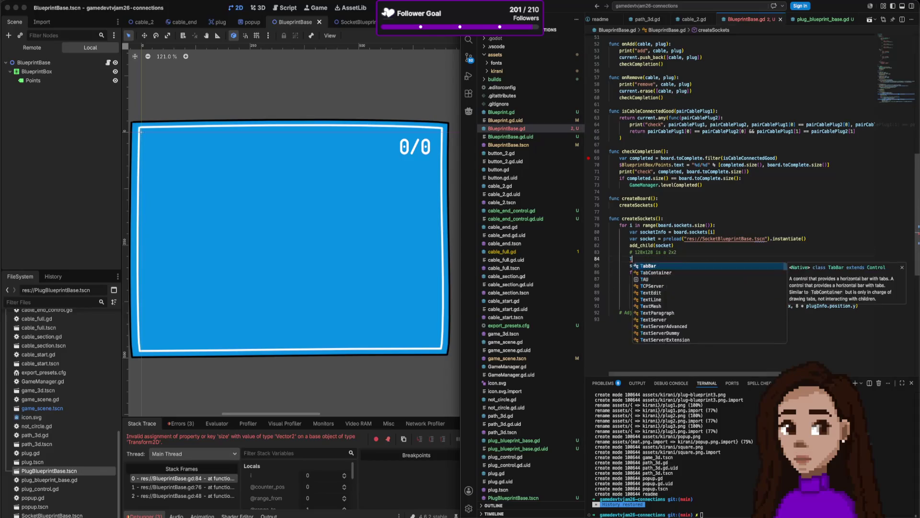
{"action": "key", "text": "Return"}
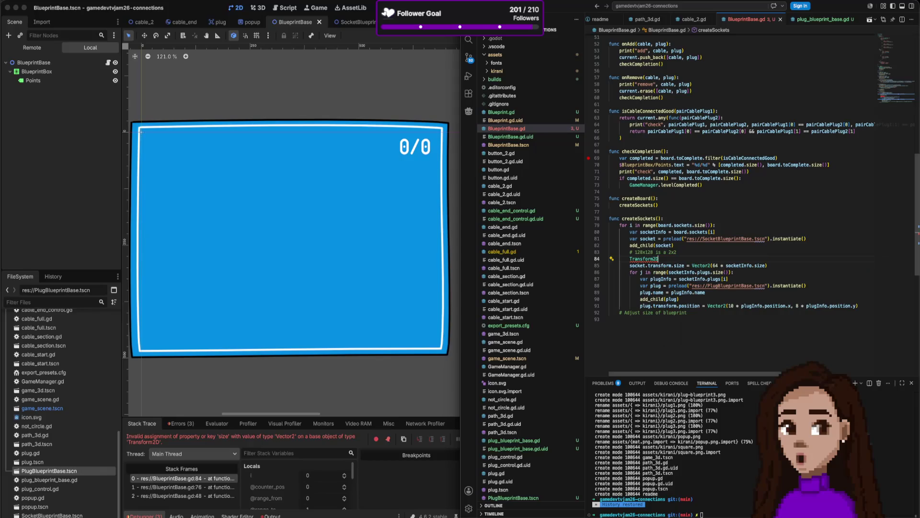
{"action": "mouse_move", "coordinate": [653, 255]}
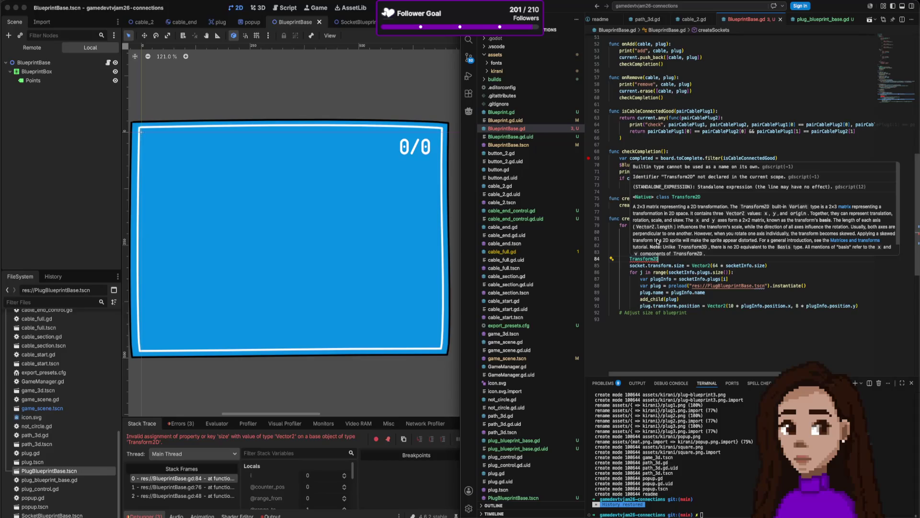
{"action": "scroll", "coordinate": [659, 241], "scroll_direction": "down", "scroll_amount": 1}
{"action": "scroll", "coordinate": [658, 241], "scroll_direction": "up", "scroll_amount": 1}
Remove the temporary Transform2D line and check the hover info for 'size'
{"action": "double_click", "coordinate": [676, 260]}
{"action": "key", "text": "BackSpace"}
{"action": "key", "text": "Up"}
{"action": "key", "text": "Up"}
{"action": "key", "text": "Down"}
{"action": "key", "text": "Down"}
{"action": "key", "text": "BackSpace"}
{"action": "key", "text": "Down"}
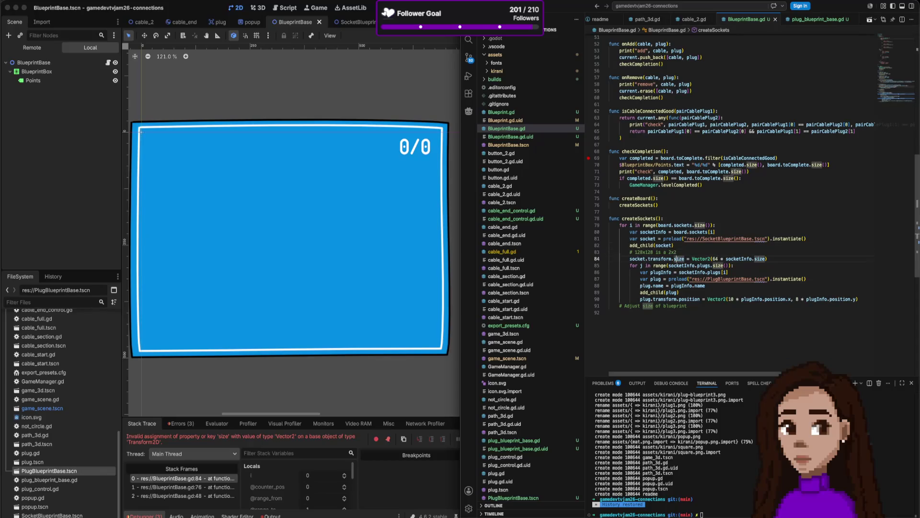
{"action": "mouse_move", "coordinate": [681, 259]}
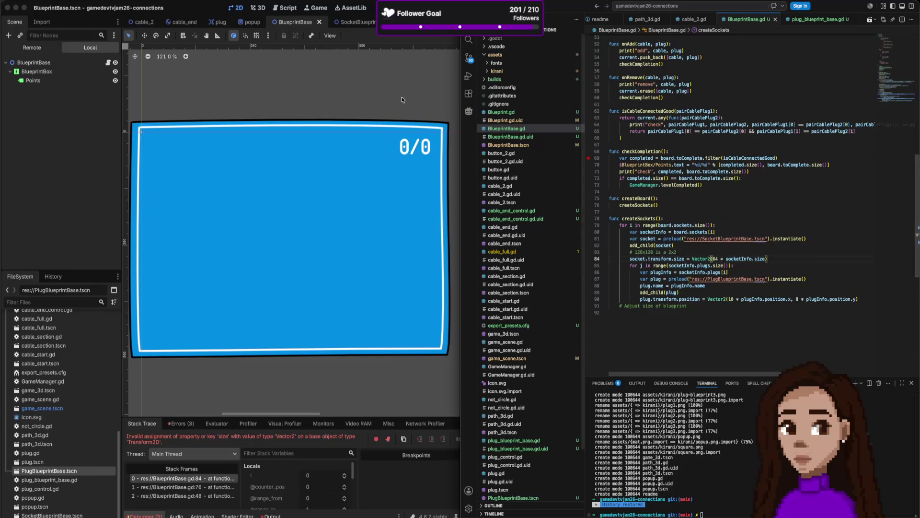
{"action": "key", "text": "super+Tab"}
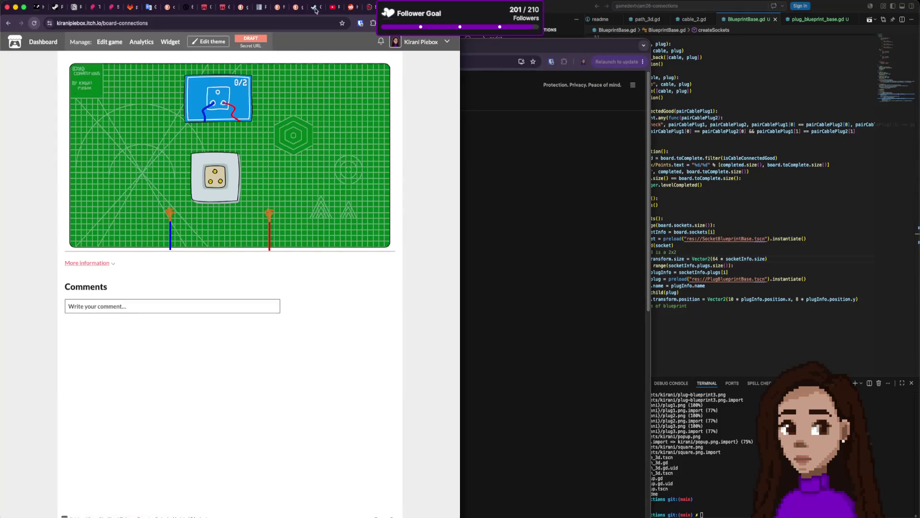
Search 'godot Transform2d' in a new tab and open the Godot docs result
{"action": "key", "text": "super+t"}
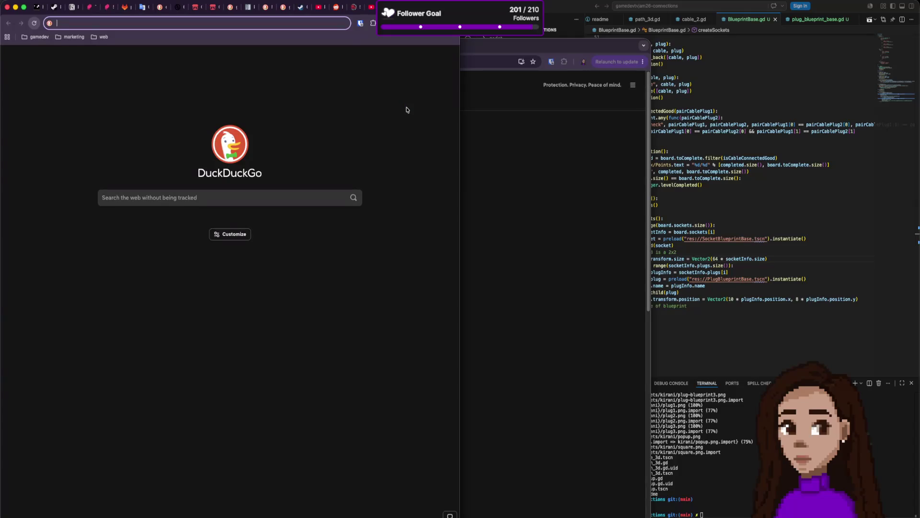
{"action": "type", "text": "godot T"}
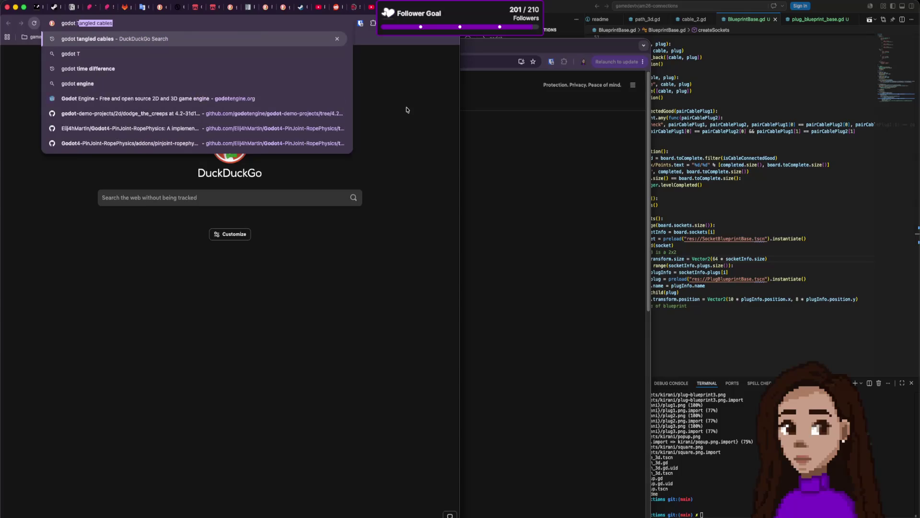
{"action": "type", "text": "ransform2d"}
{"action": "key", "text": "Return"}
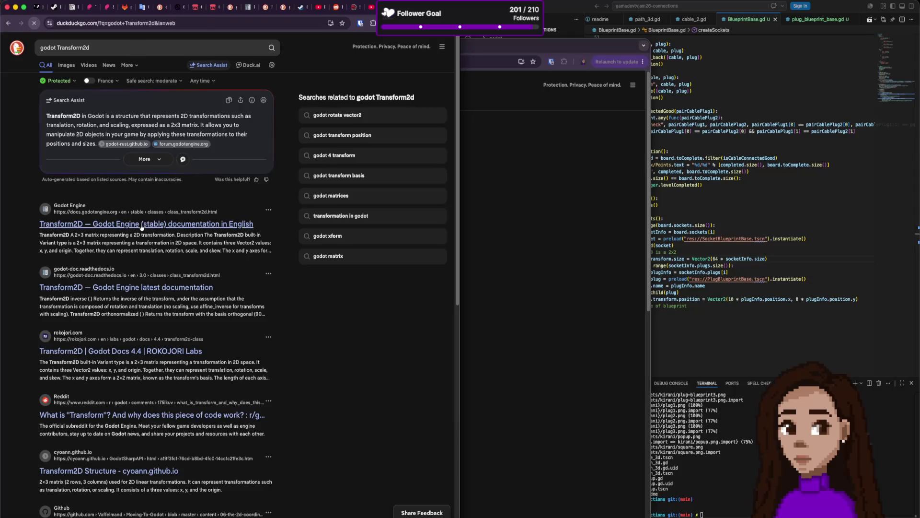
{"action": "left_click", "coordinate": [142, 224]}
Review the Transform2D origin, x and y properties, comparing them against the code
{"action": "scroll", "coordinate": [335, 266], "scroll_direction": "down", "scroll_amount": 5}
{"action": "scroll", "coordinate": [335, 267], "scroll_direction": "down", "scroll_amount": 10}
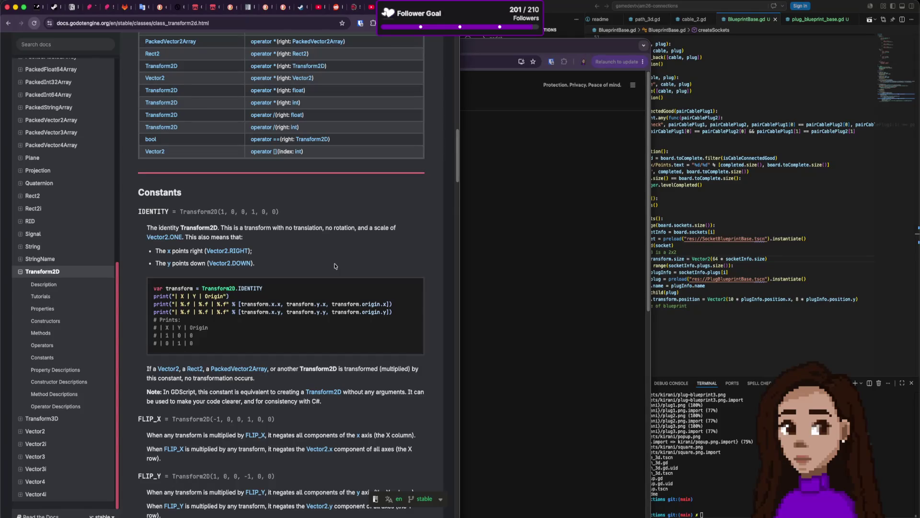
{"action": "scroll", "coordinate": [277, 295], "scroll_direction": "down", "scroll_amount": 4}
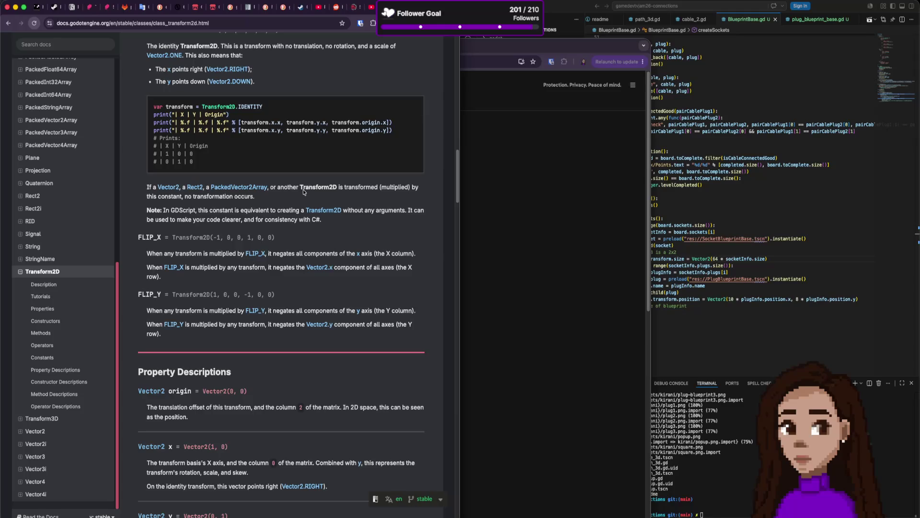
{"action": "scroll", "coordinate": [304, 191], "scroll_direction": "up", "scroll_amount": 1}
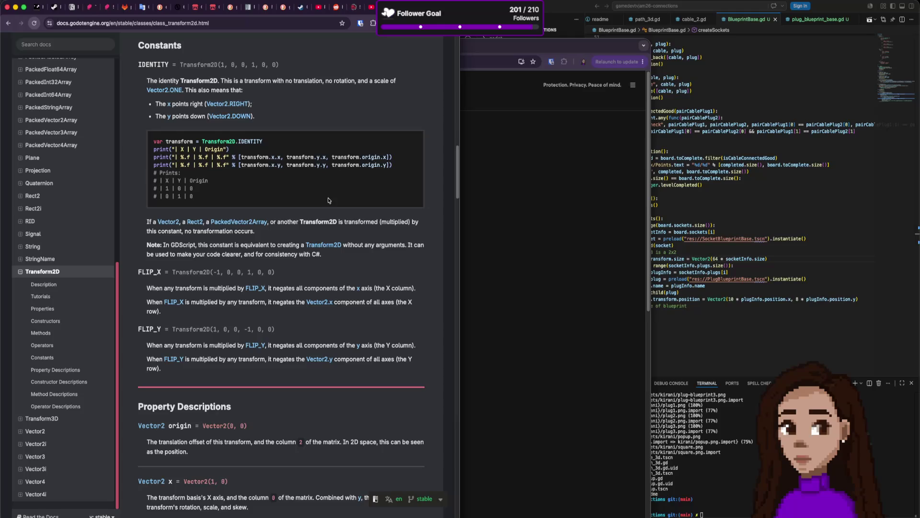
{"action": "scroll", "coordinate": [328, 197], "scroll_direction": "up", "scroll_amount": 10}
{"action": "scroll", "coordinate": [328, 196], "scroll_direction": "up", "scroll_amount": 8}
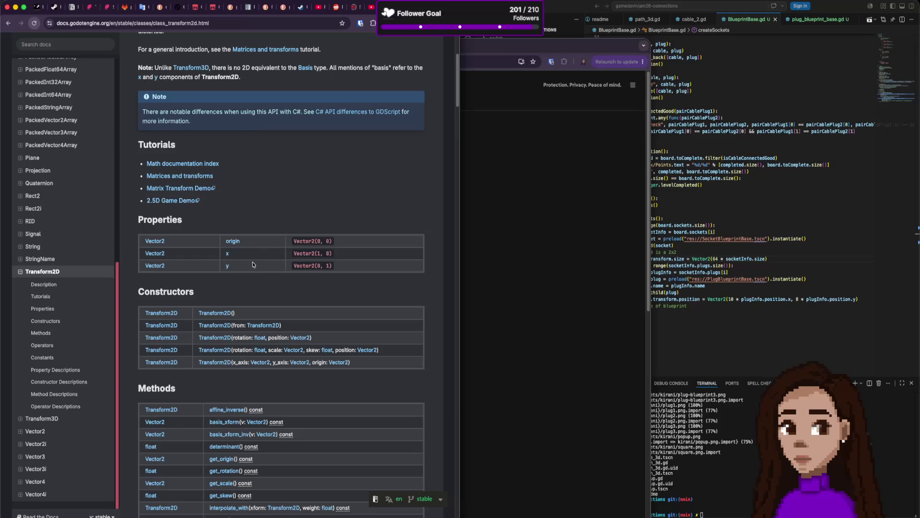
{"action": "scroll", "coordinate": [254, 255], "scroll_direction": "up", "scroll_amount": 2}
{"action": "scroll", "coordinate": [255, 255], "scroll_direction": "up", "scroll_amount": 5}
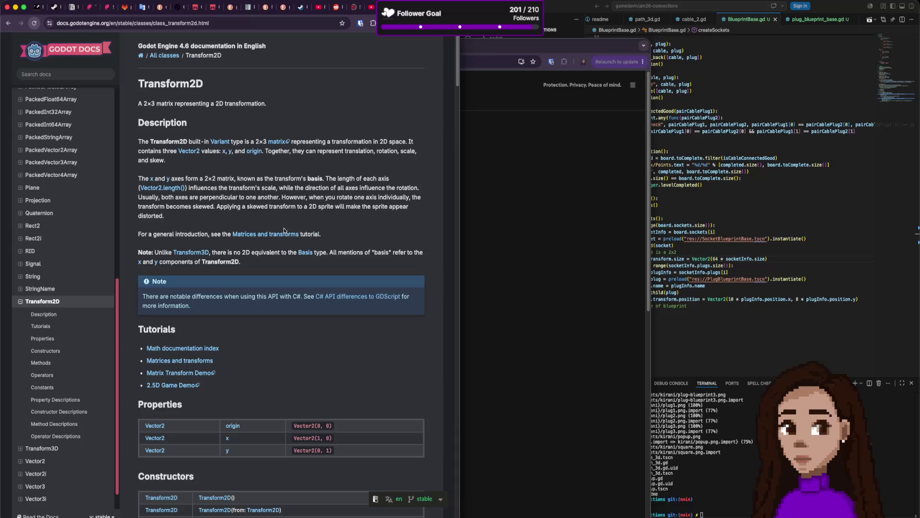
{"action": "scroll", "coordinate": [286, 229], "scroll_direction": "down", "scroll_amount": 4}
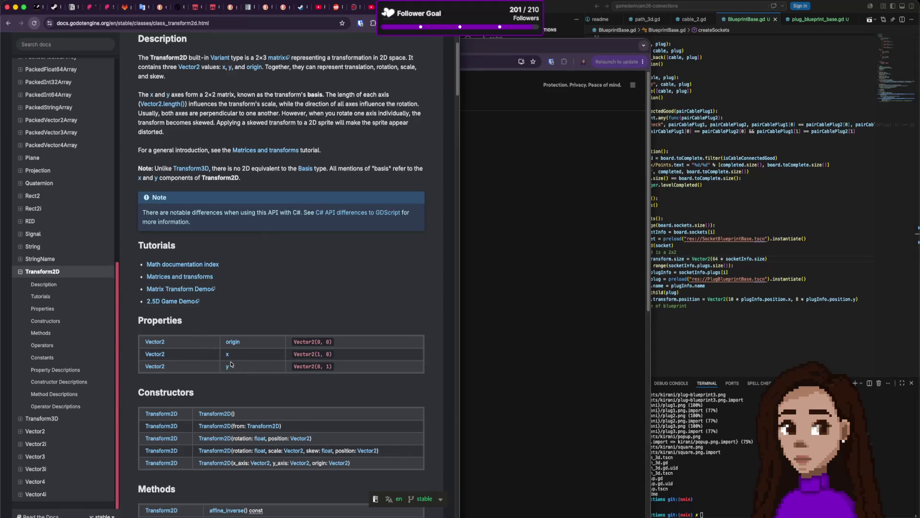
{"action": "left_click_drag", "start_coordinate": [333, 368], "coordinate": [301, 354]}
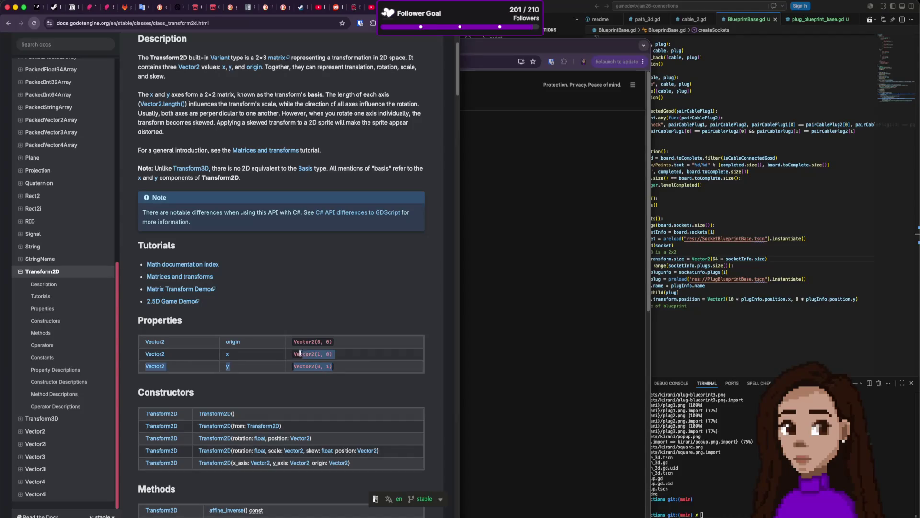
{"action": "left_click", "coordinate": [772, 211]}
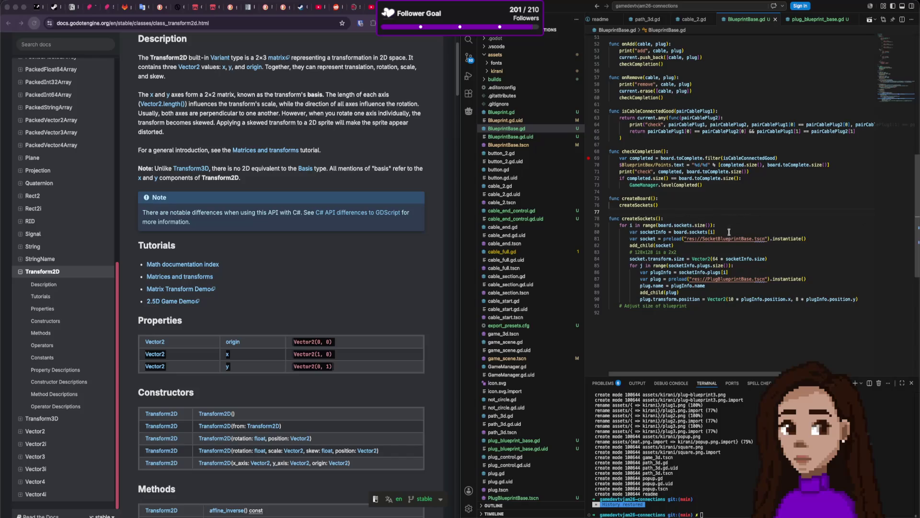
{"action": "left_click", "coordinate": [355, 348]}
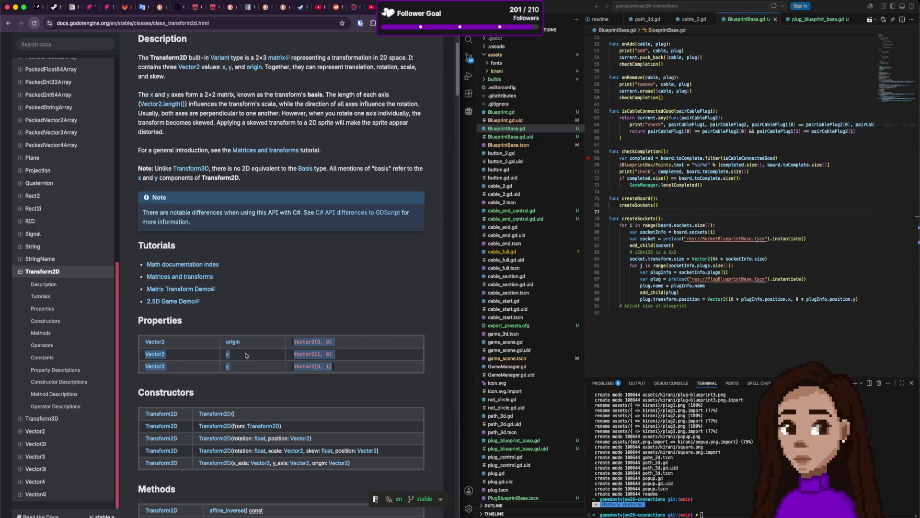
{"action": "scroll", "coordinate": [244, 346], "scroll_direction": "down", "scroll_amount": 8}
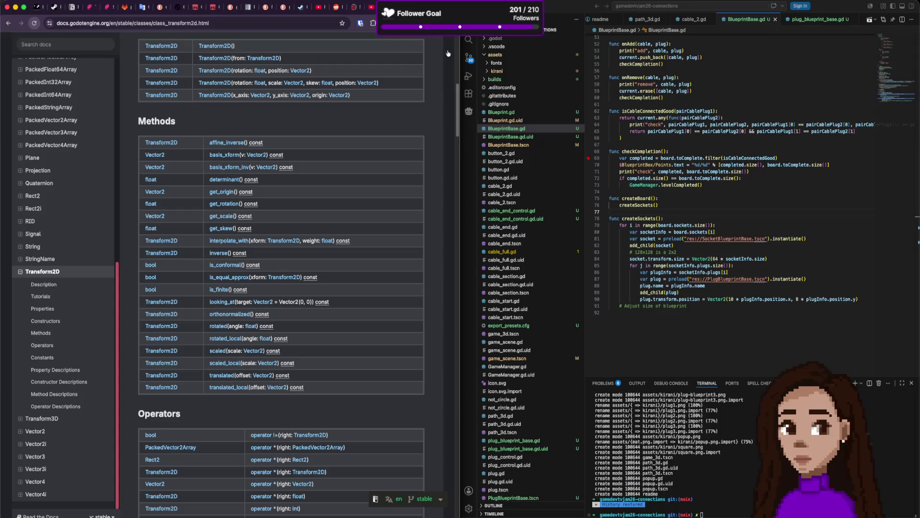
{"action": "key", "text": "super+Tab"}
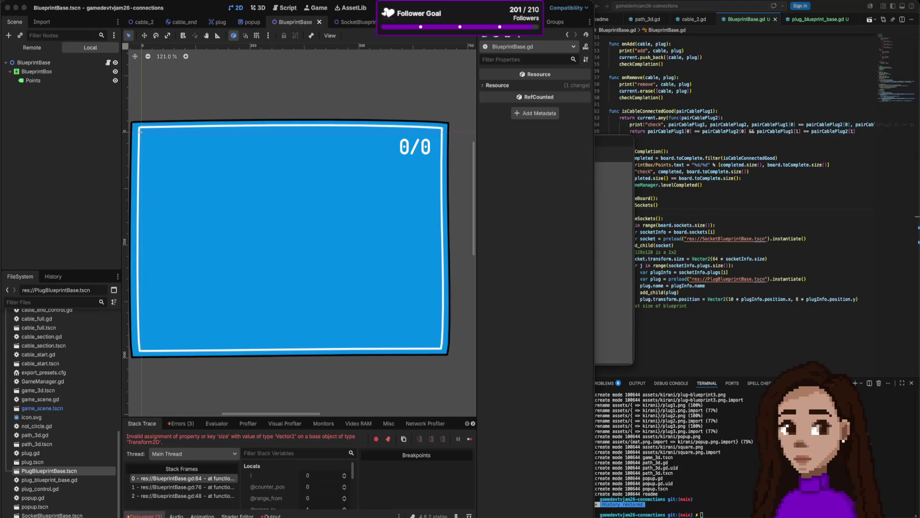
Switch to the SocketBlueprintBase scene and inspect its Borders node's properties
{"action": "left_click", "coordinate": [675, 173]}
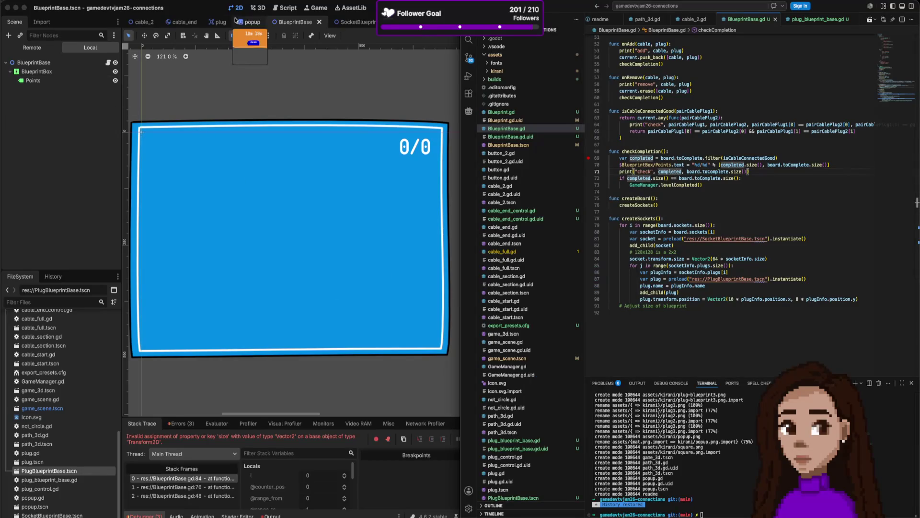
{"action": "left_click", "coordinate": [353, 22]}
{"action": "left_click", "coordinate": [291, 127]}
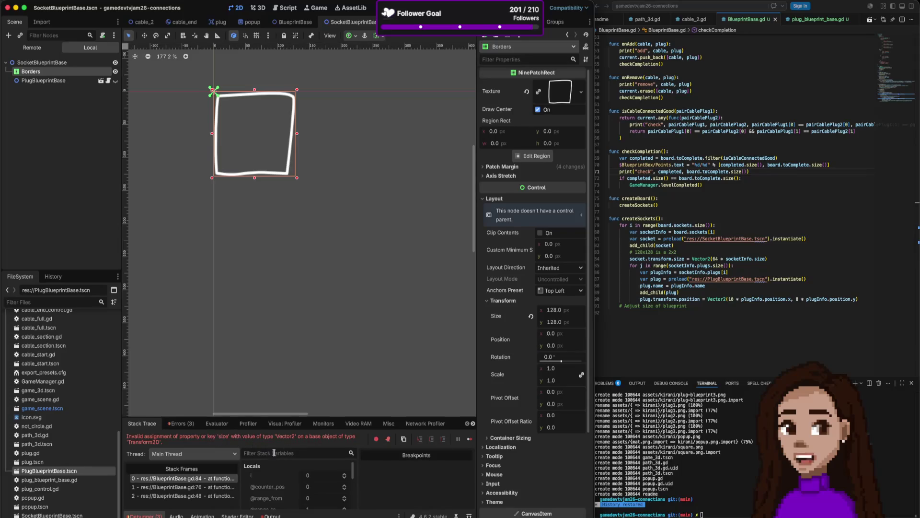
{"action": "left_click", "coordinate": [640, 260]}
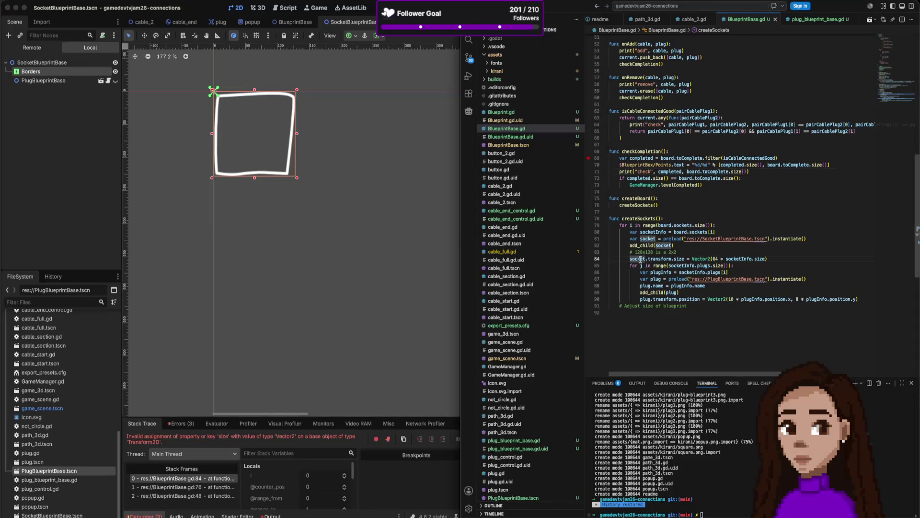
Read the documentation popup for transform on line 84
{"action": "left_click", "coordinate": [660, 259]}
{"action": "mouse_move", "coordinate": [673, 259]}
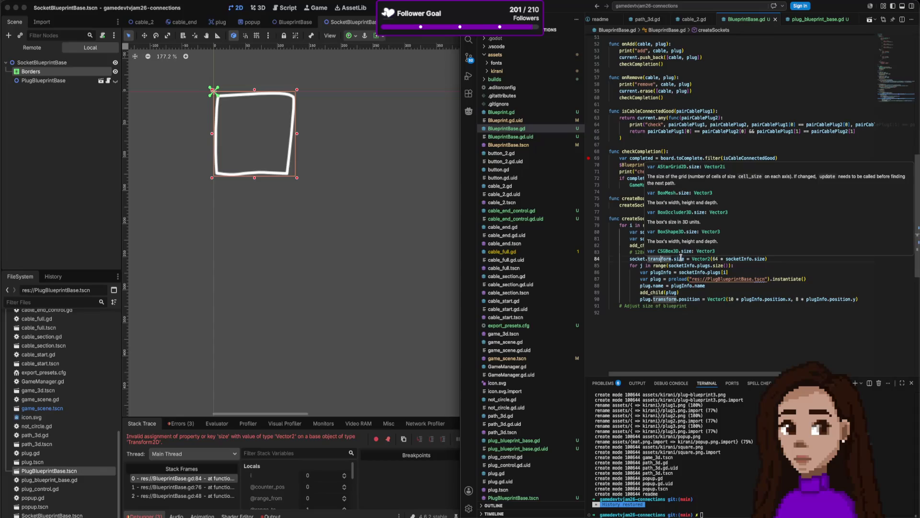
{"action": "scroll", "coordinate": [686, 242], "scroll_direction": "down", "scroll_amount": 5}
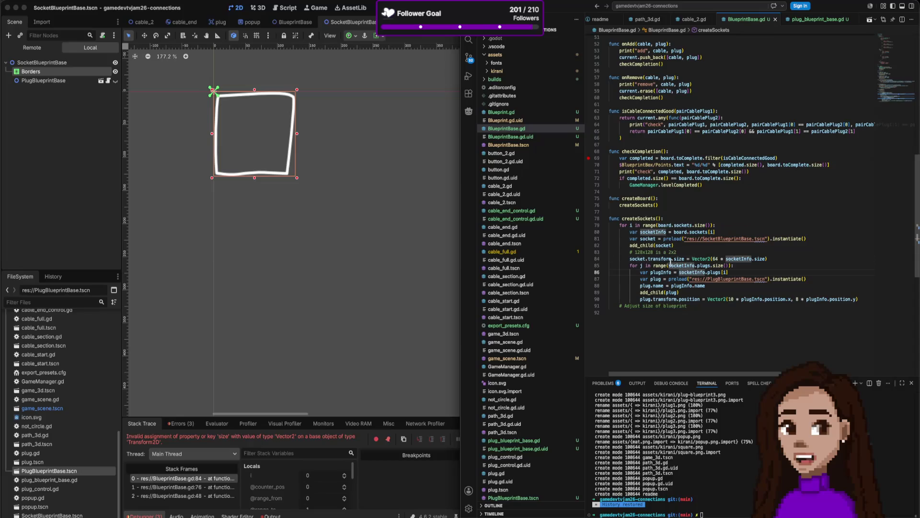
{"action": "left_click", "coordinate": [660, 286]}
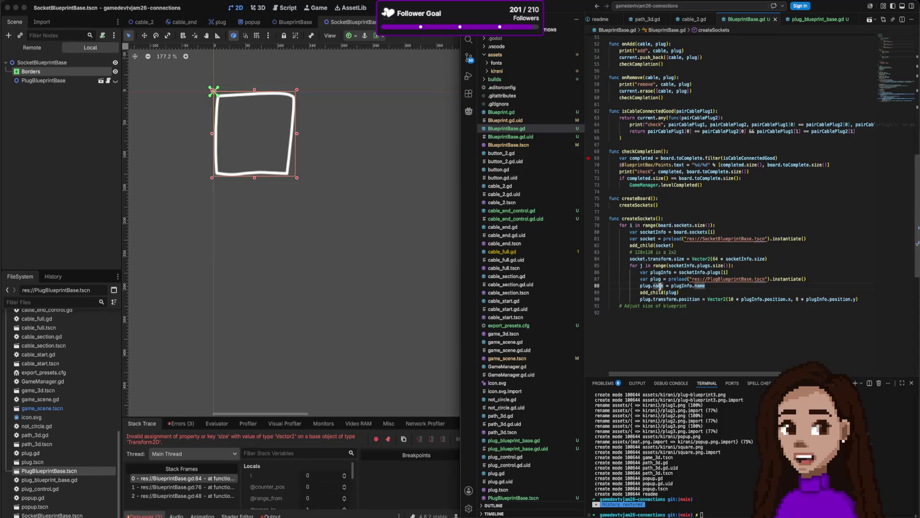
Change line 84 to socket.get_node("Borders").transform.size
{"action": "left_click", "coordinate": [647, 259]}
{"action": "type", "text": "/."}
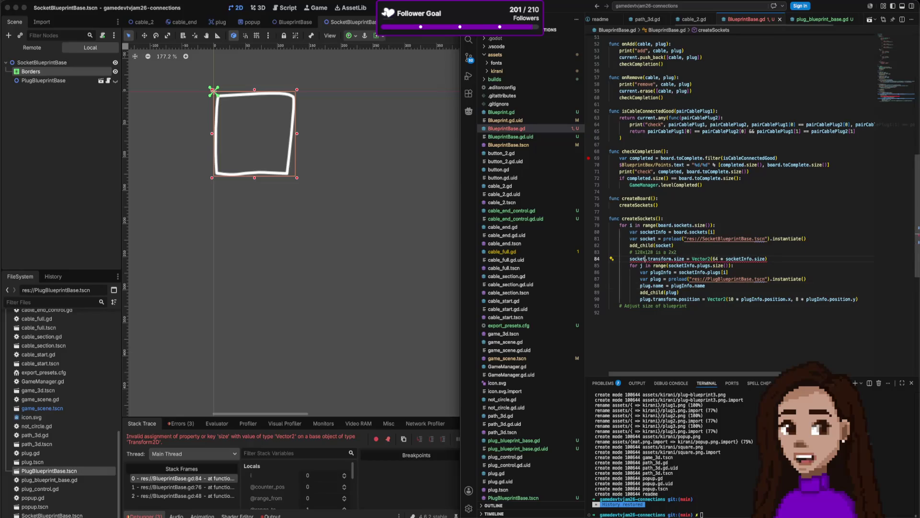
{"action": "type", "text": "Borders"}
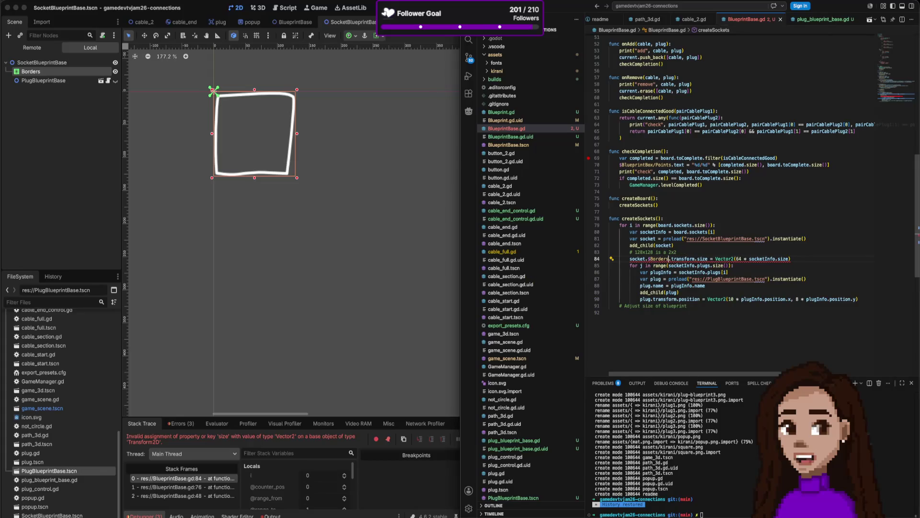
{"action": "mouse_move", "coordinate": [656, 261]}
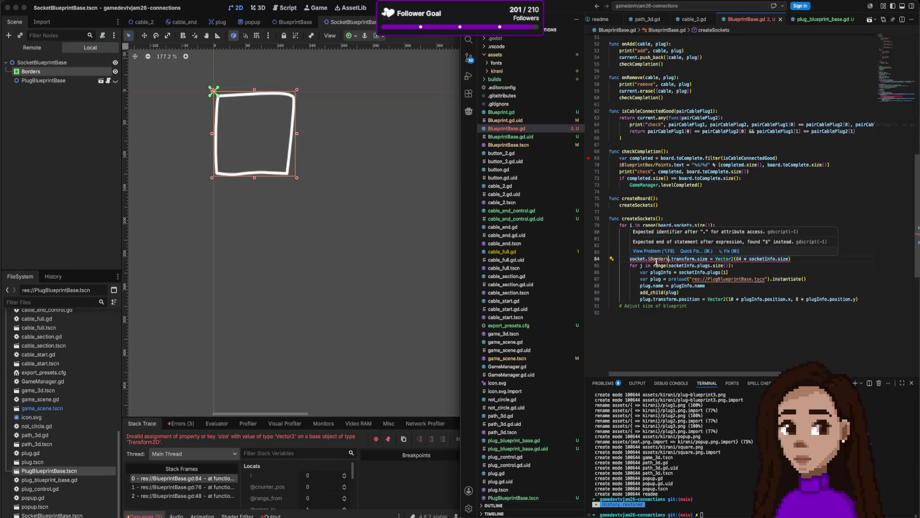
{"action": "double_click", "coordinate": [659, 259]}
{"action": "key", "text": "BackSpace"}
{"action": "type", "text": "get_node"}
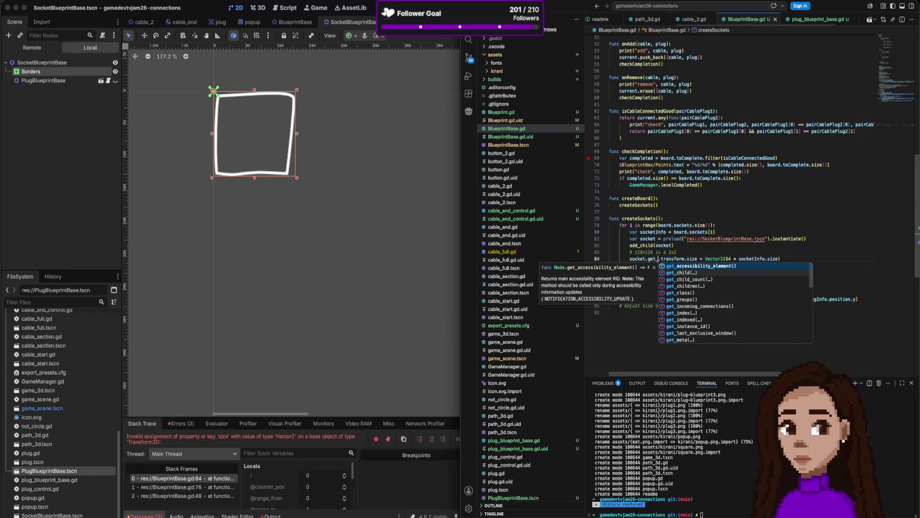
{"action": "key", "text": "Escape"}
{"action": "type", "text": "("}
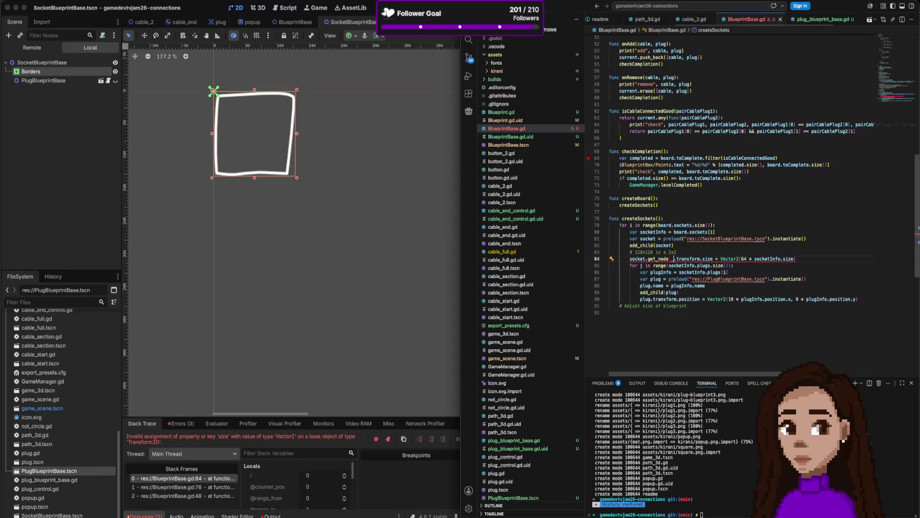
{"action": "type", "text": "\"Br"}
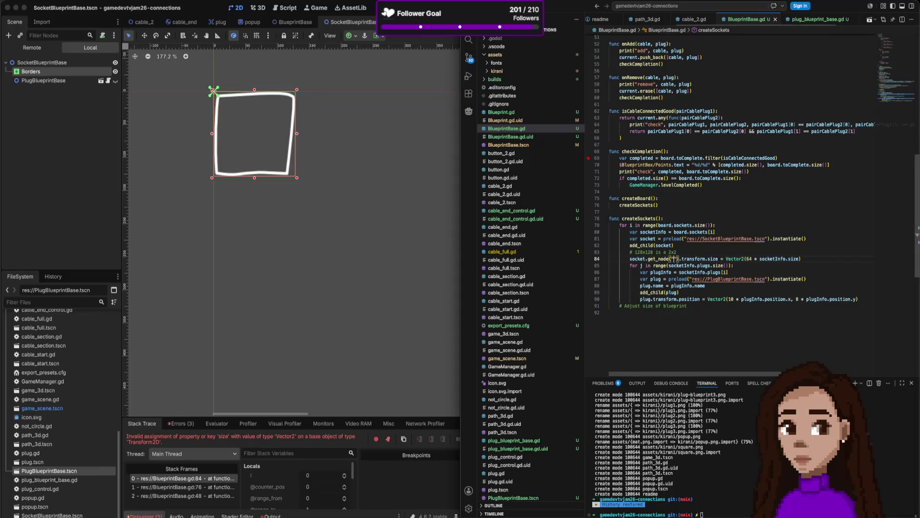
{"action": "key", "text": "BackSpace"}
{"action": "type", "text": "orders"}
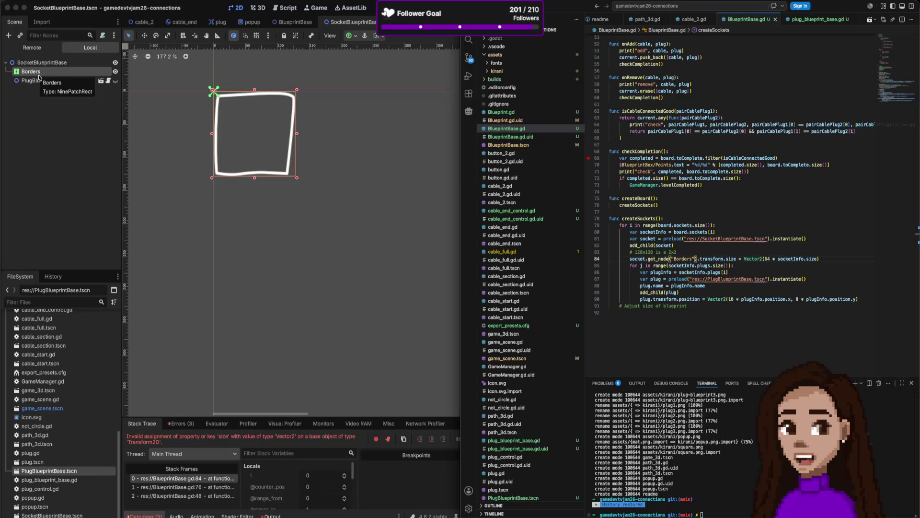
Check the size documentation on line 84 and select the Borders transform expression
{"action": "left_click", "coordinate": [732, 267]}
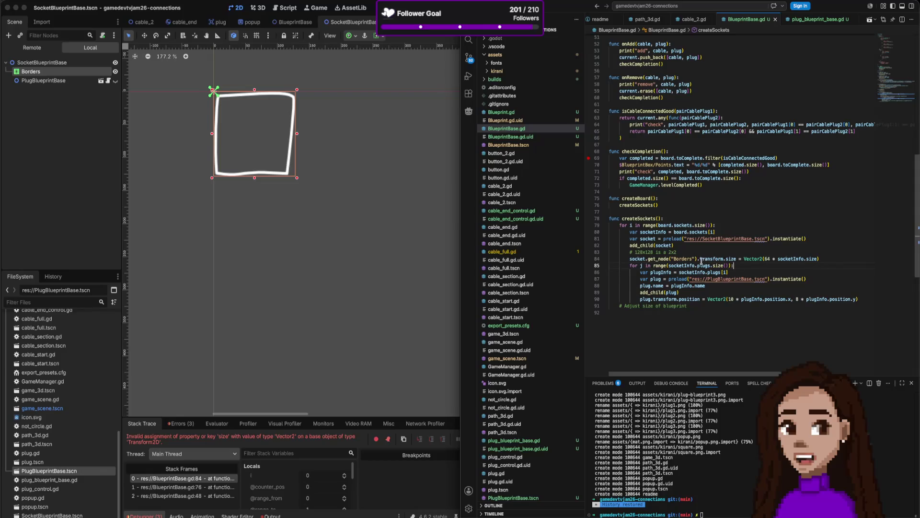
{"action": "mouse_move", "coordinate": [703, 259]}
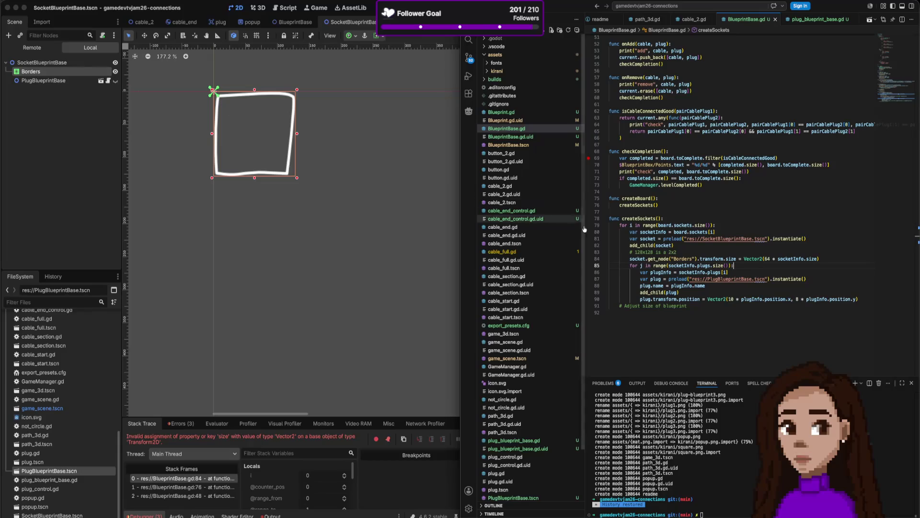
{"action": "scroll", "coordinate": [713, 236], "scroll_direction": "down", "scroll_amount": 3}
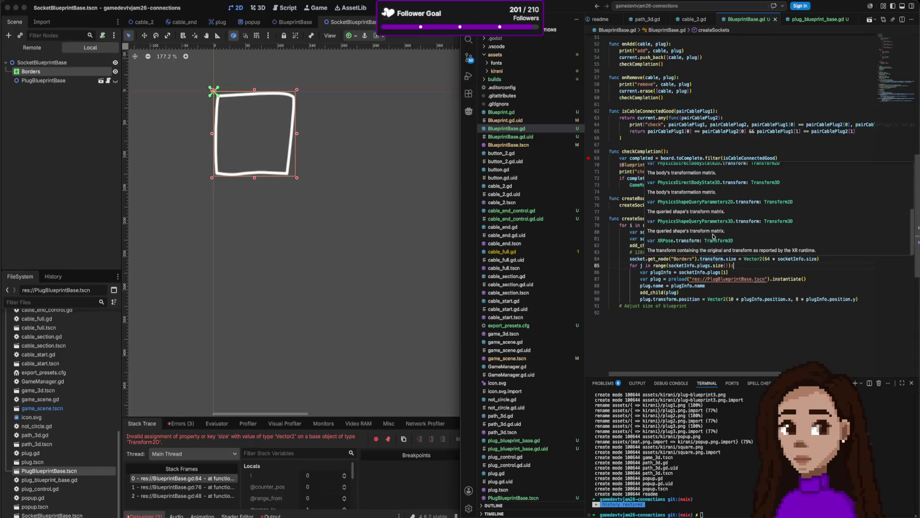
{"action": "scroll", "coordinate": [713, 237], "scroll_direction": "up", "scroll_amount": 2}
{"action": "scroll", "coordinate": [713, 236], "scroll_direction": "up", "scroll_amount": 2}
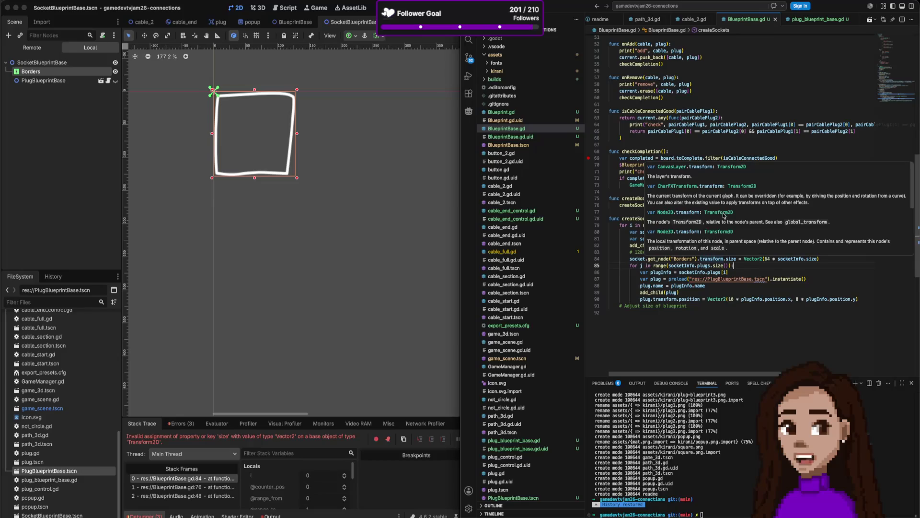
{"action": "scroll", "coordinate": [724, 218], "scroll_direction": "down", "scroll_amount": 3}
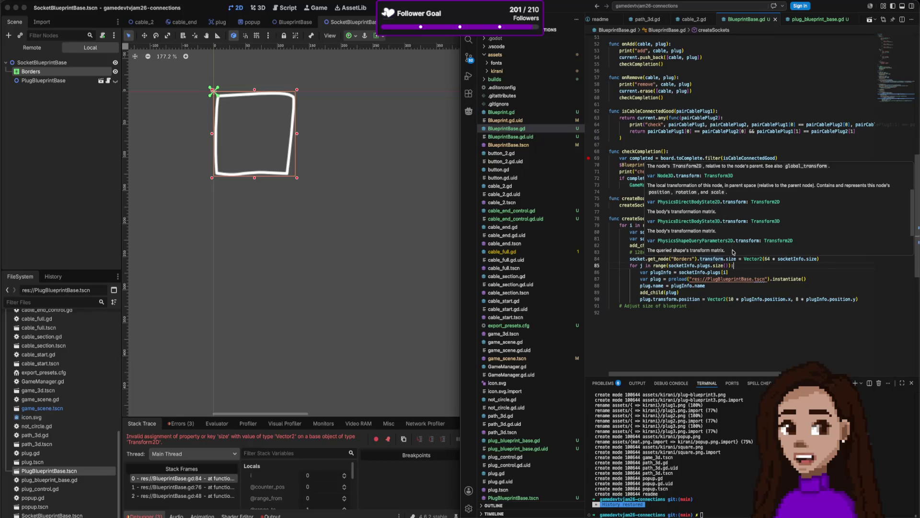
{"action": "left_click", "coordinate": [730, 259]}
{"action": "mouse_move", "coordinate": [731, 259]}
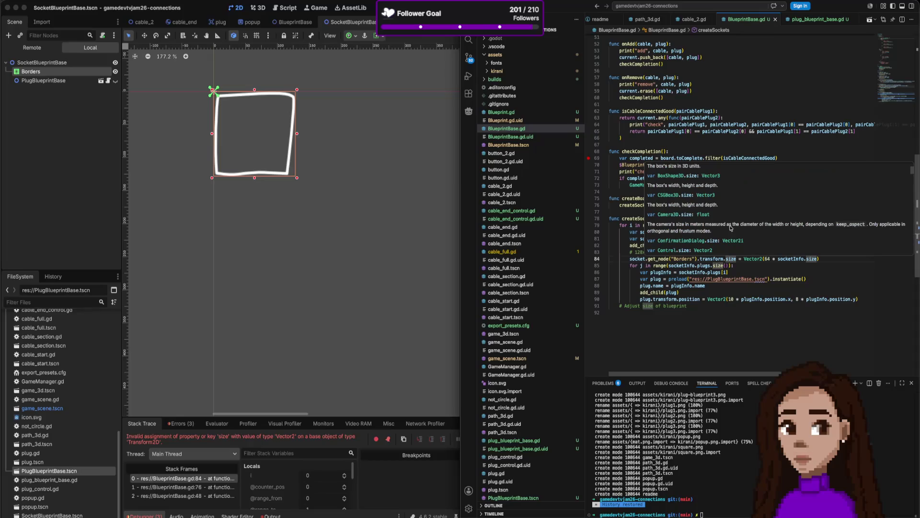
{"action": "scroll", "coordinate": [708, 195], "scroll_direction": "down", "scroll_amount": 2}
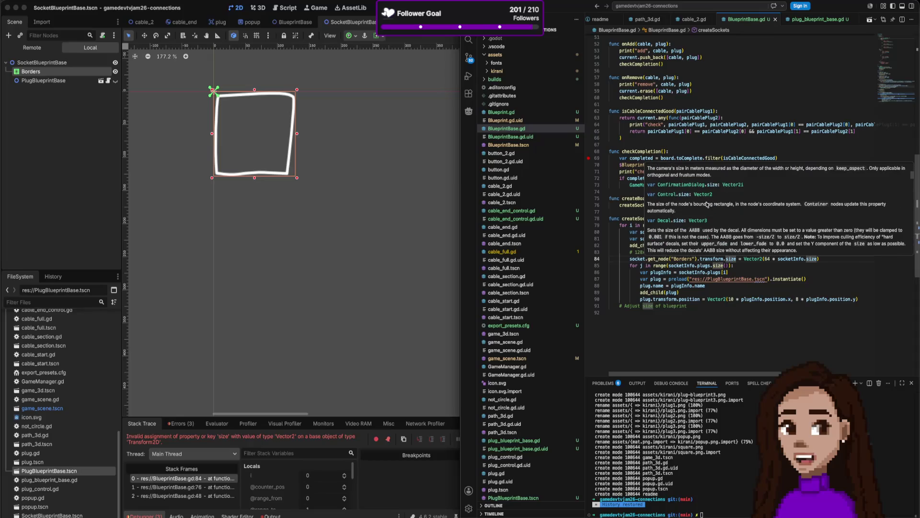
{"action": "left_click", "coordinate": [757, 259]}
{"action": "left_click_drag", "start_coordinate": [725, 259], "coordinate": [629, 257]}
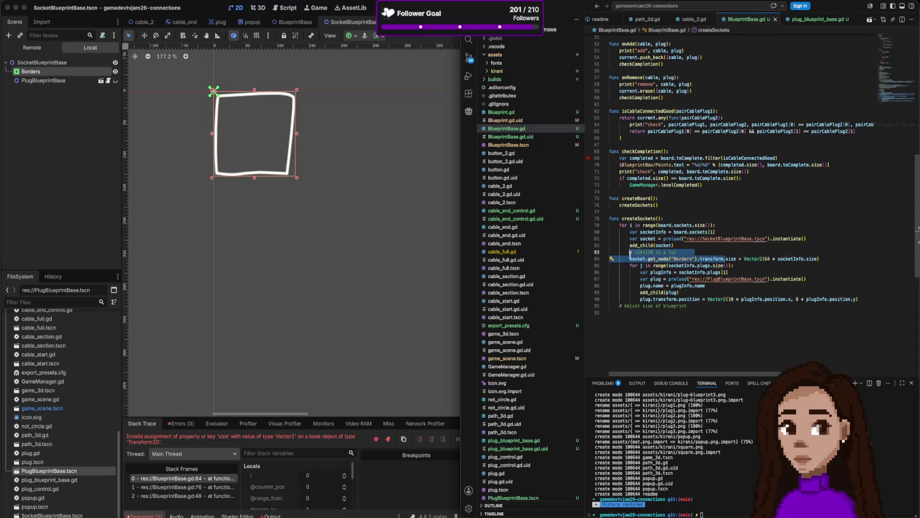
Wrap the Borders expression in a cast to NinePatchRect on line 84
{"action": "type", "text": "("}
{"action": "key", "text": "Right"}
{"action": "type", "text": "as "}
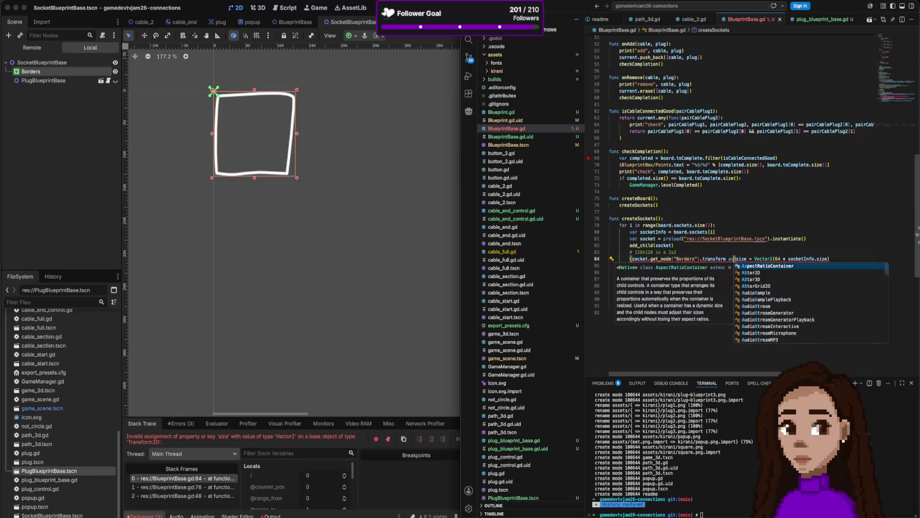
{"action": "type", "text": "Nin"}
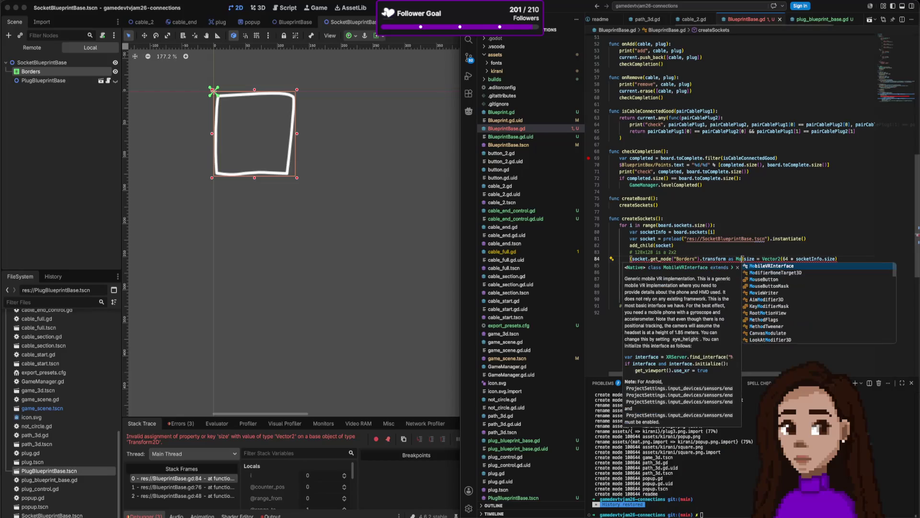
{"action": "key", "text": "Return"}
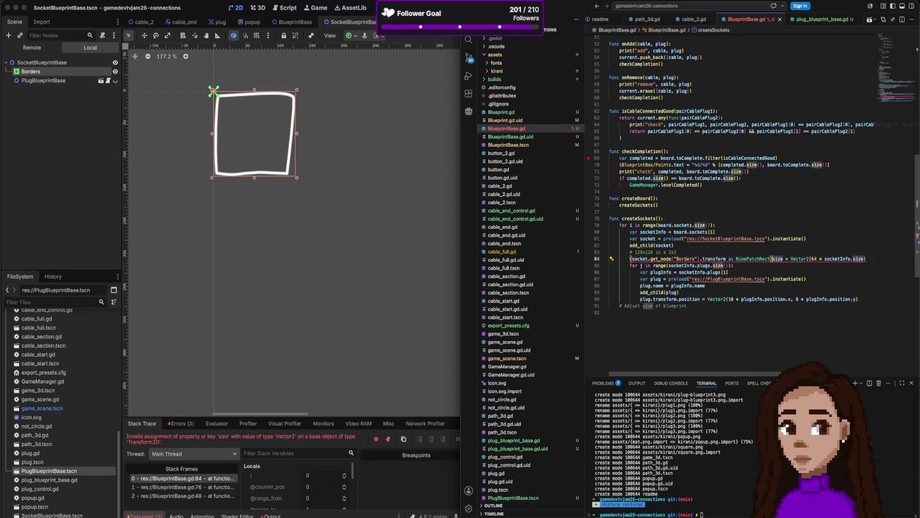
{"action": "key", "text": "Right"}
{"action": "type", "text": "."}
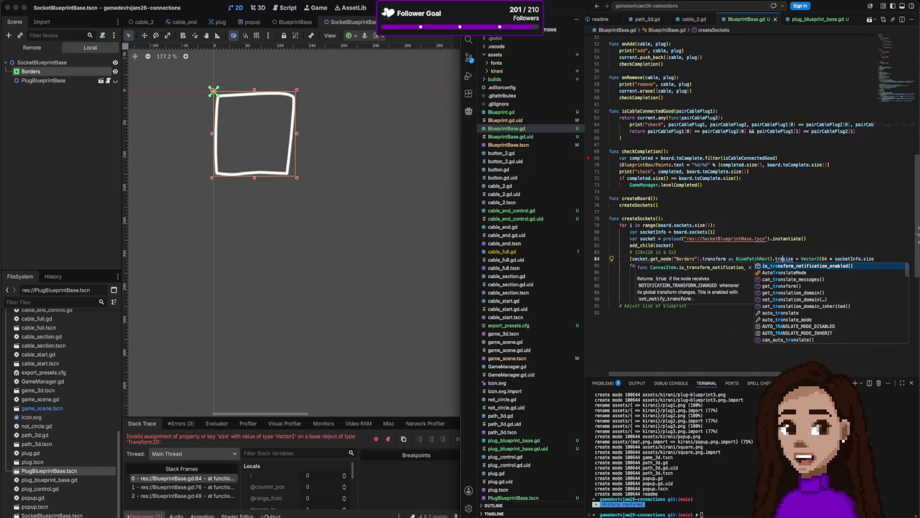
{"action": "key", "text": "Escape"}
Move the .transform access outside the NinePatchRect cast
{"action": "left_click", "coordinate": [730, 259]}
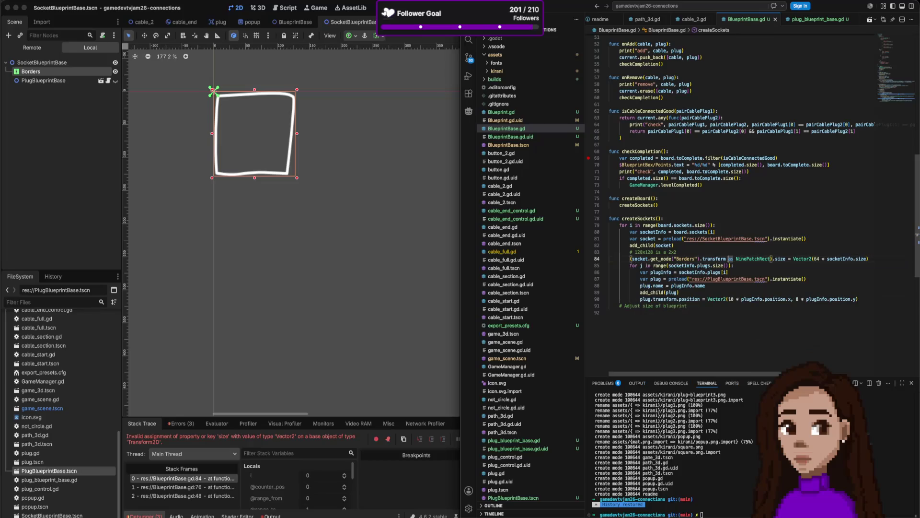
{"action": "key", "text": "alt+shift+Left"}
{"action": "key", "text": "shift+Left"}
{"action": "key", "text": "BackSpace"}
{"action": "key", "text": "End"}
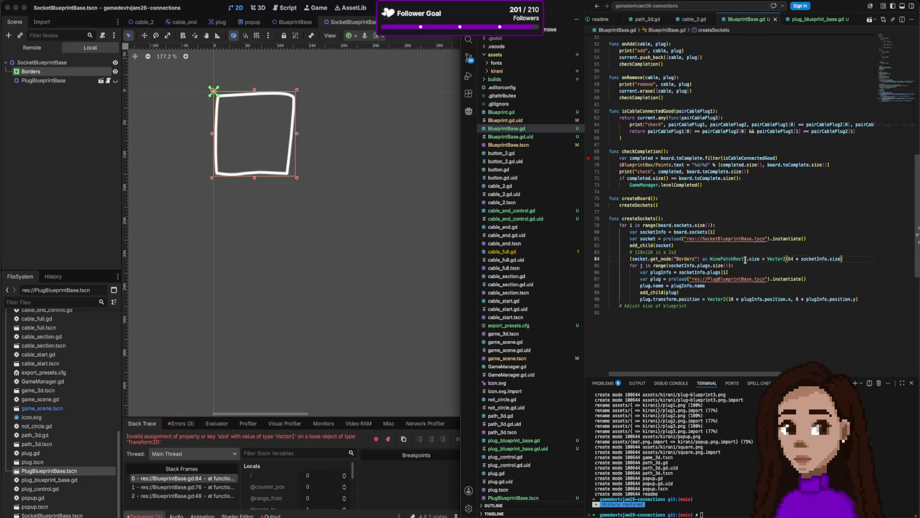
{"action": "left_click", "coordinate": [746, 259]}
{"action": "type", "text": ".transform"}
Read through the size property documentation on line 84
{"action": "left_click", "coordinate": [783, 260]}
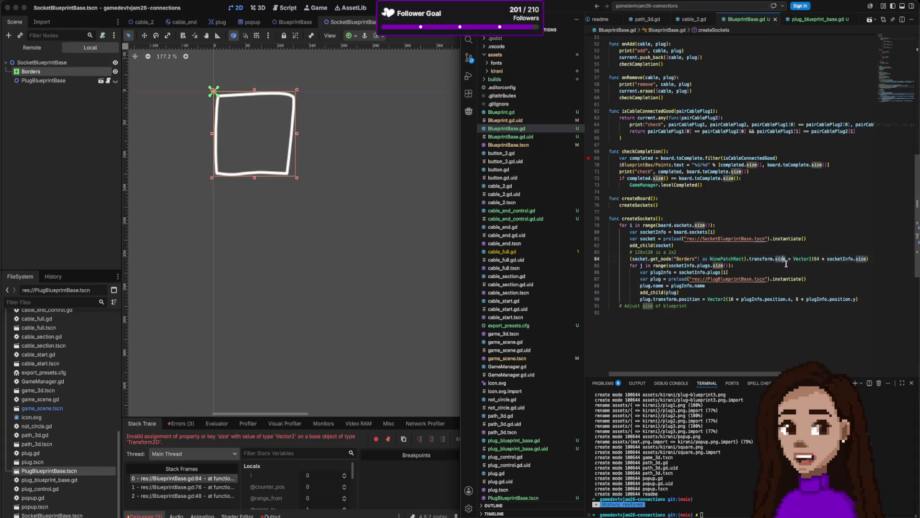
{"action": "mouse_move", "coordinate": [769, 258]}
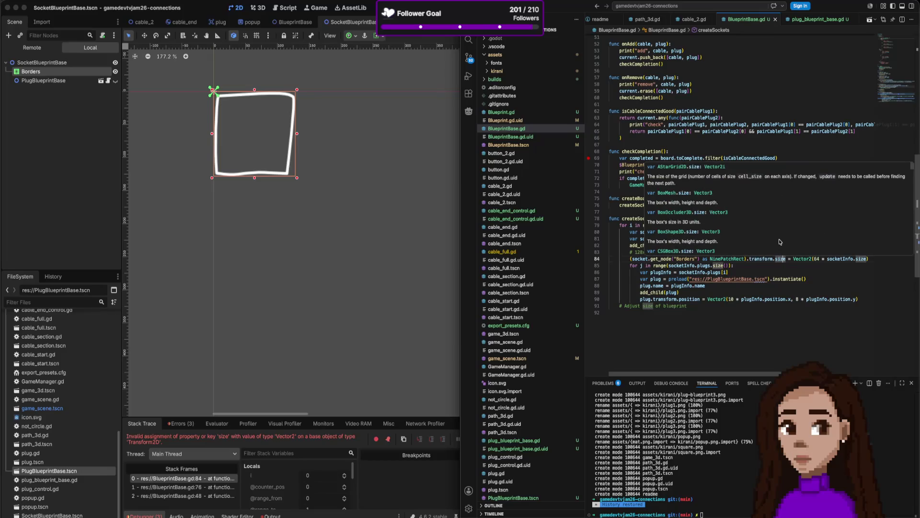
{"action": "scroll", "coordinate": [779, 242], "scroll_direction": "down", "scroll_amount": 2}
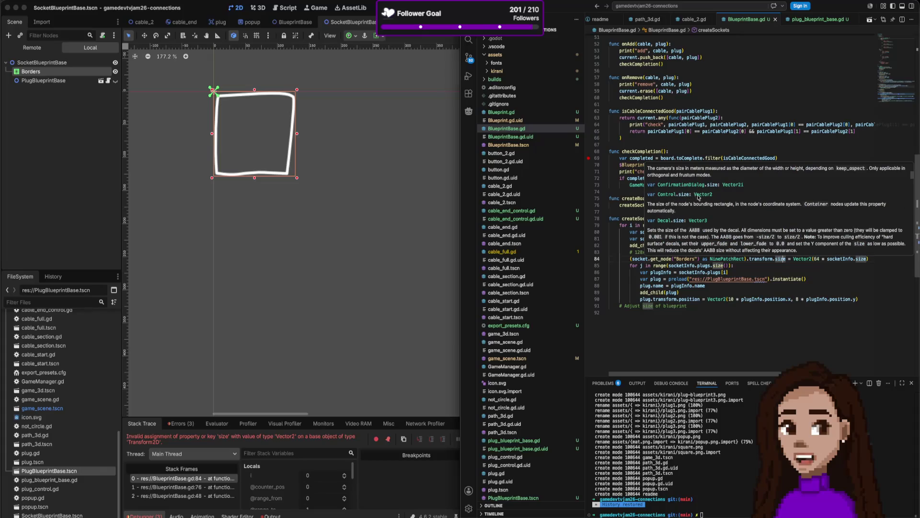
{"action": "scroll", "coordinate": [714, 199], "scroll_direction": "up", "scroll_amount": 1}
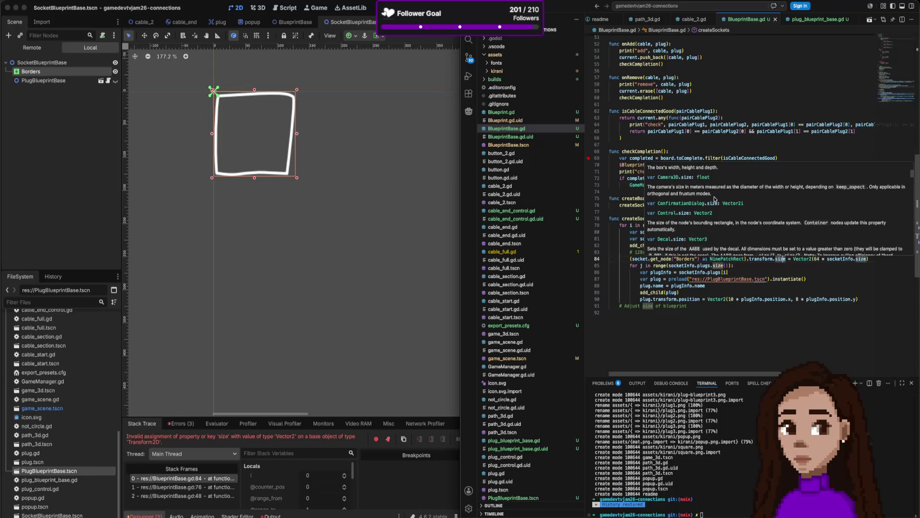
{"action": "scroll", "coordinate": [714, 198], "scroll_direction": "down", "scroll_amount": 5}
{"action": "scroll", "coordinate": [715, 199], "scroll_direction": "down", "scroll_amount": 2}
{"action": "scroll", "coordinate": [715, 198], "scroll_direction": "down", "scroll_amount": 5}
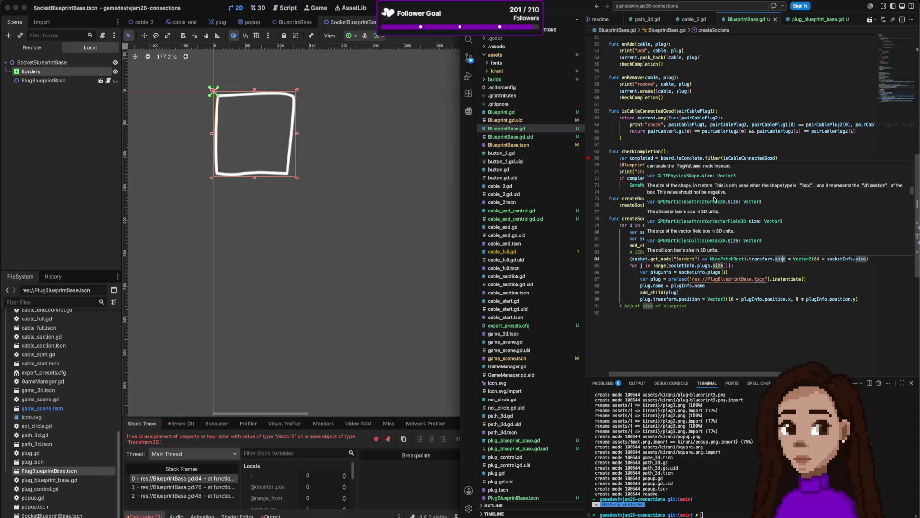
{"action": "scroll", "coordinate": [714, 199], "scroll_direction": "up", "scroll_amount": 10}
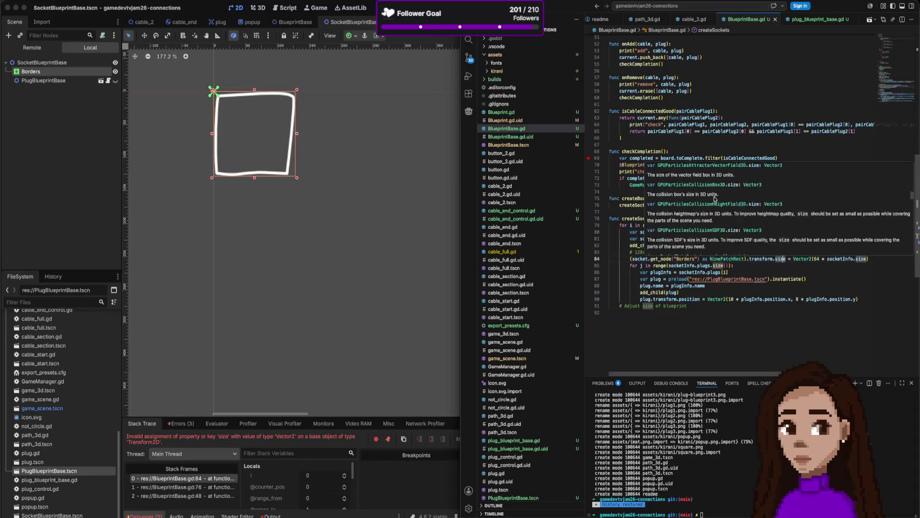
{"action": "left_click", "coordinate": [831, 283]}
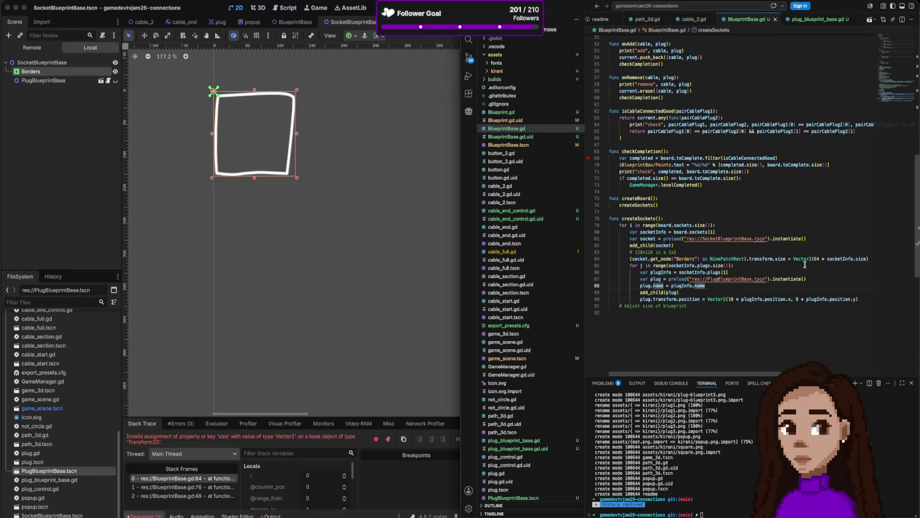
{"action": "left_click", "coordinate": [417, 67]}
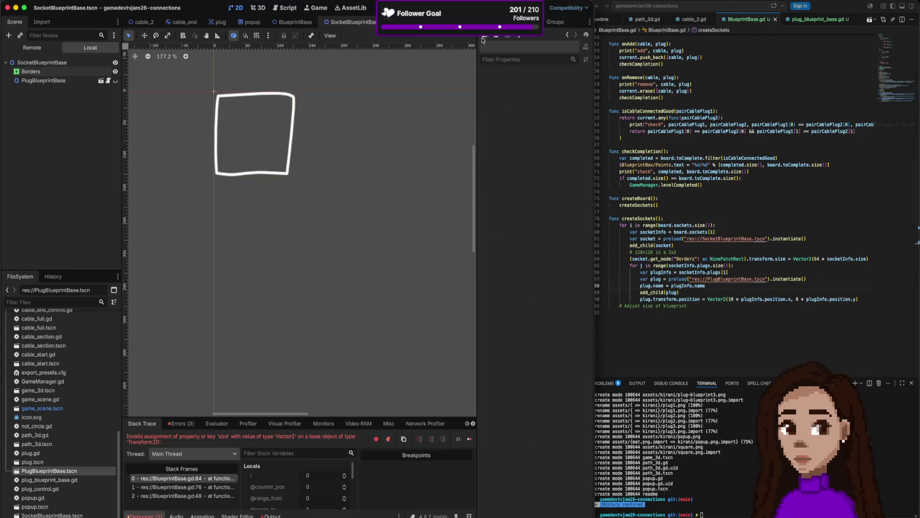
Run the game, which fails at line 84, and open the BlueprintBase scene
{"action": "key", "text": "super+b"}
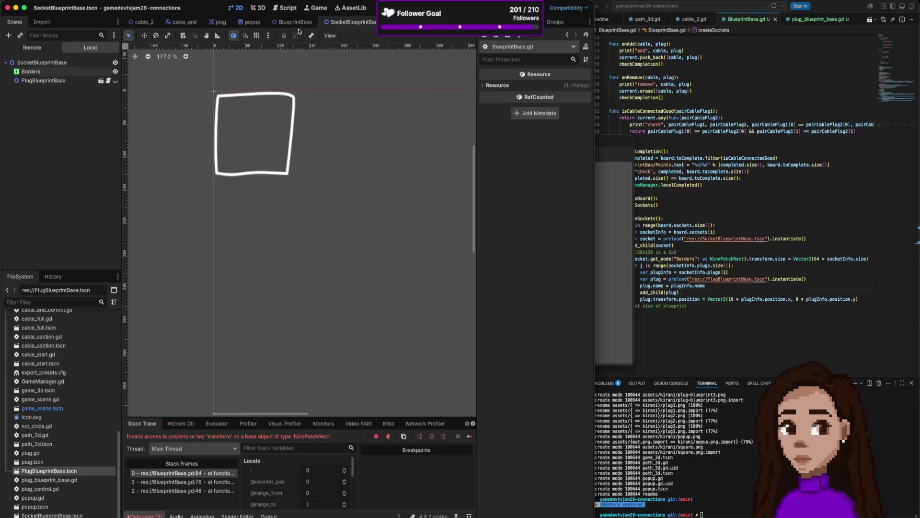
{"action": "left_click", "coordinate": [295, 24]}
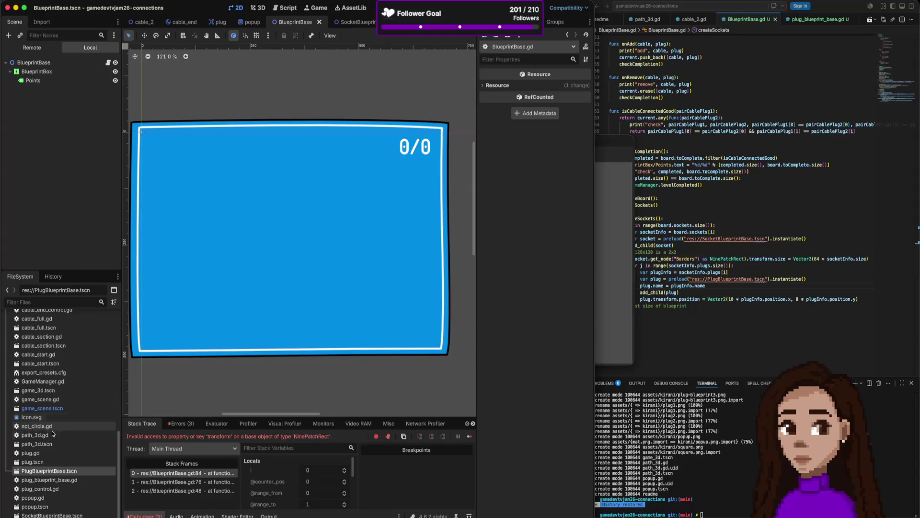
Drop a SocketBlueprintBase instance into the blueprint box and rename it SocketTest
{"action": "left_click", "coordinate": [60, 516]}
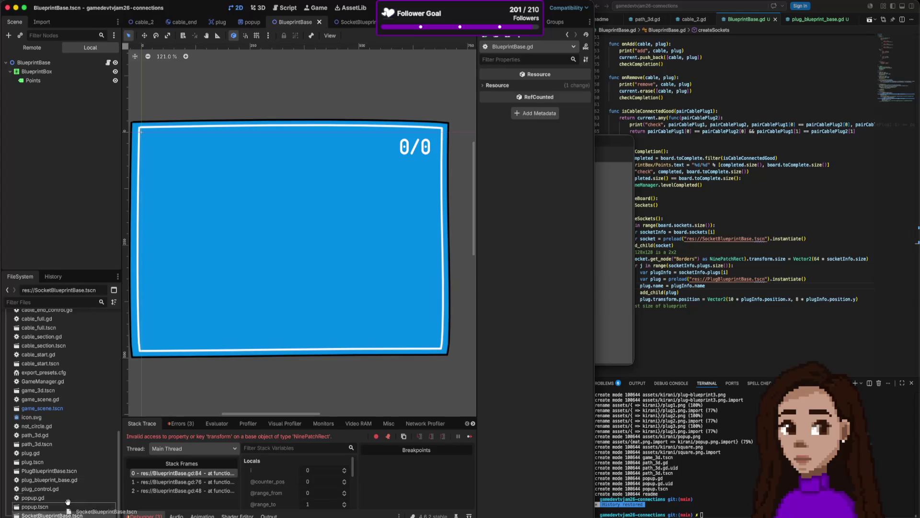
{"action": "left_click_drag", "start_coordinate": [62, 510], "coordinate": [254, 261]}
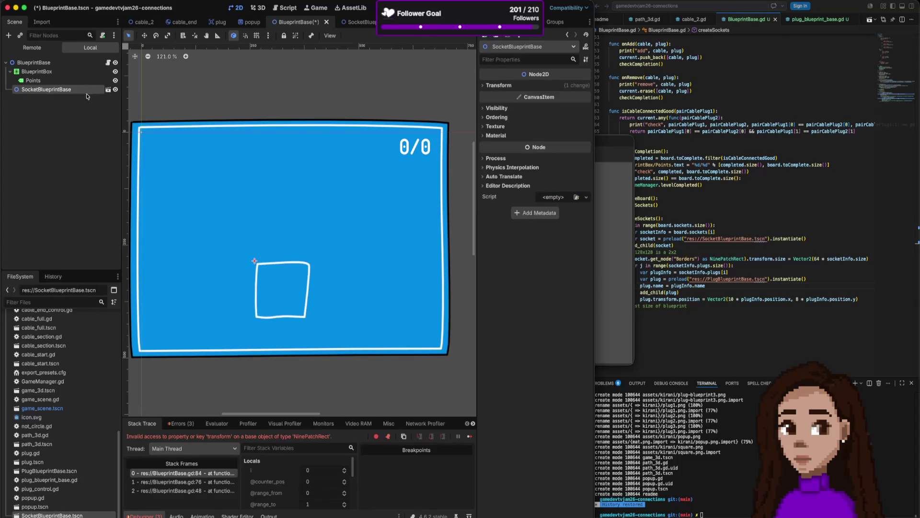
{"action": "double_click", "coordinate": [62, 89]}
{"action": "left_click", "coordinate": [62, 89]}
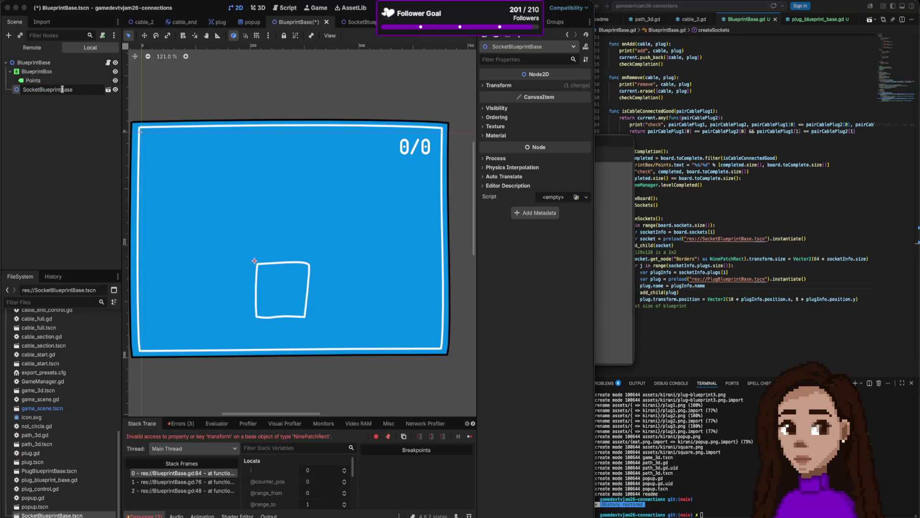
{"action": "left_click_drag", "start_coordinate": [43, 91], "coordinate": [88, 91]}
{"action": "type", "text": "tTest"}
{"action": "key", "text": "Return"}
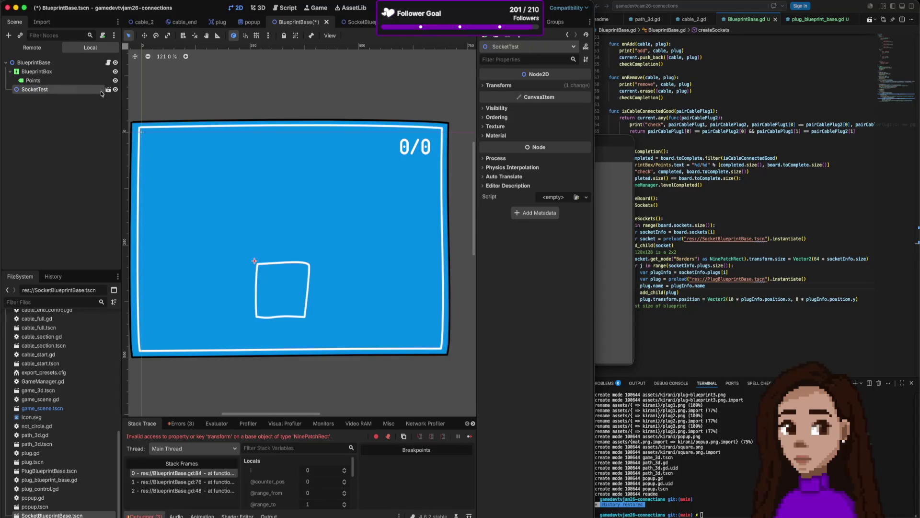
{"action": "left_click", "coordinate": [683, 218]}
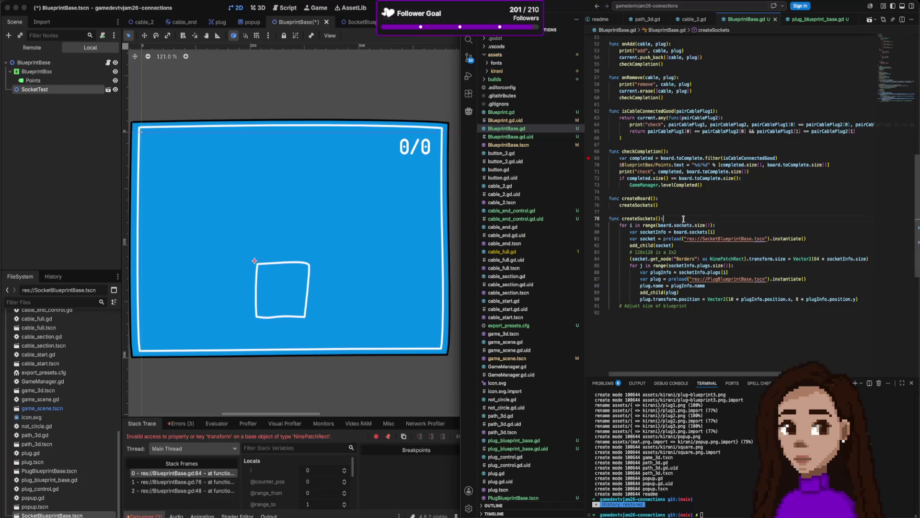
Add a $SocketTest/Borders.visible = false line at the top of createSockets
{"action": "key", "text": "Return"}
{"action": "type", "text": "#$So"}
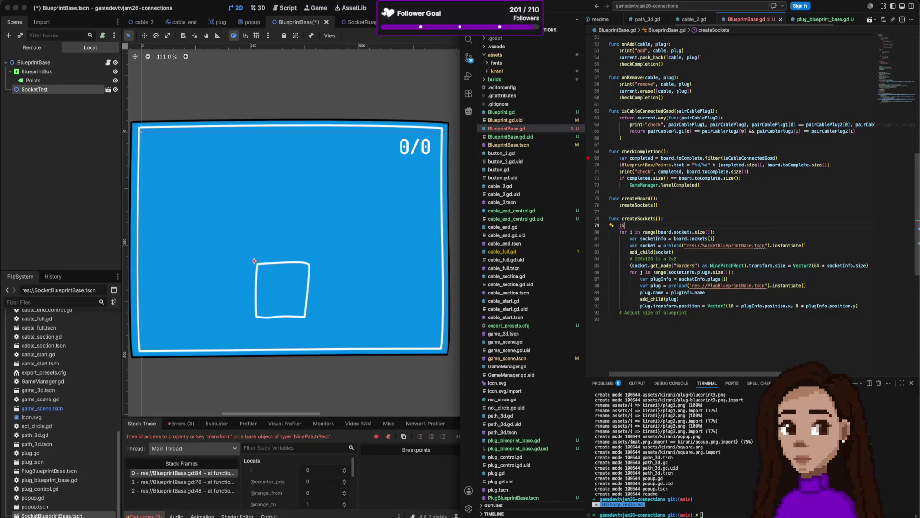
{"action": "type", "text": "tTest."}
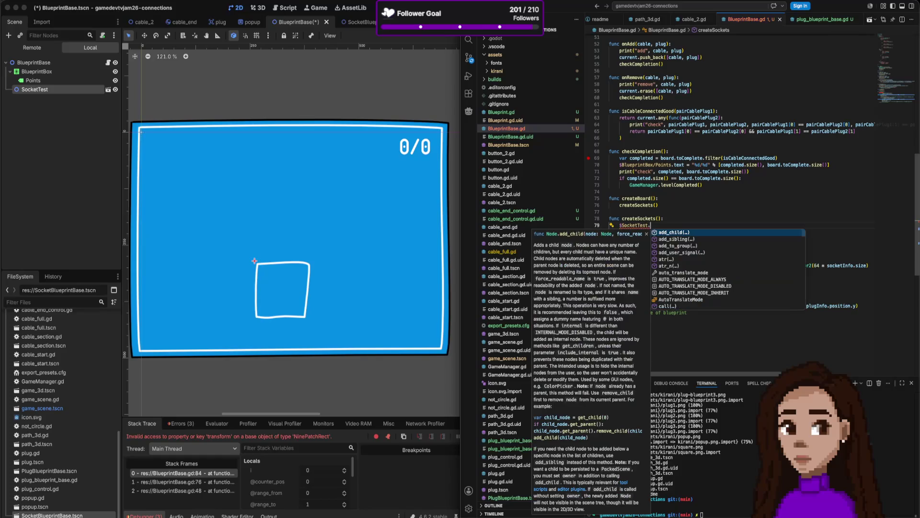
{"action": "type", "text": "trans"}
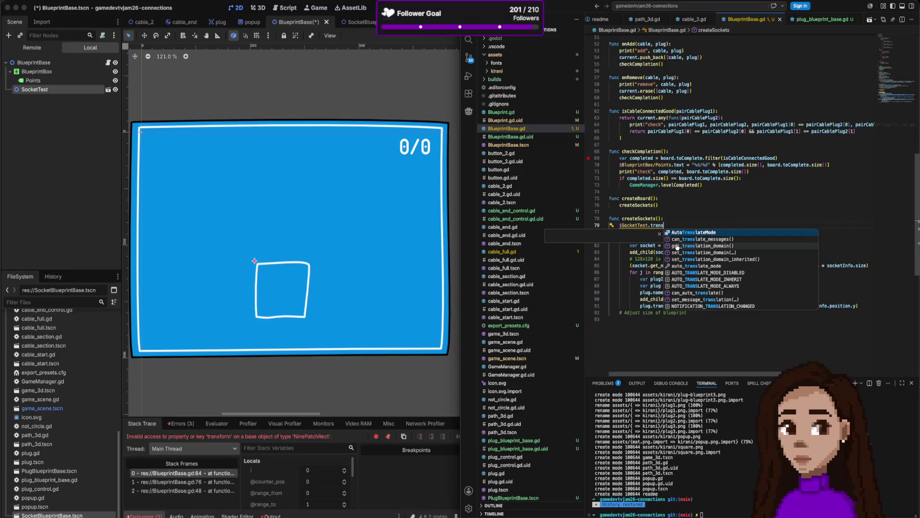
{"action": "key", "text": "BackSpace"}
{"action": "key", "text": "BackSpace"}
{"action": "key", "text": "BackSpace"}
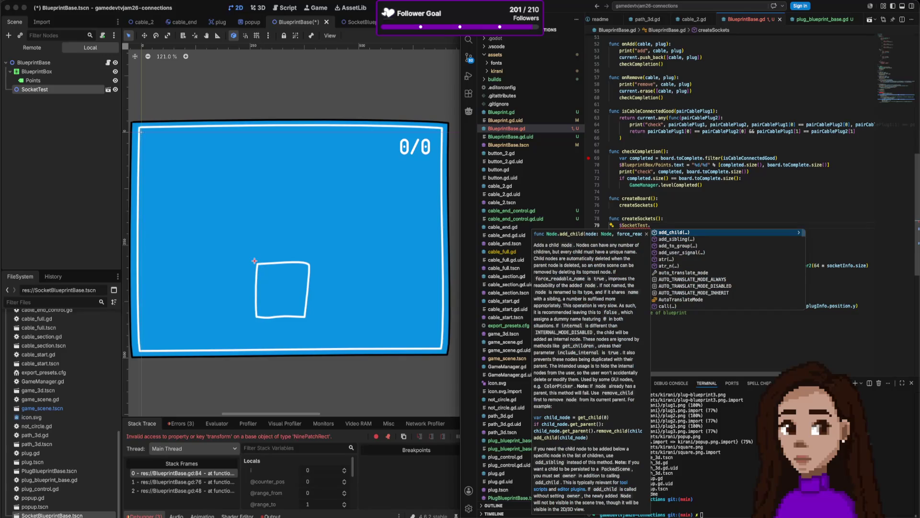
{"action": "type", "text": "get_node \""}
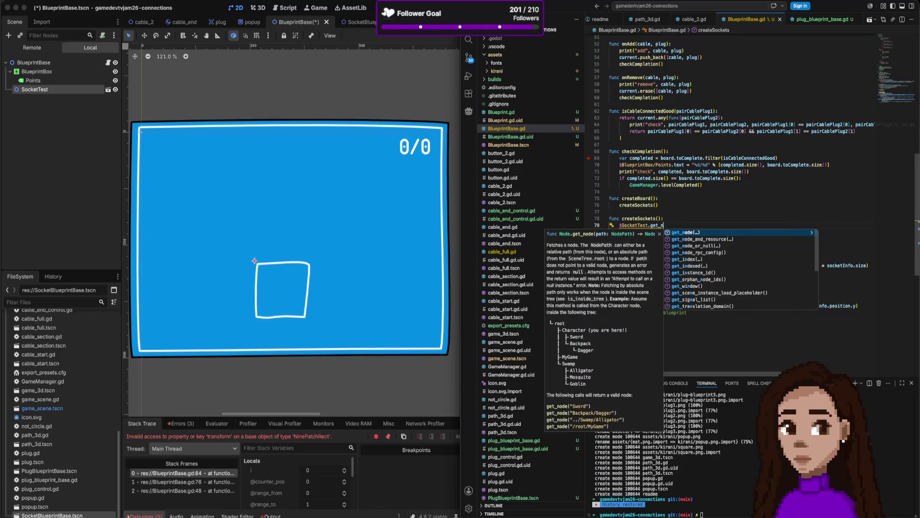
{"action": "key", "text": "Escape"}
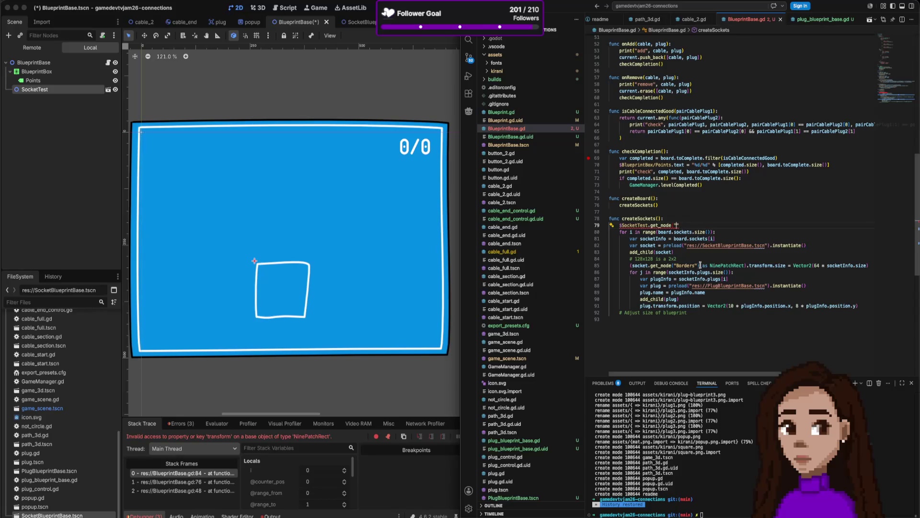
{"action": "type", "text": "Borde"}
{"action": "key", "text": "BackSpace"}
{"action": "key", "text": "BackSpace"}
{"action": "type", "text": "er"}
{"action": "key", "text": "BackSpace"}
{"action": "key", "text": "BackSpace"}
{"action": "key", "text": "BackSpace"}
{"action": "type", "text": "/"}
{"action": "type", "text": "Borders"}
{"action": "type", "text": ".tras"}
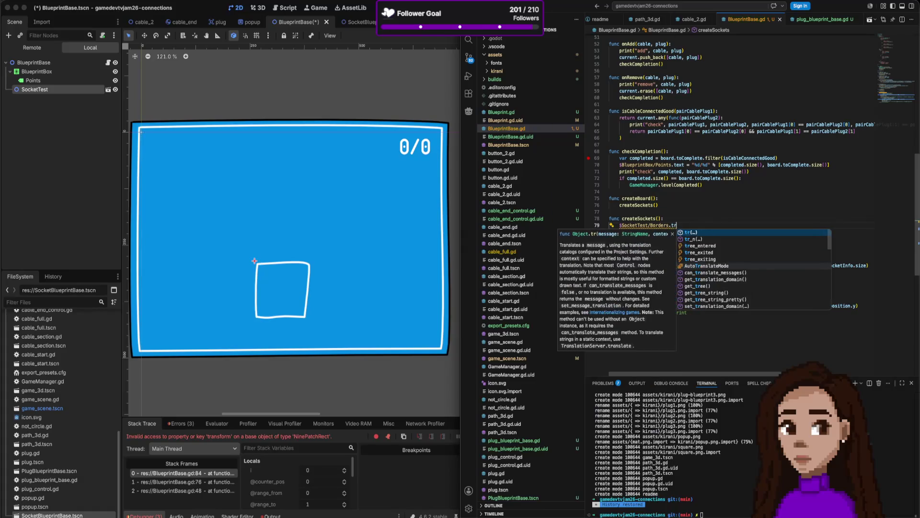
{"action": "key", "text": "BackSpace"}
{"action": "key", "text": "BackSpace"}
{"action": "key", "text": "BackSpace"}
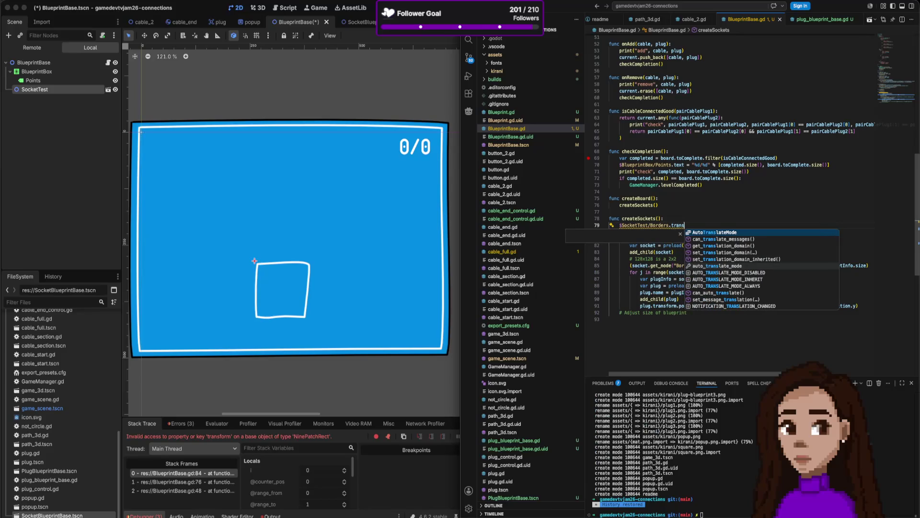
{"action": "key", "text": "Escape"}
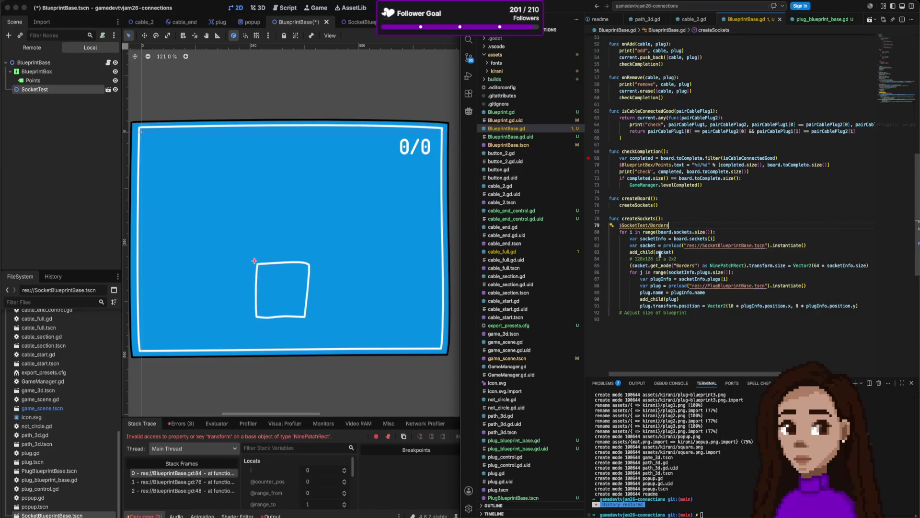
{"action": "mouse_move", "coordinate": [660, 227]}
{"action": "type", "text": ".vis"}
{"action": "key", "text": "BackSpace"}
{"action": "key", "text": "BackSpace"}
{"action": "type", "text": "le = false"}
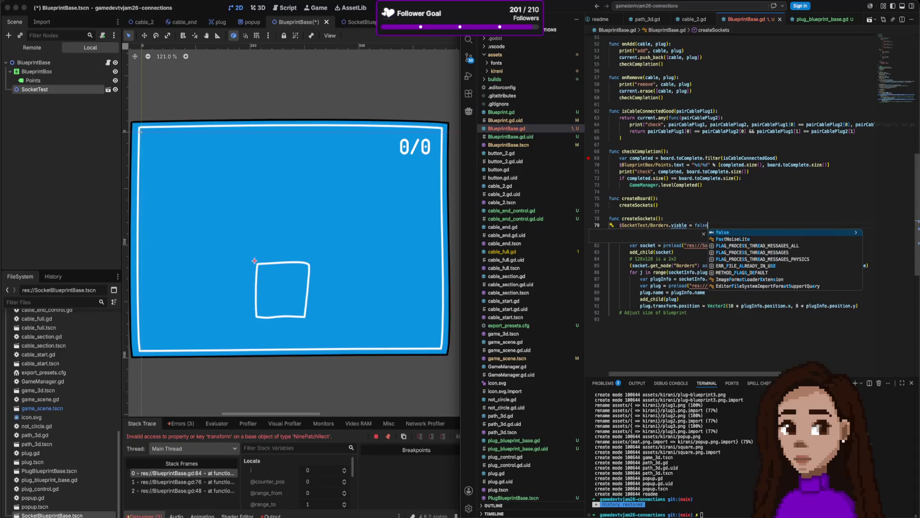
{"action": "left_click", "coordinate": [682, 225]}
{"action": "type", "text": "i"}
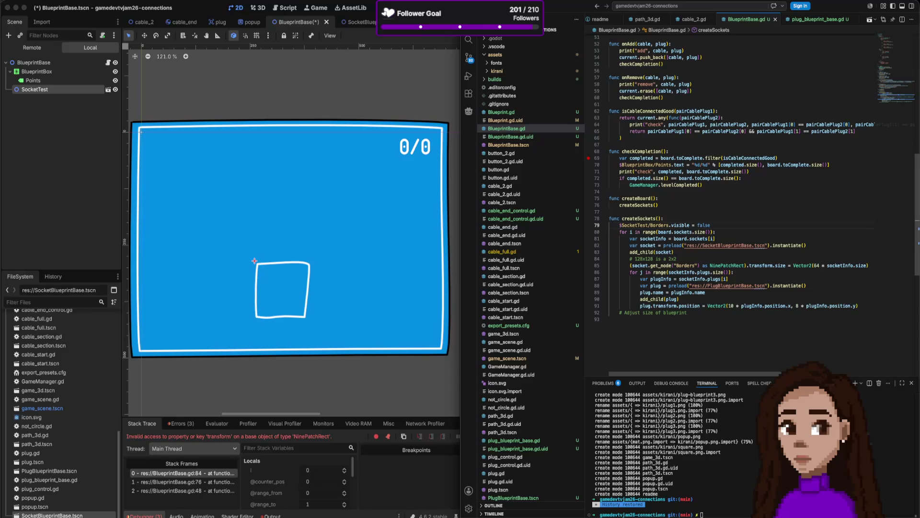
Duplicate it as $SocketTest/Borders.transform.size = Vector2(100,100)
{"action": "key", "text": "shift+alt+Down"}
{"action": "key", "text": "ctrl+Left"}
{"action": "key", "text": "shift+End"}
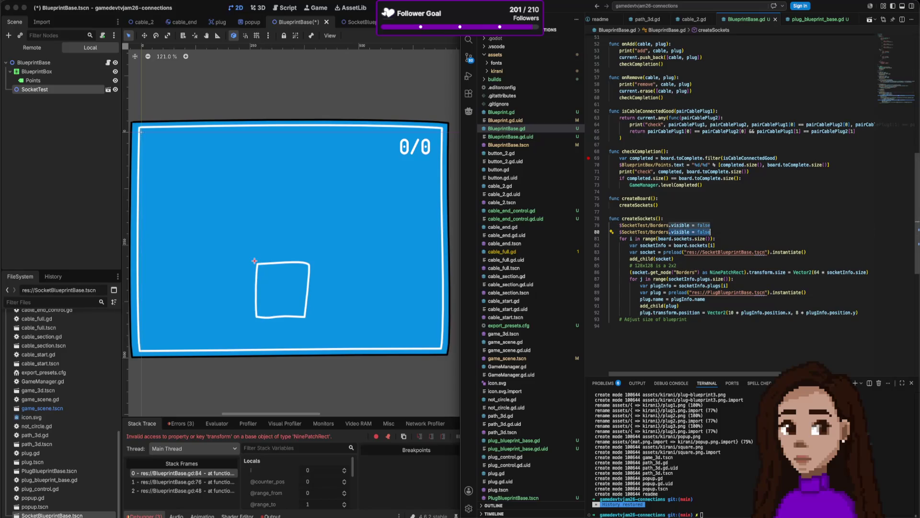
{"action": "type", "text": "atransform"}
{"action": "key", "text": "Escape"}
{"action": "type", "text": "."}
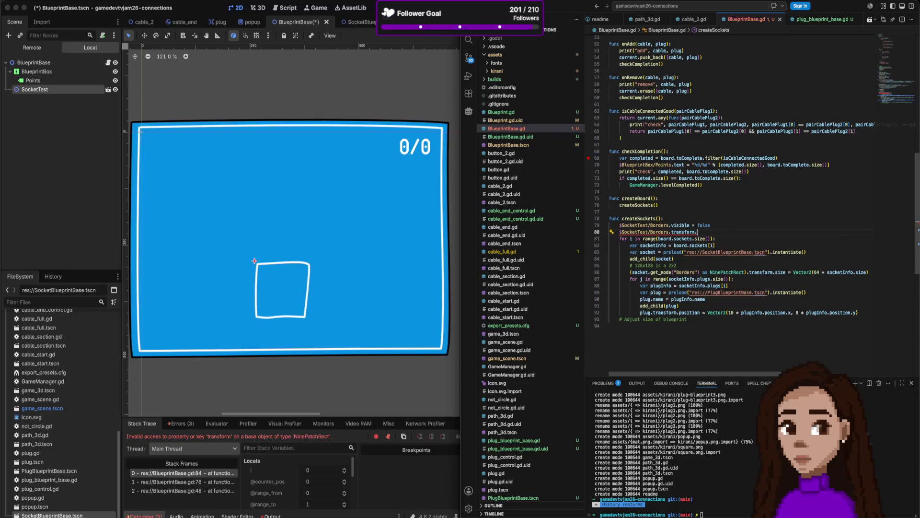
{"action": "type", "text": "si"}
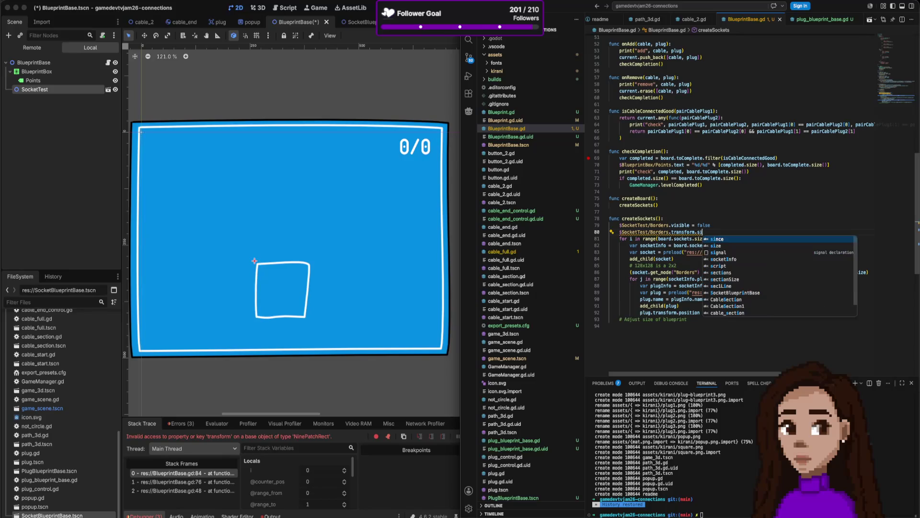
{"action": "key", "text": "Down"}
{"action": "key", "text": "Return"}
{"action": "type", "text": "= "}
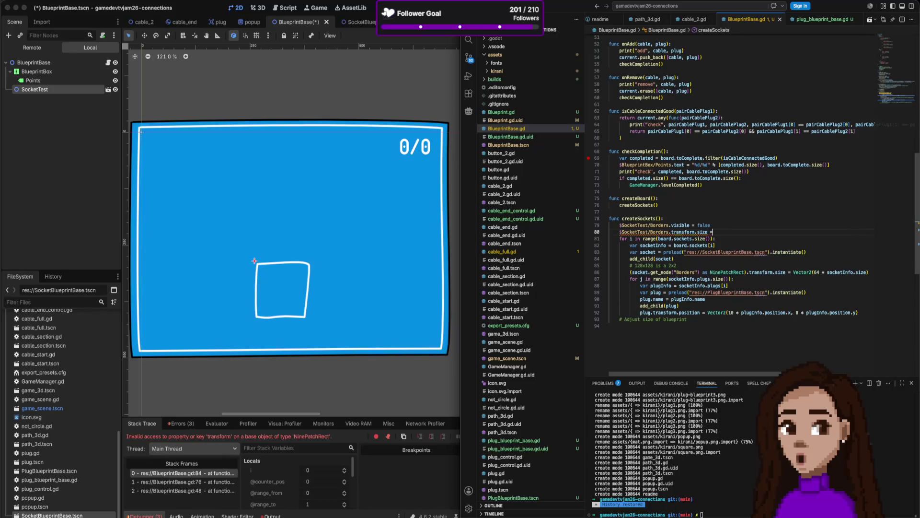
{"action": "type", "text": "Vec"}
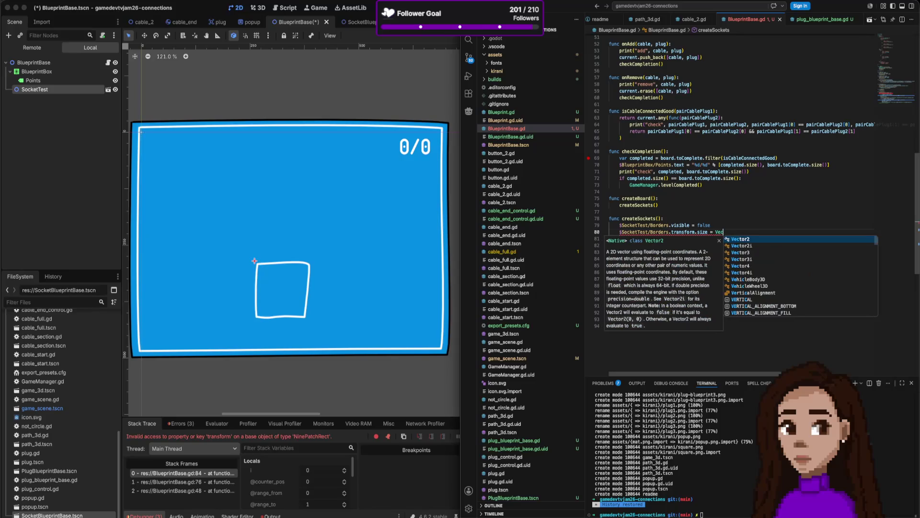
{"action": "type", "text": "tor2(100,1"}
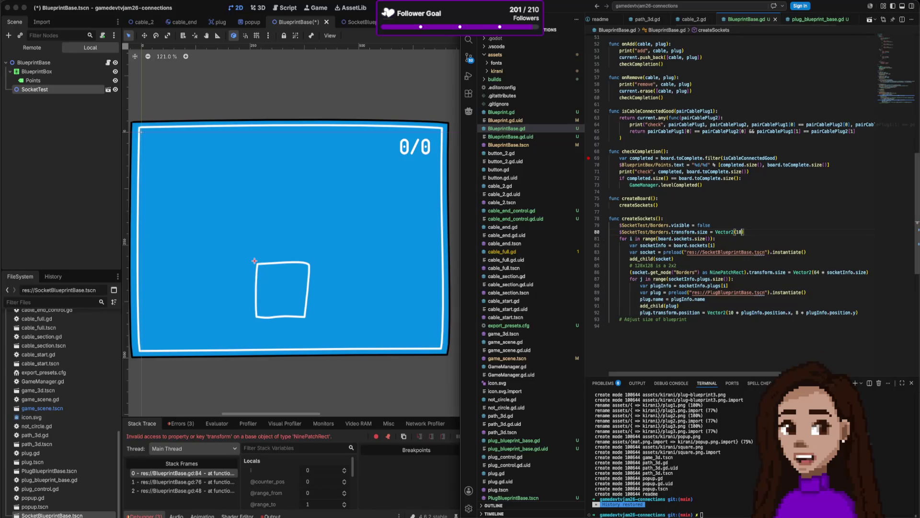
{"action": "type", "text": "00"}
Comment out the Borders visibility line
{"action": "double_click", "coordinate": [704, 225]}
{"action": "key", "text": "ctrl+slash"}
{"action": "left_click", "coordinate": [667, 232]}
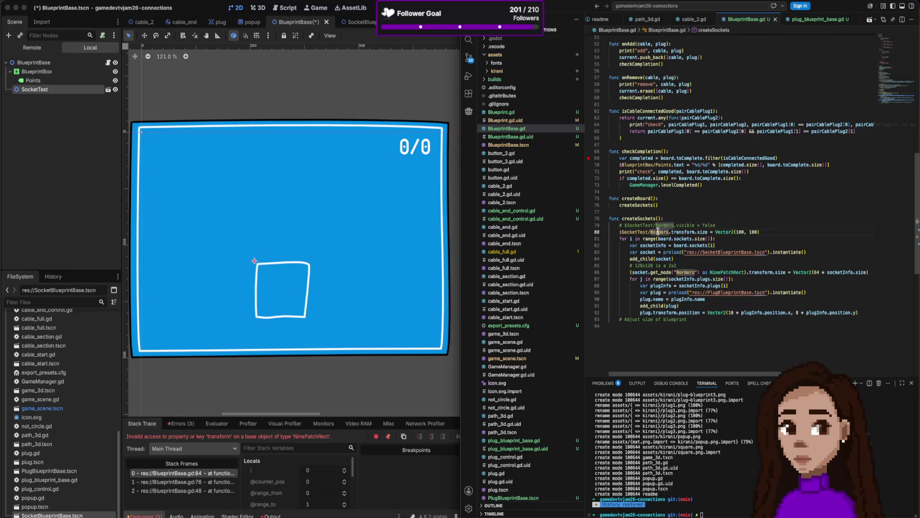
{"action": "key", "text": "super+Tab"}
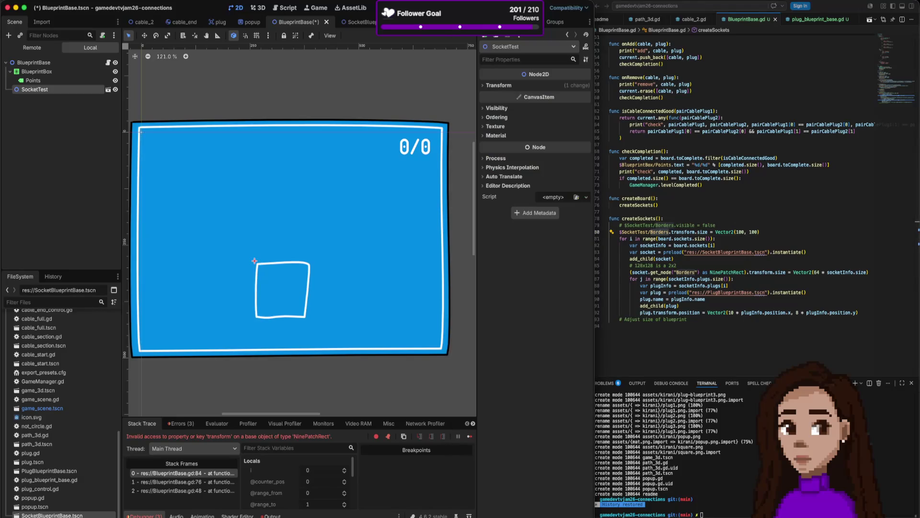
Run the game again and read the invalid 'transform' error in the debugger
{"action": "key", "text": "super+r"}
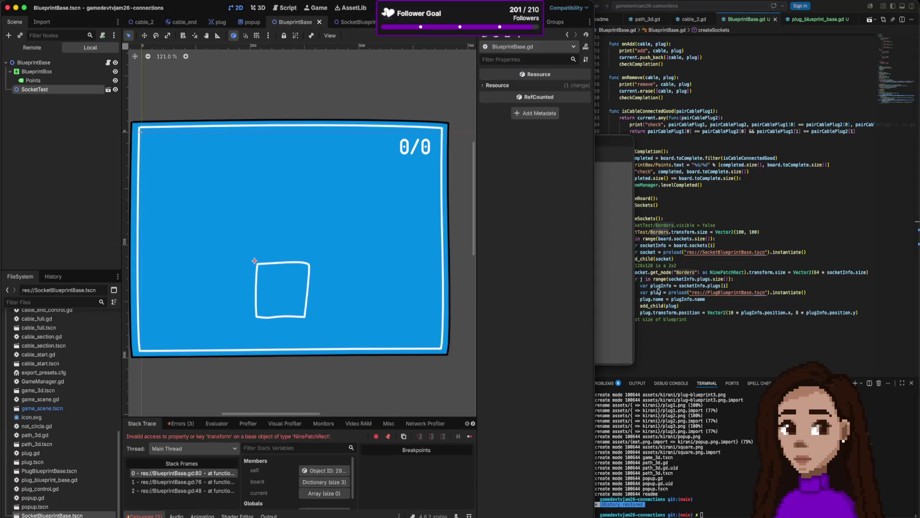
{"action": "left_click", "coordinate": [714, 239]}
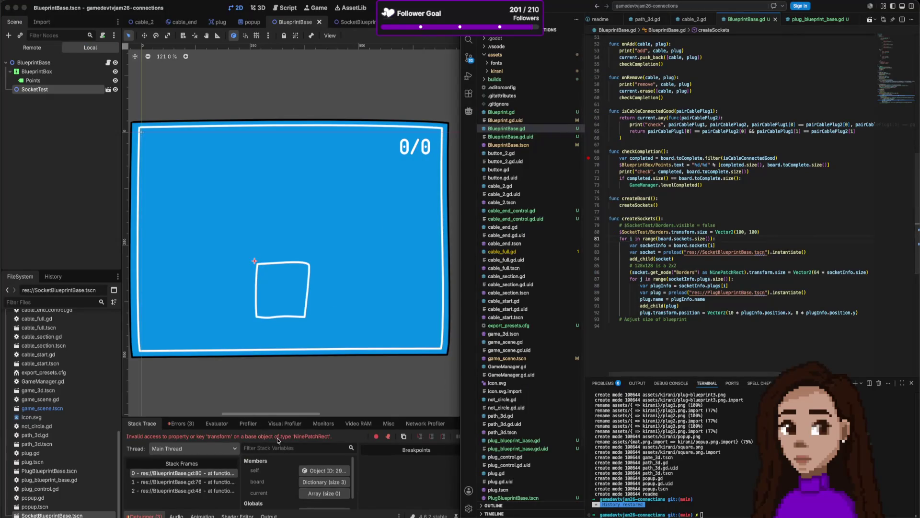
{"action": "left_click", "coordinate": [302, 436]}
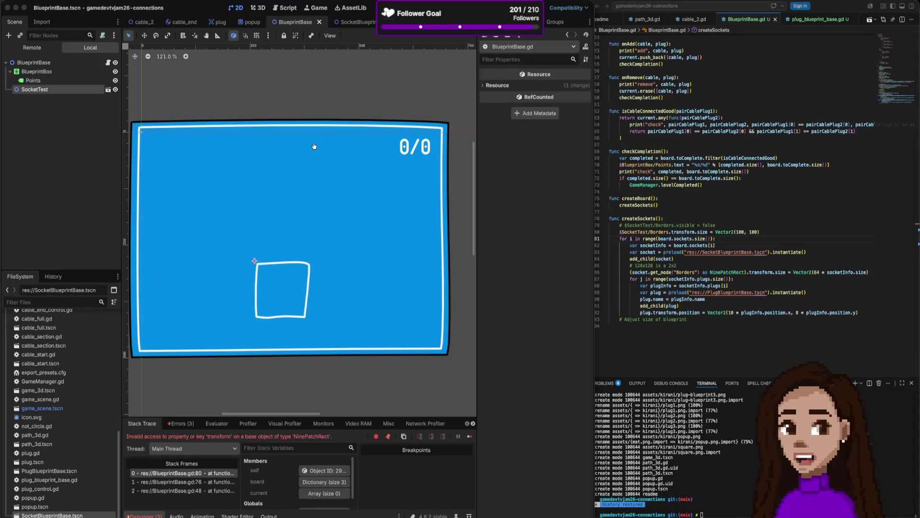
{"action": "key", "text": "super+Tab"}
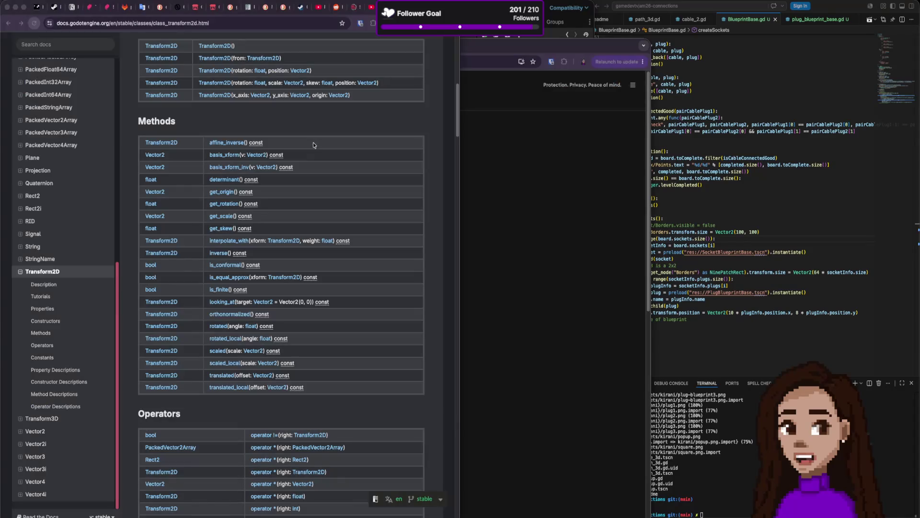
Copy the NinePatchRect 'transform' error from Godot's debugger and search it in a new tab
{"action": "key", "text": "super+t"}
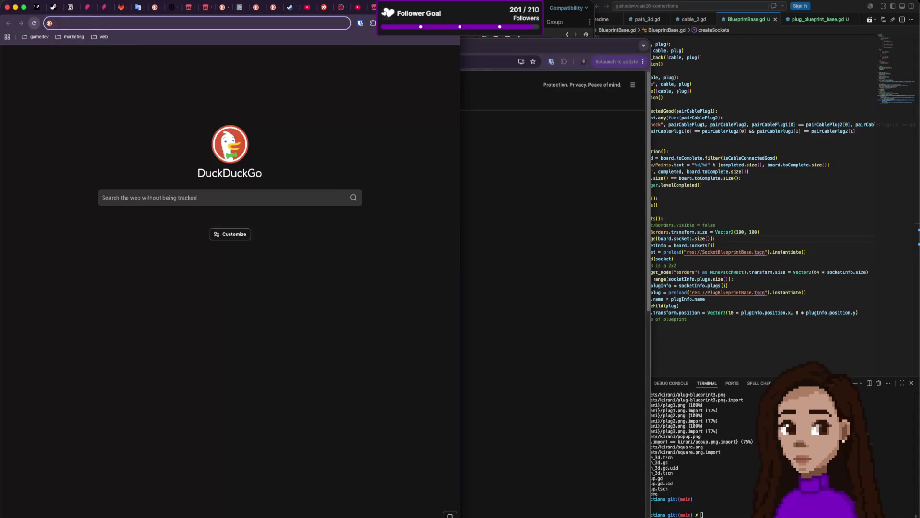
{"action": "type", "text": ".transform"}
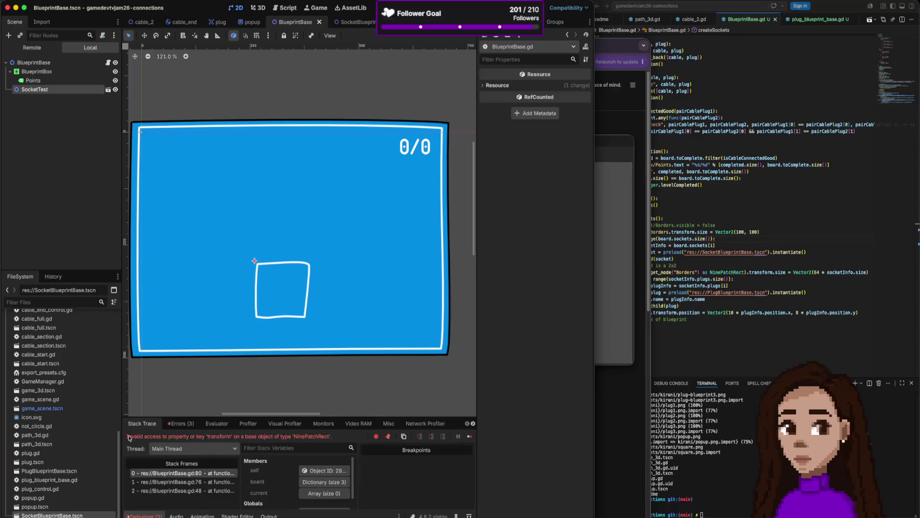
{"action": "left_click_drag", "start_coordinate": [127, 437], "coordinate": [346, 435]}
{"action": "right_click", "coordinate": [336, 439]}
{"action": "left_click", "coordinate": [339, 446]}
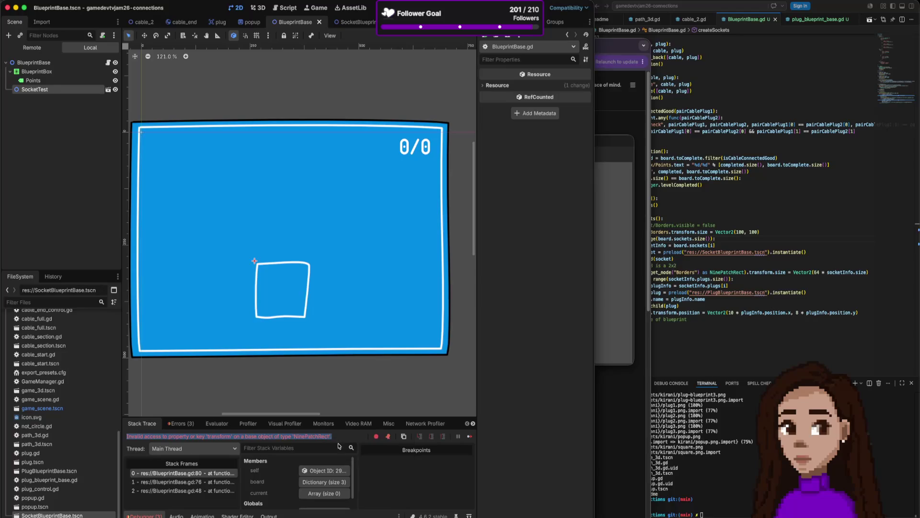
{"action": "key", "text": "super+Tab"}
{"action": "key", "text": "super+v"}
{"action": "key", "text": "Return"}
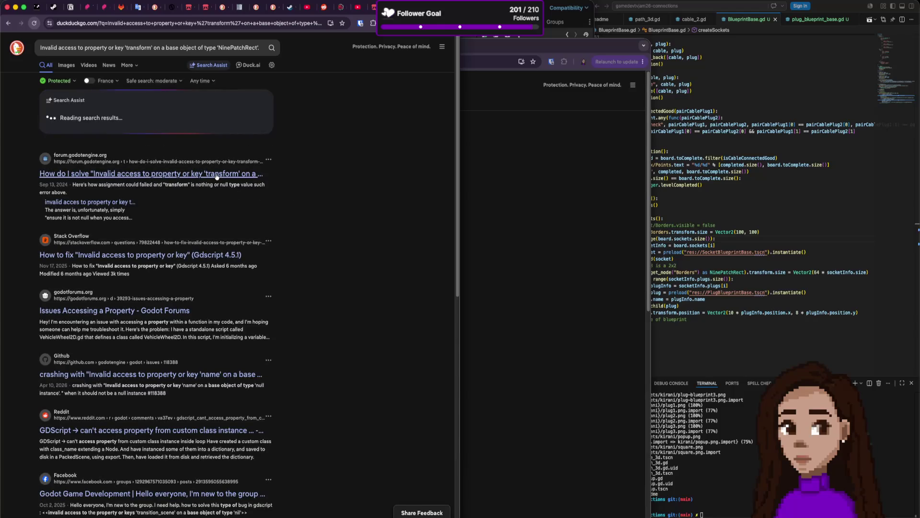
Read through the Godot forum thread on the 'transform' error
{"action": "left_click", "coordinate": [217, 176]}
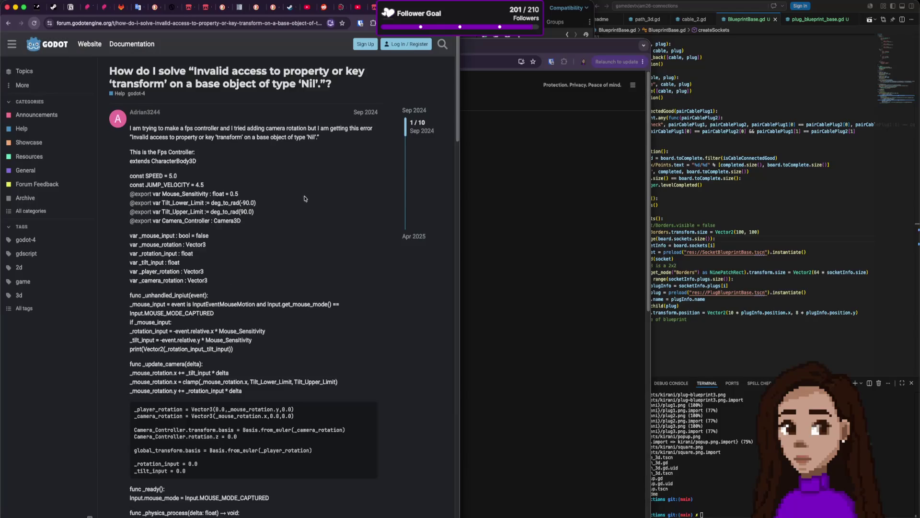
{"action": "scroll", "coordinate": [269, 277], "scroll_direction": "down", "scroll_amount": 6}
{"action": "scroll", "coordinate": [271, 277], "scroll_direction": "down", "scroll_amount": 4}
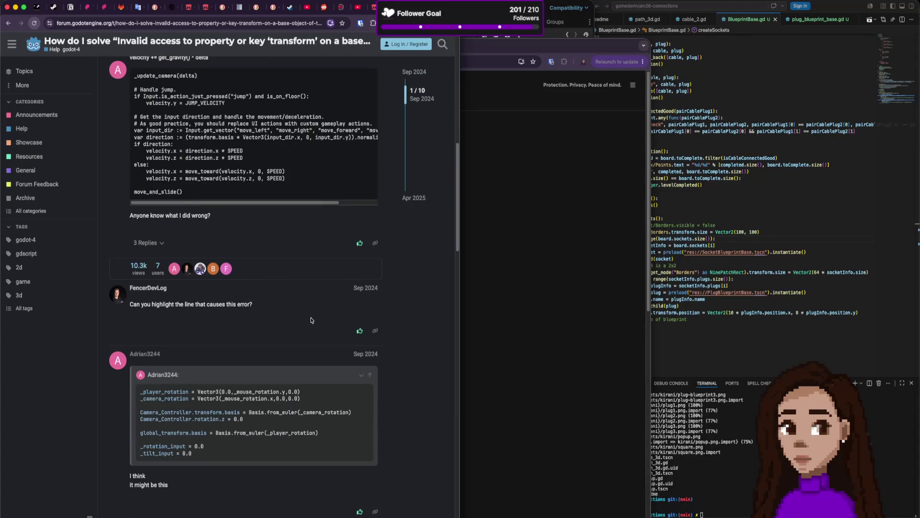
{"action": "scroll", "coordinate": [311, 320], "scroll_direction": "down", "scroll_amount": 3}
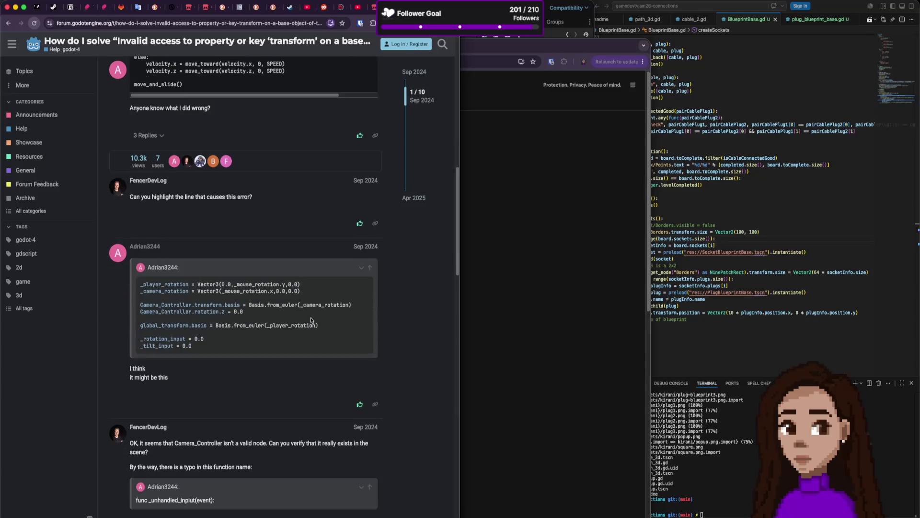
{"action": "scroll", "coordinate": [312, 320], "scroll_direction": "down", "scroll_amount": 1}
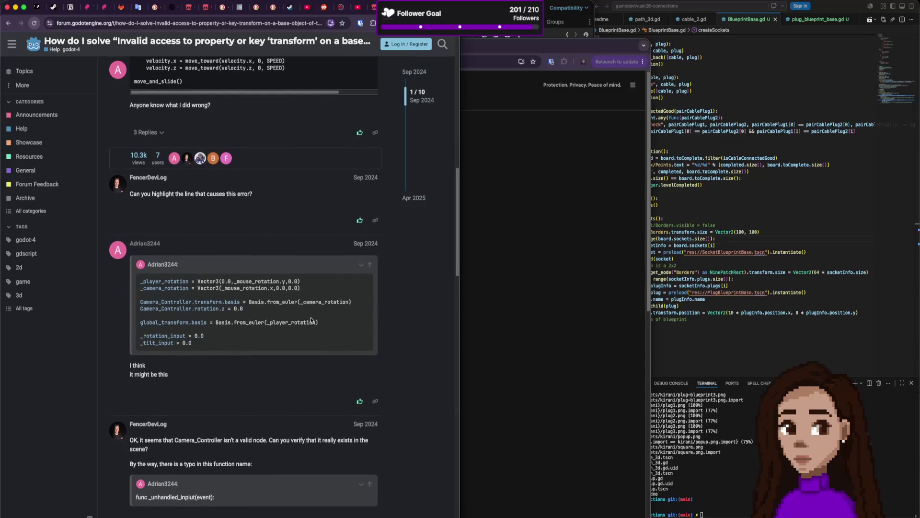
{"action": "scroll", "coordinate": [319, 354], "scroll_direction": "down", "scroll_amount": 5}
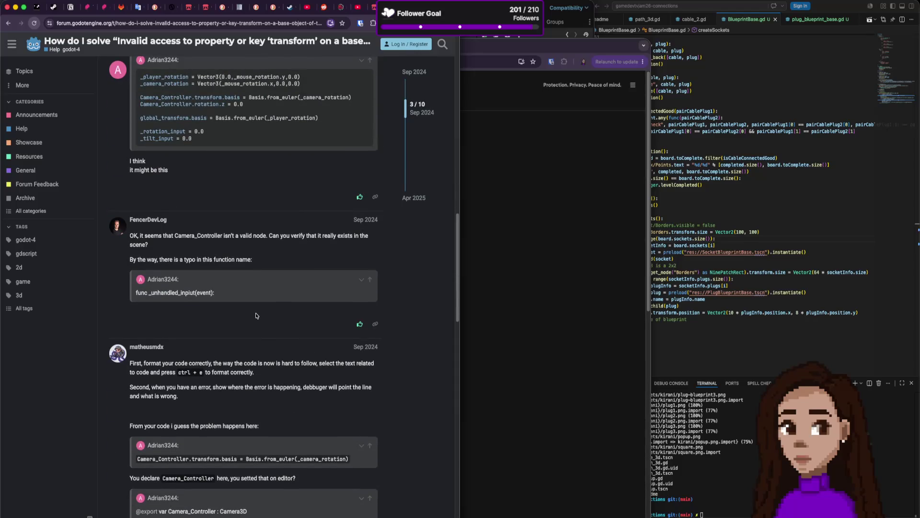
{"action": "scroll", "coordinate": [257, 315], "scroll_direction": "down", "scroll_amount": 8}
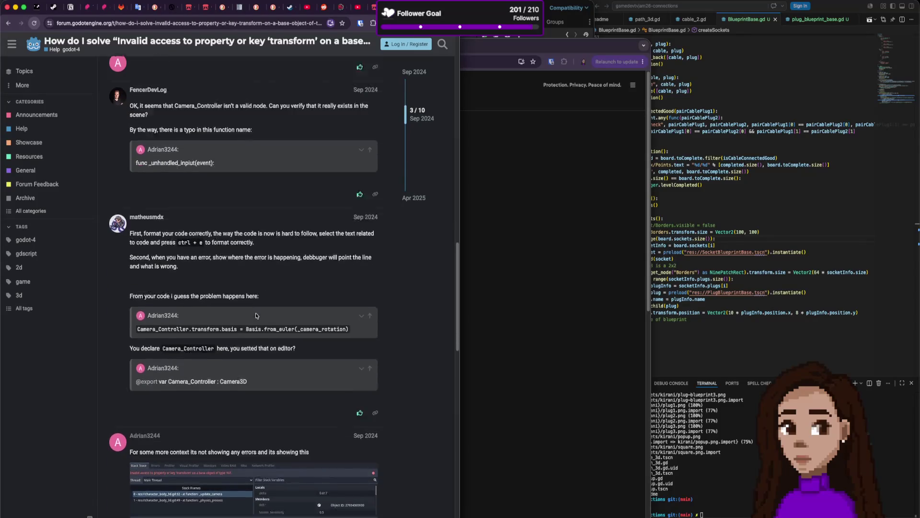
{"action": "key", "text": "super+bracketleft"}
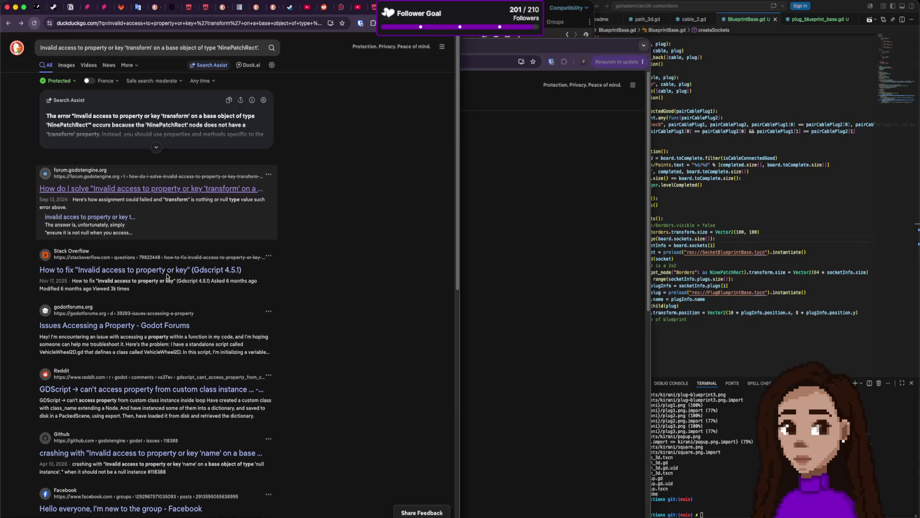
Open the Stack Overflow result in a new tab and trim the query to 'NinePatchRect'
{"action": "scroll", "coordinate": [167, 276], "scroll_direction": "down", "scroll_amount": 2}
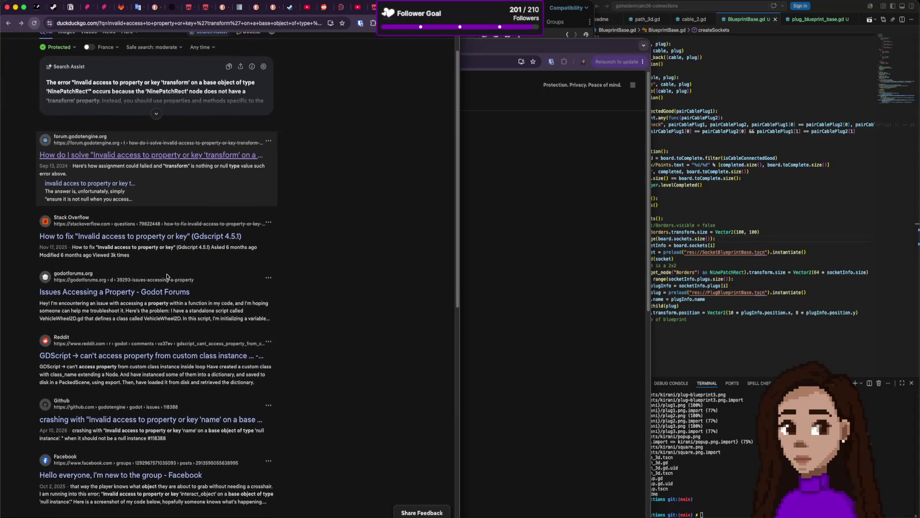
{"action": "scroll", "coordinate": [167, 277], "scroll_direction": "up", "scroll_amount": 2}
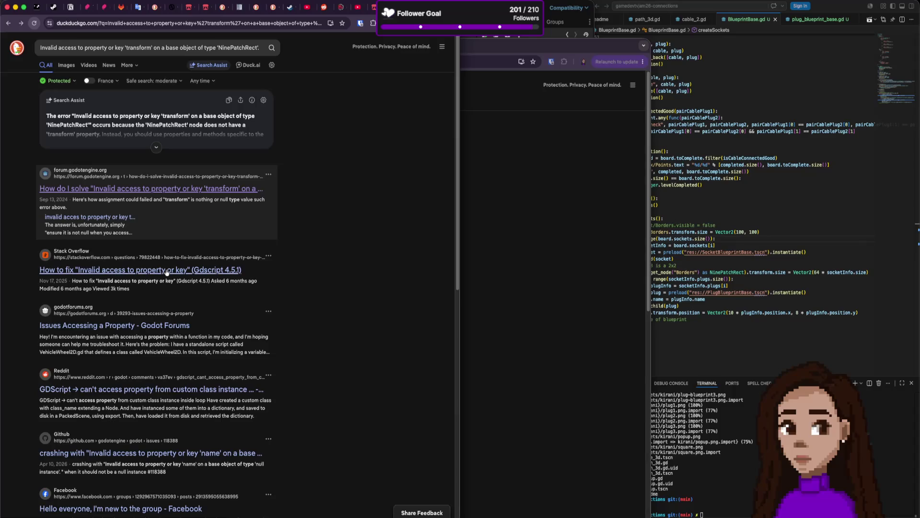
{"action": "left_click", "coordinate": [167, 271], "text": "super"}
{"action": "scroll", "coordinate": [178, 293], "scroll_direction": "down", "scroll_amount": 1}
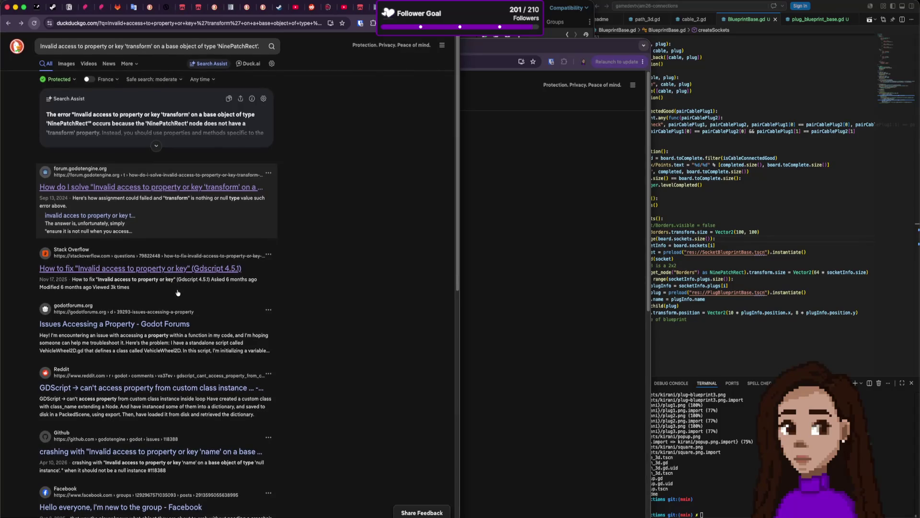
{"action": "scroll", "coordinate": [178, 293], "scroll_direction": "down", "scroll_amount": 4}
{"action": "scroll", "coordinate": [178, 292], "scroll_direction": "down", "scroll_amount": 1}
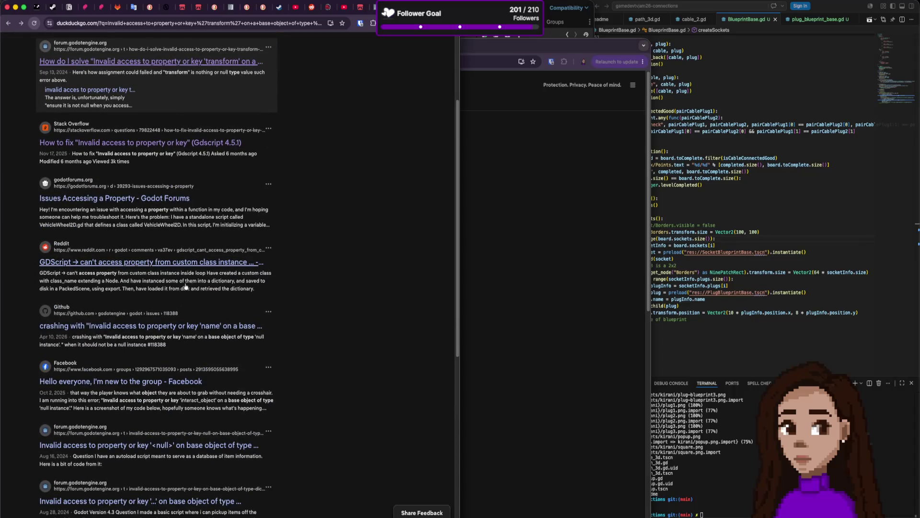
{"action": "scroll", "coordinate": [201, 283], "scroll_direction": "up", "scroll_amount": 5}
{"action": "left_click_drag", "start_coordinate": [217, 48], "coordinate": [40, 48]}
{"action": "key", "text": "BackSpace"}
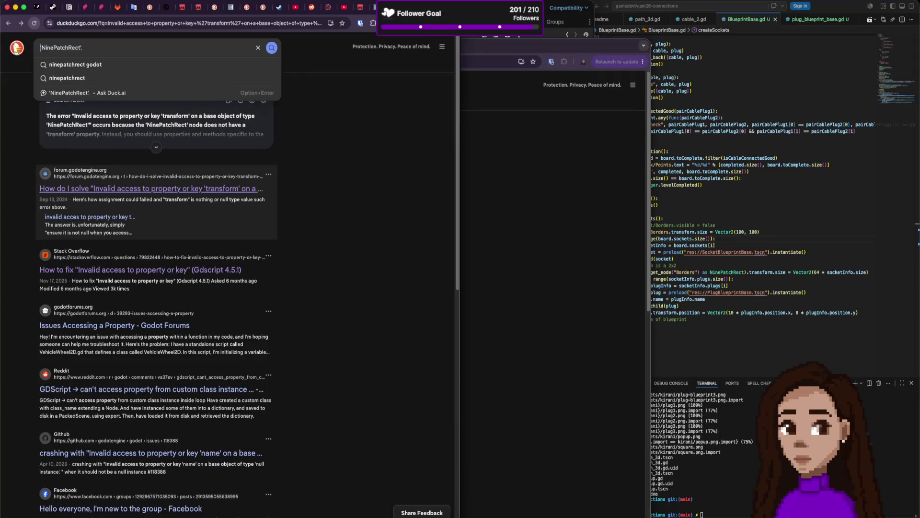
Search for 'godot NinePatchRect transform'
{"action": "key", "text": "BackSpace"}
{"action": "key", "text": "BackSpace"}
{"action": "key", "text": "super+Left"}
{"action": "key", "text": "Delete"}
{"action": "key", "text": "super+Right"}
{"action": "type", "text": "tr"}
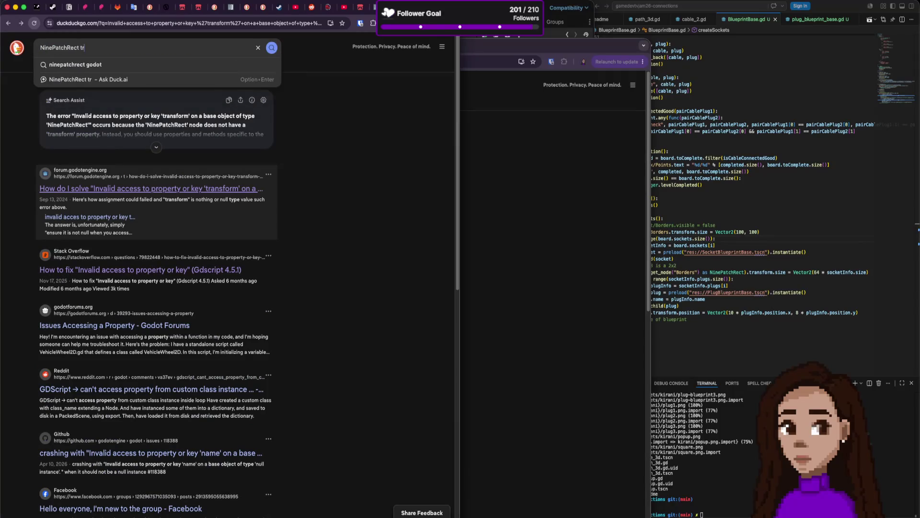
{"action": "type", "text": "ansform"}
{"action": "key", "text": "Return"}
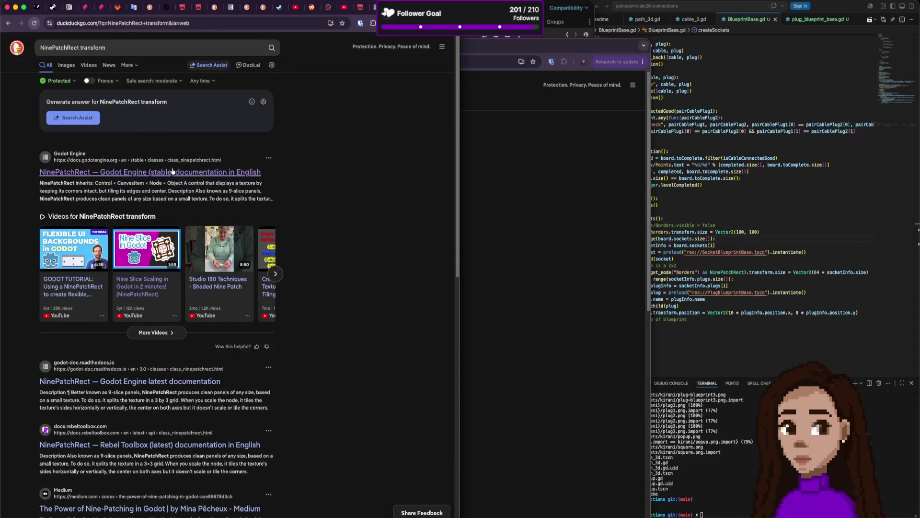
{"action": "left_click", "coordinate": [132, 46]}
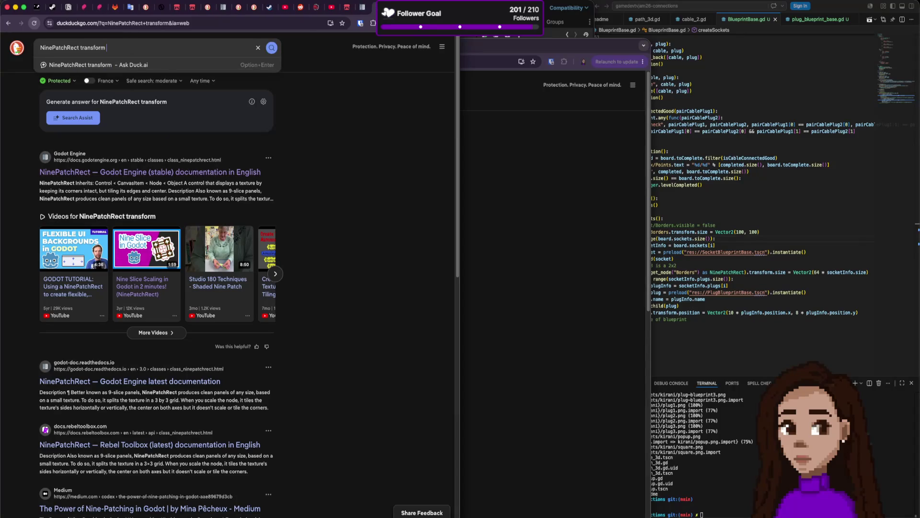
{"action": "type", "text": "godot"}
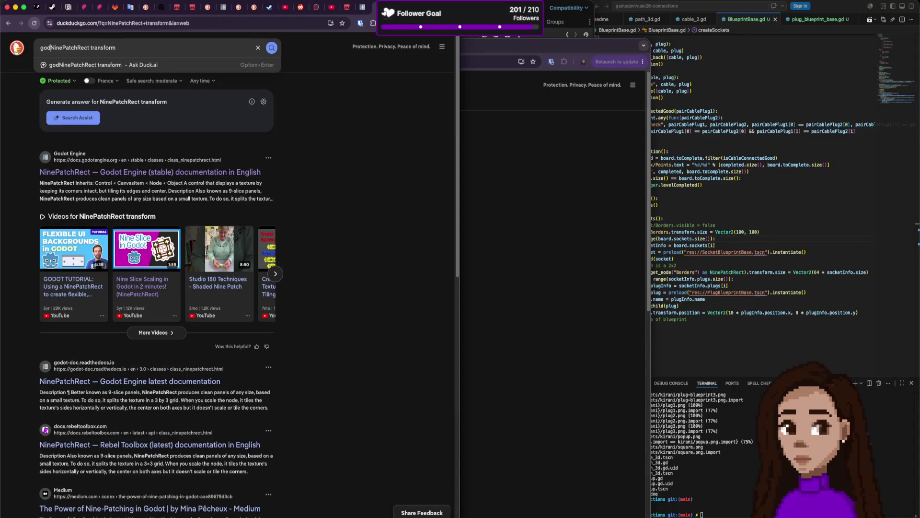
{"action": "key", "text": "Return"}
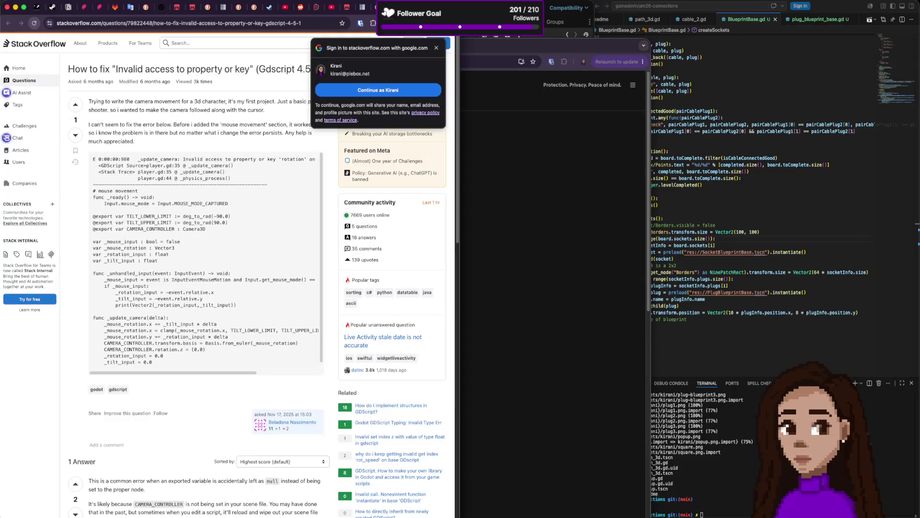
Read the NinePatchRect class reference, then return to Godot
{"action": "key", "text": "super+w"}
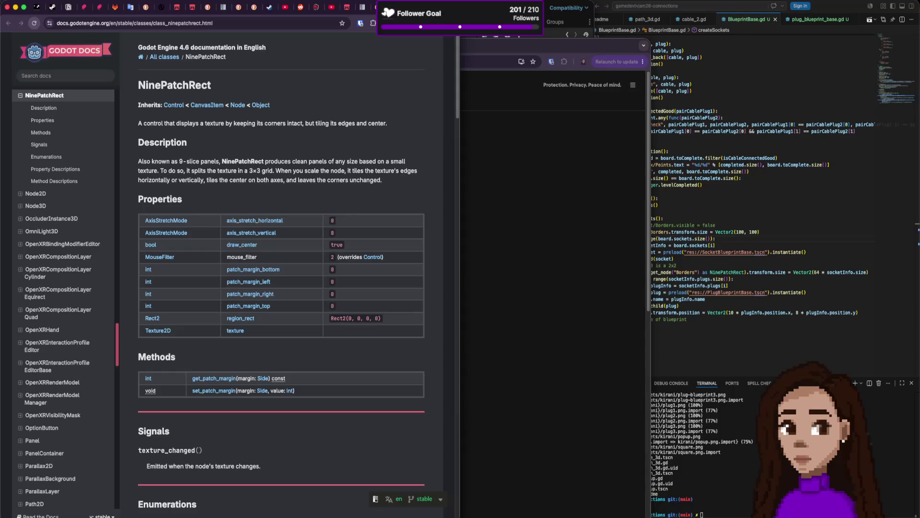
{"action": "scroll", "coordinate": [348, 187], "scroll_direction": "down", "scroll_amount": 5}
{"action": "scroll", "coordinate": [348, 189], "scroll_direction": "down", "scroll_amount": 5}
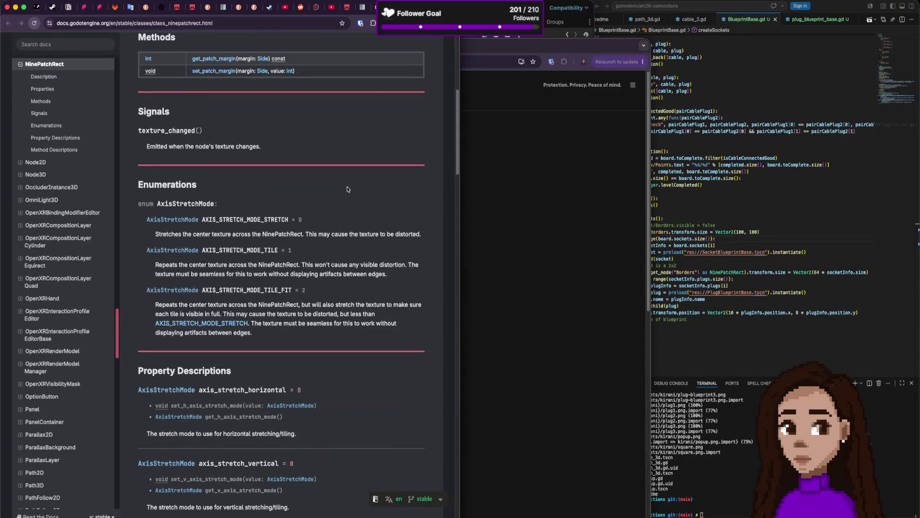
{"action": "left_click", "coordinate": [463, 166]}
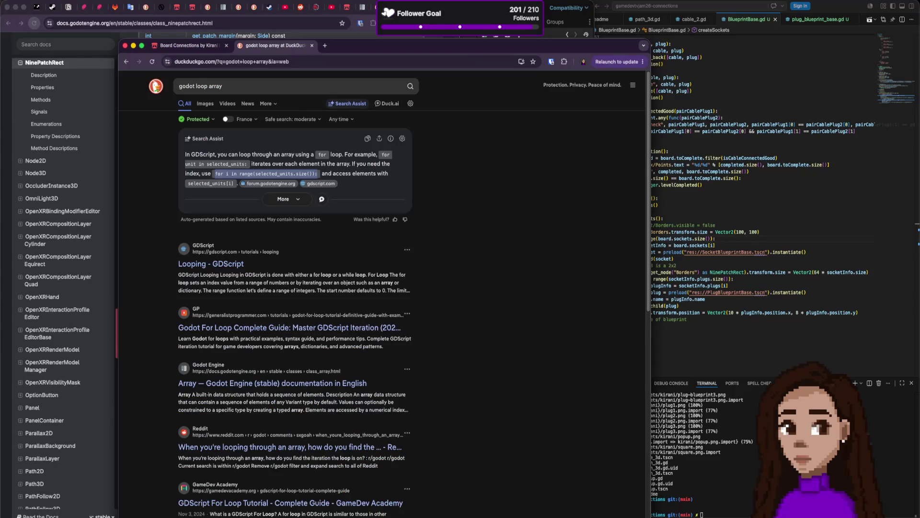
{"action": "key", "text": "super+Tab"}
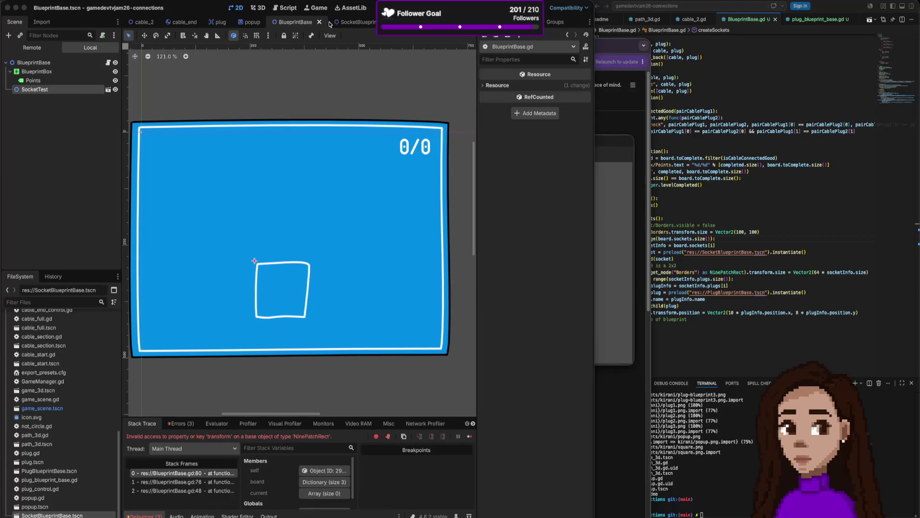
In the SocketBlueprintBase scene, select the Borders frame and try stretching it with the canvas handles
{"action": "left_click", "coordinate": [355, 22]}
{"action": "left_click", "coordinate": [52, 64]}
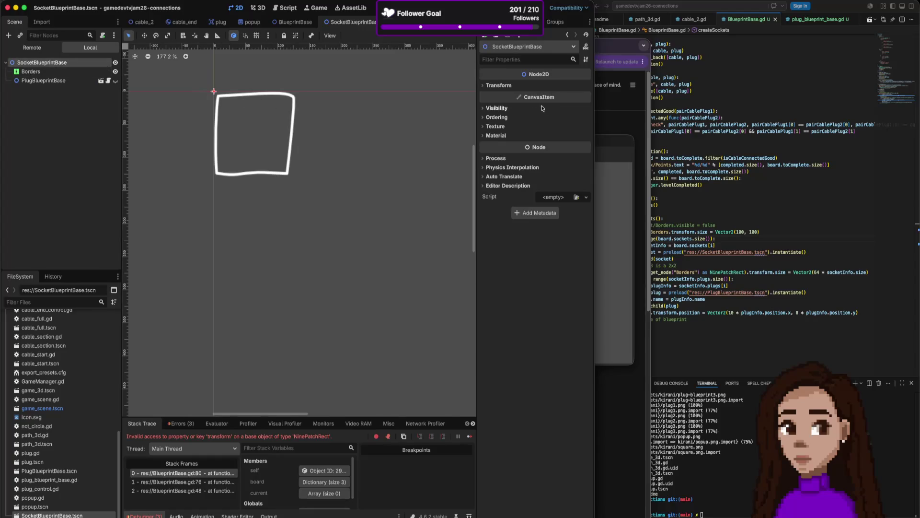
{"action": "left_click", "coordinate": [501, 86]}
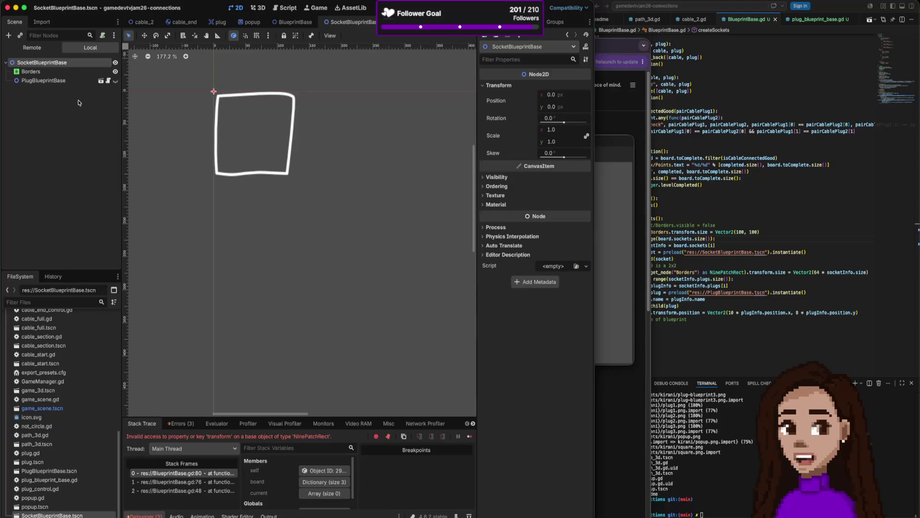
{"action": "left_click", "coordinate": [71, 73]}
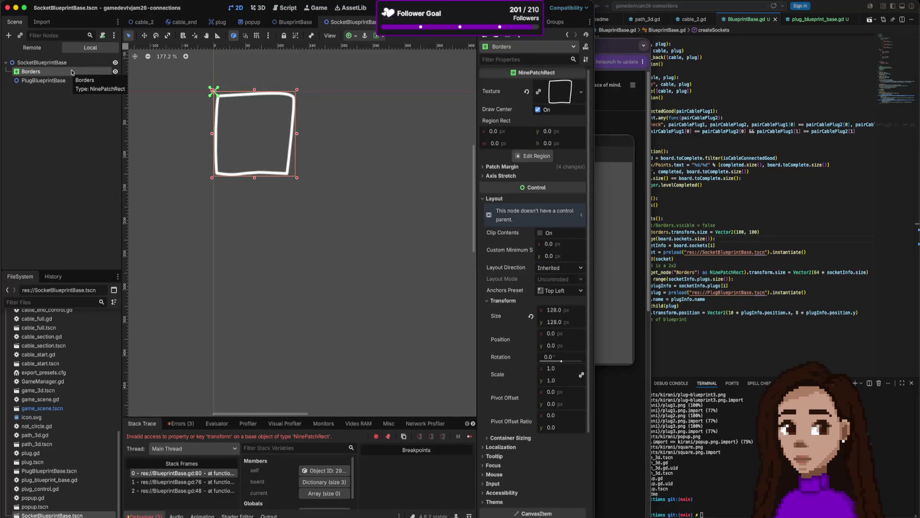
{"action": "left_click", "coordinate": [73, 64]}
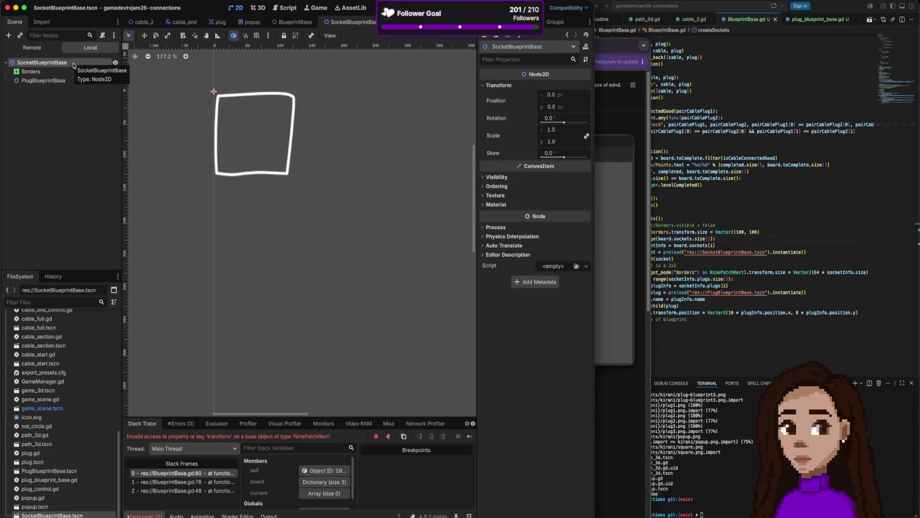
{"action": "left_click", "coordinate": [39, 72]}
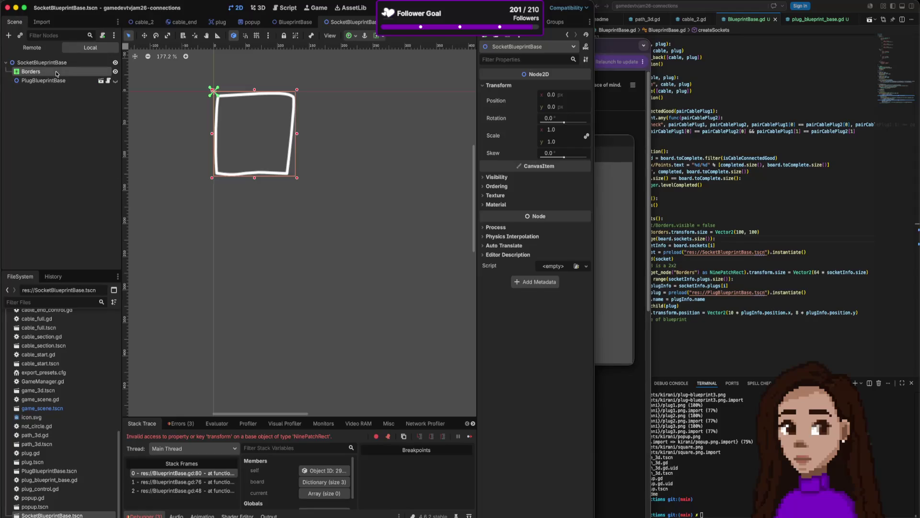
{"action": "mouse_move", "coordinate": [298, 180]}
{"action": "left_mouse_down"}
{"action": "mouse_move", "coordinate": [298, 201]}
{"action": "mouse_move", "coordinate": [391, 206]}
{"action": "mouse_move", "coordinate": [392, 188]}
{"action": "mouse_move", "coordinate": [378, 187]}
{"action": "left_mouse_up"}
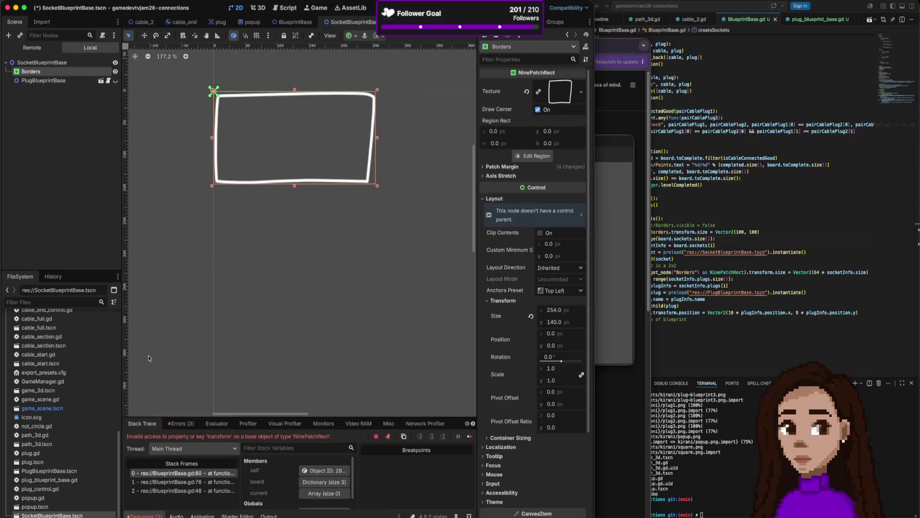
Set the Borders frame's Inspector Size to 64 × 64 pixels
{"action": "left_click", "coordinate": [576, 311]}
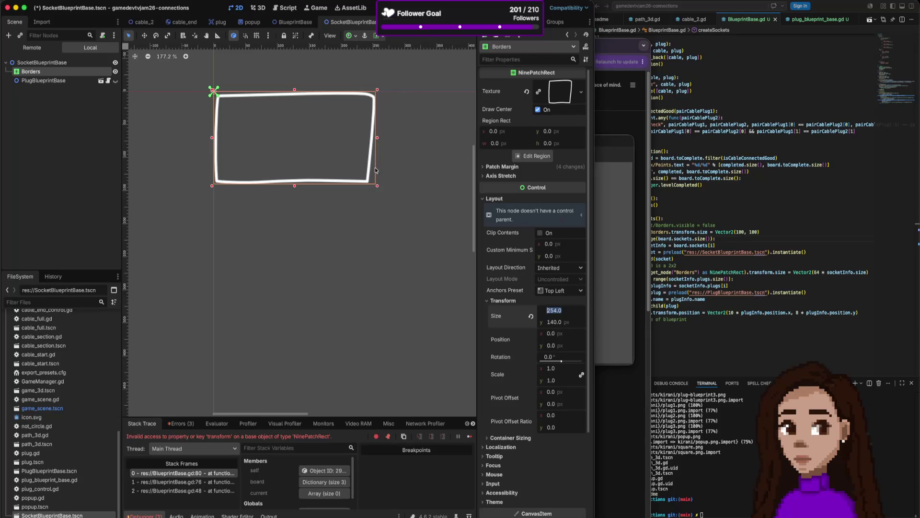
{"action": "left_click_drag", "start_coordinate": [377, 187], "coordinate": [297, 168]}
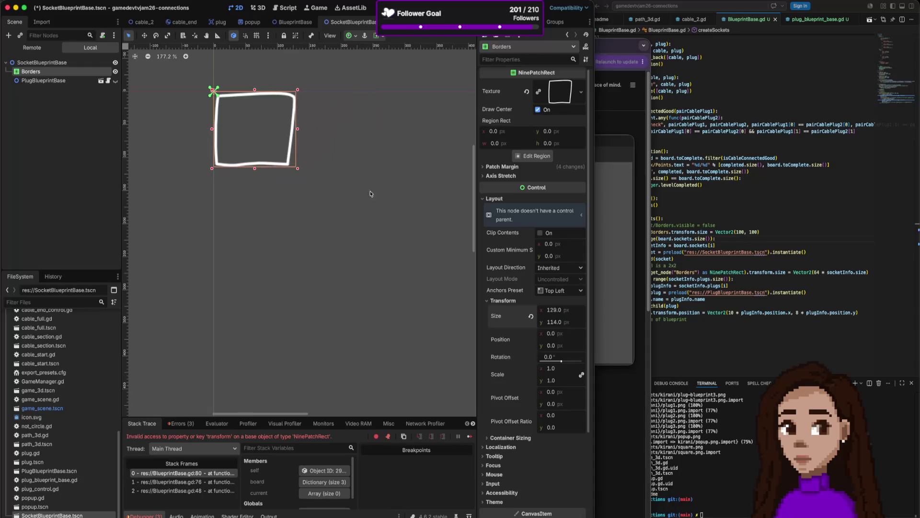
{"action": "left_click", "coordinate": [569, 311]}
{"action": "type", "text": "6"}
{"action": "key", "text": "Tab"}
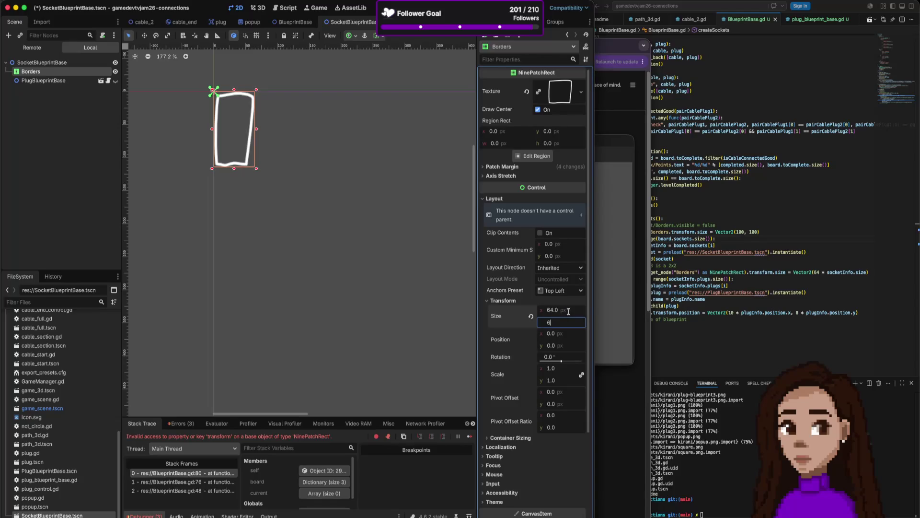
{"action": "type", "text": "64"}
{"action": "key", "text": "Return"}
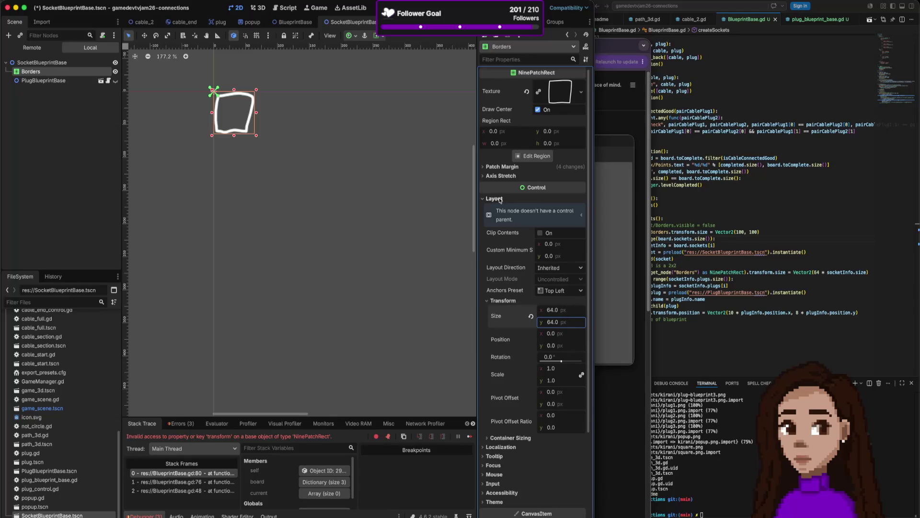
{"action": "left_click", "coordinate": [742, 233]}
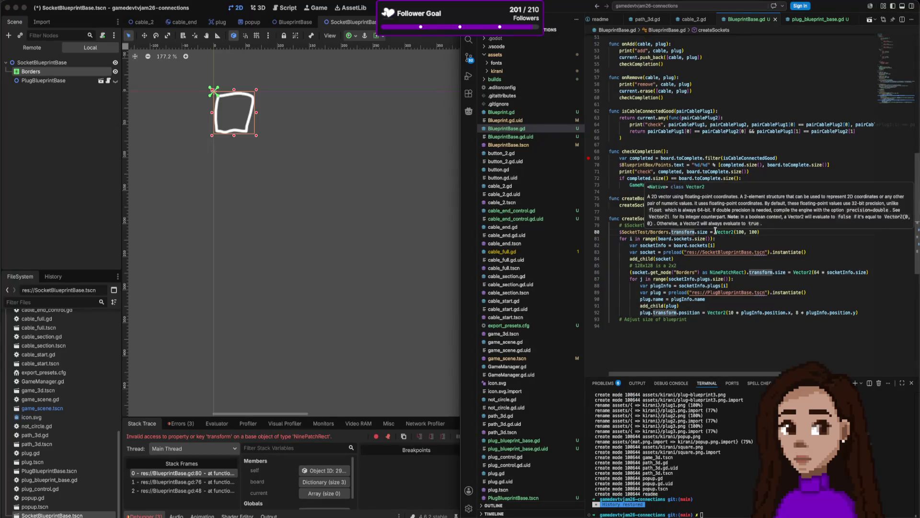
Prefix 'transform.size' with 'layout.' on lines 80 and 86 of BlueprintBase.gd, then save in Godot
{"action": "left_click", "coordinate": [672, 231]}
{"action": "type", "text": "layout."}
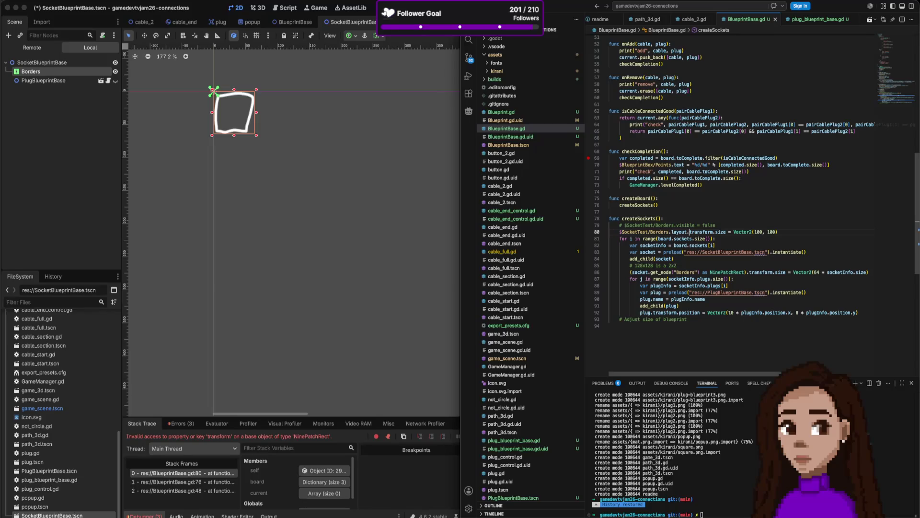
{"action": "left_click", "coordinate": [512, 47]}
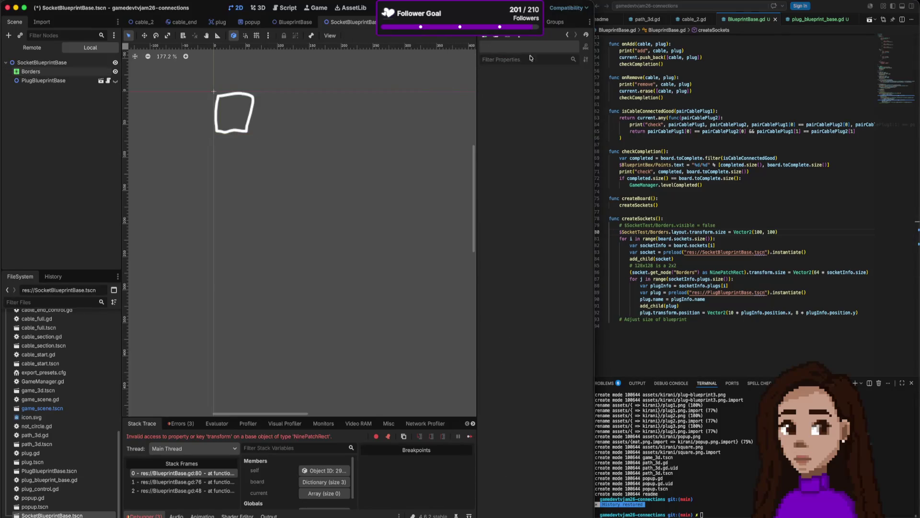
{"action": "left_click", "coordinate": [674, 243]}
{"action": "left_click", "coordinate": [683, 233]}
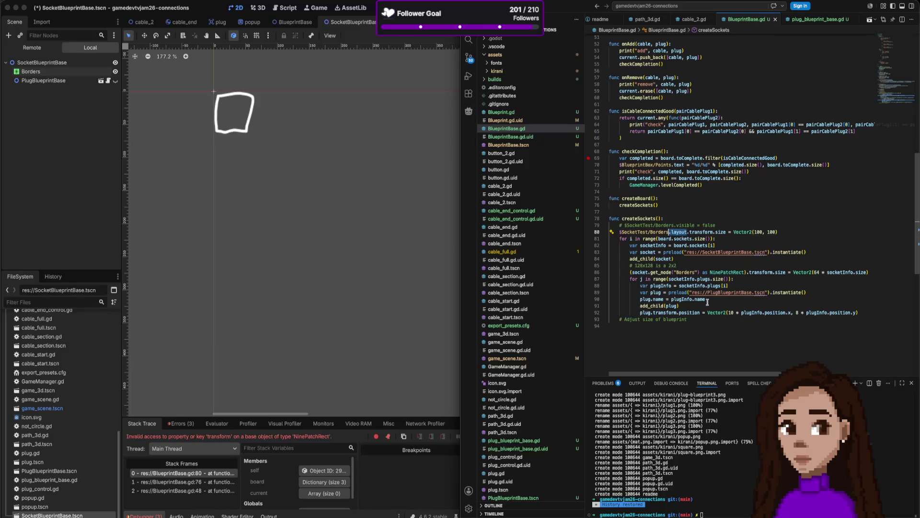
{"action": "left_click", "coordinate": [748, 272]}
{"action": "type", "text": "layout."}
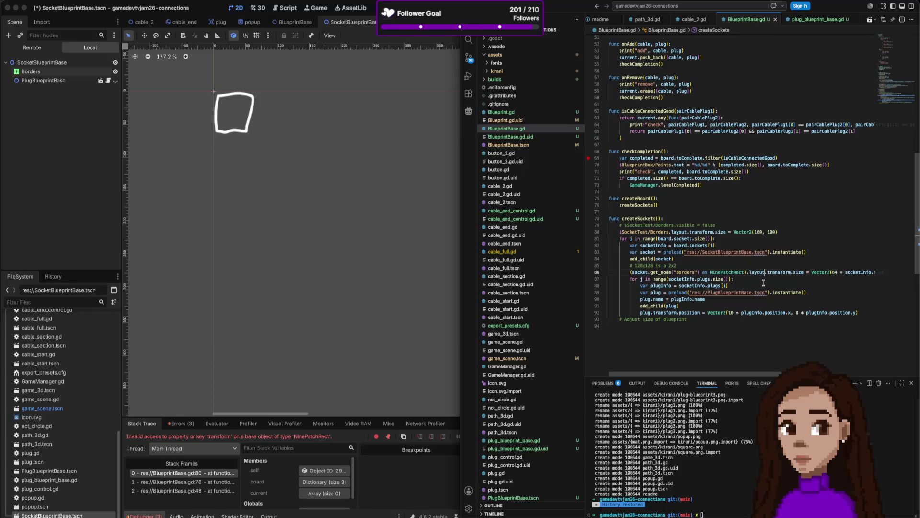
{"action": "left_click", "coordinate": [384, 81]}
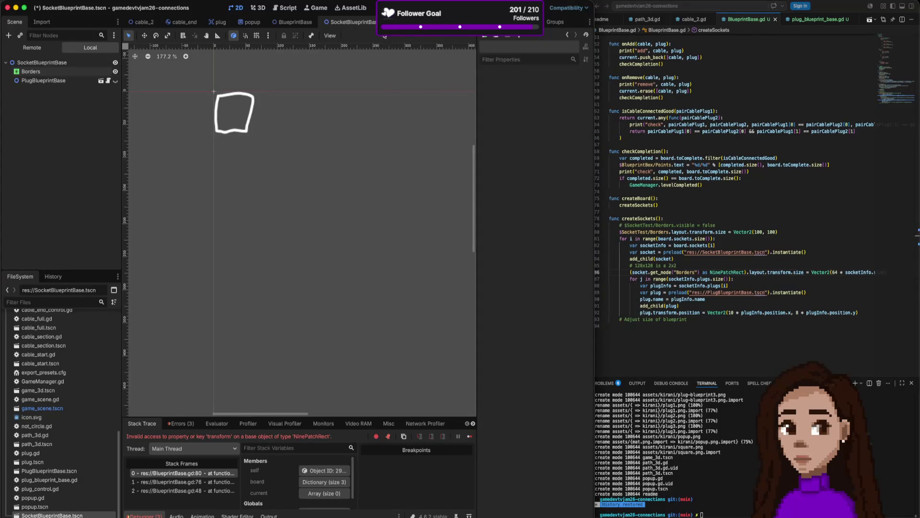
{"action": "key", "text": "ctrl+s"}
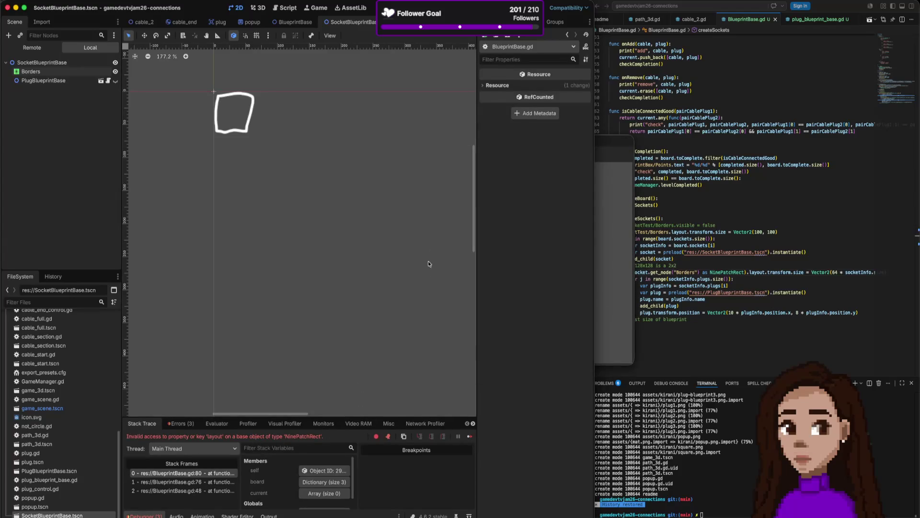
Select Borders and read its Inspector Layout group and positioning hint, then return to BlueprintBase.gd
{"action": "left_click", "coordinate": [219, 105]}
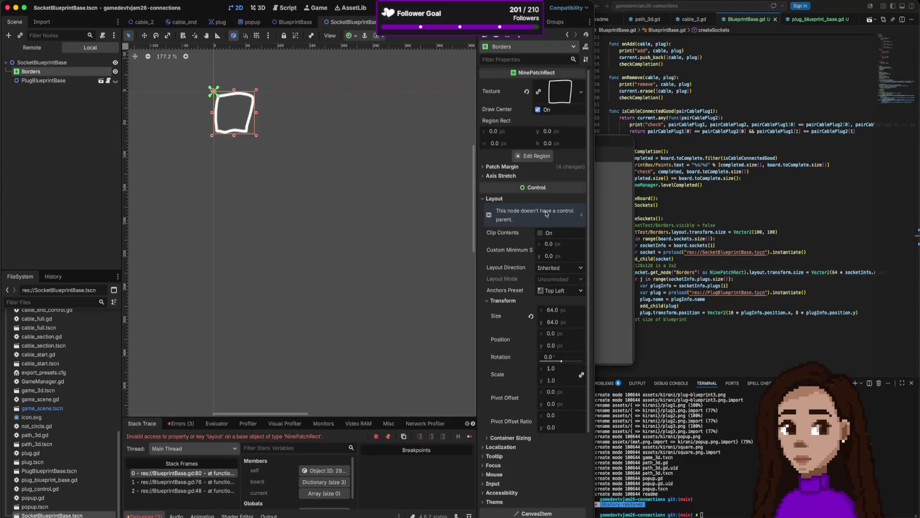
{"action": "left_click", "coordinate": [488, 201]}
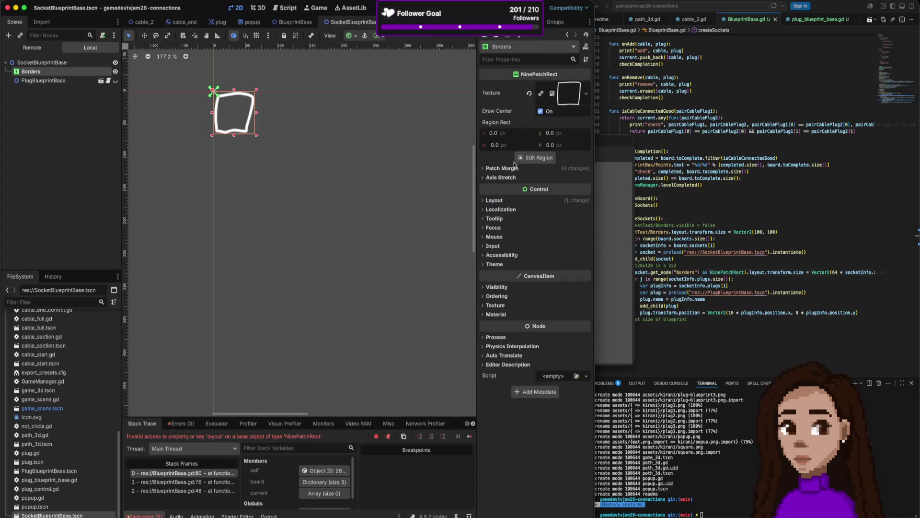
{"action": "left_click", "coordinate": [493, 201]}
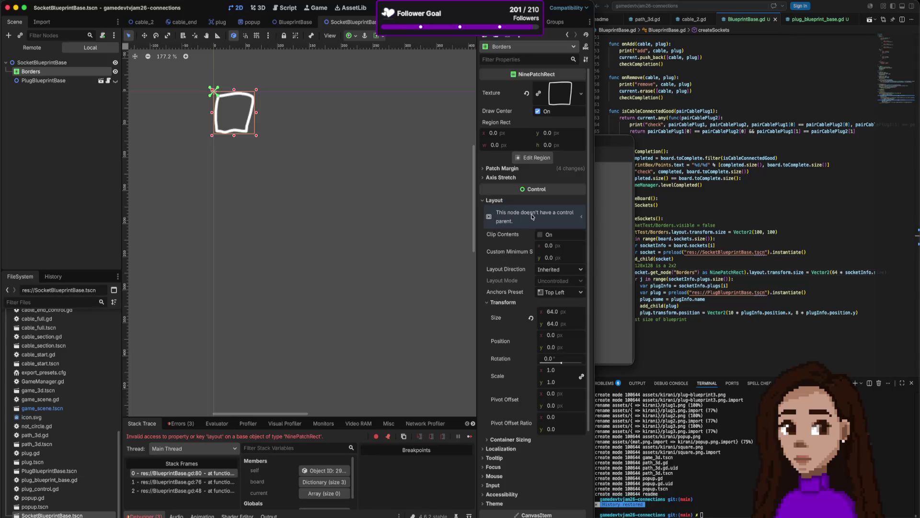
{"action": "left_click", "coordinate": [574, 221]}
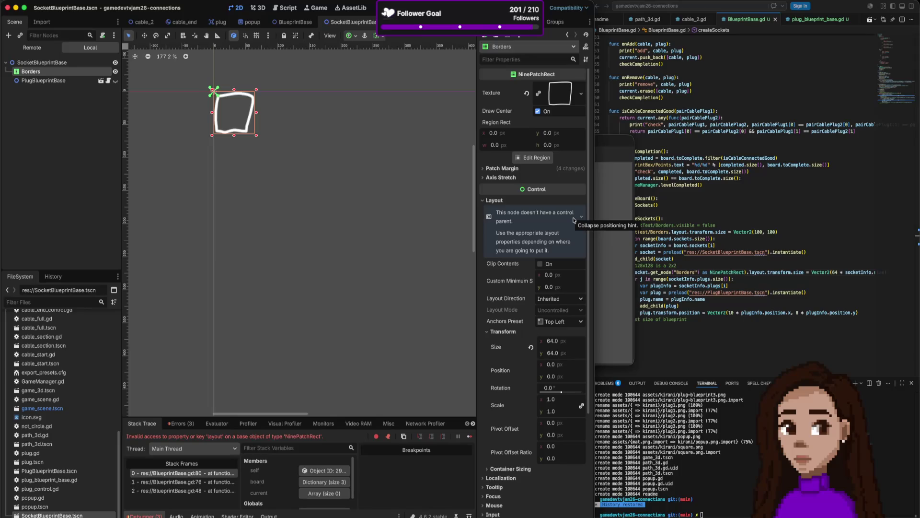
{"action": "left_click", "coordinate": [574, 220]}
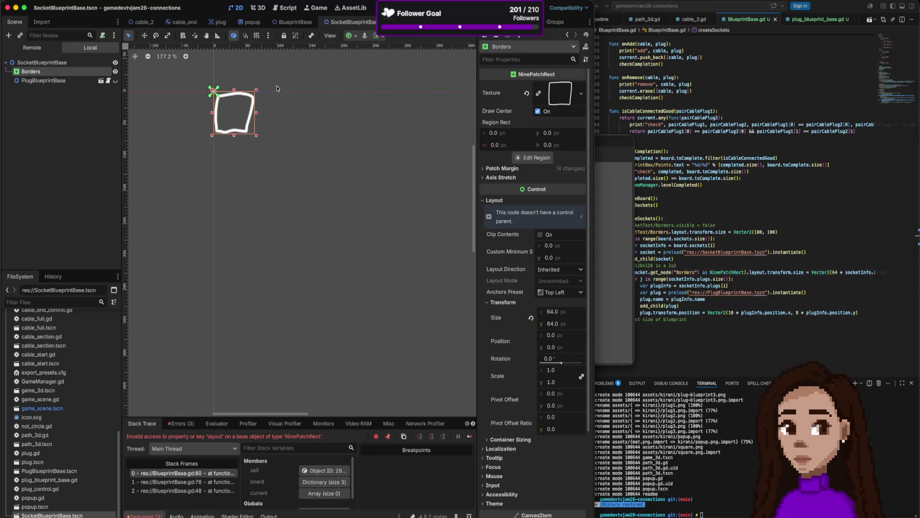
{"action": "mouse_move", "coordinate": [294, 24]}
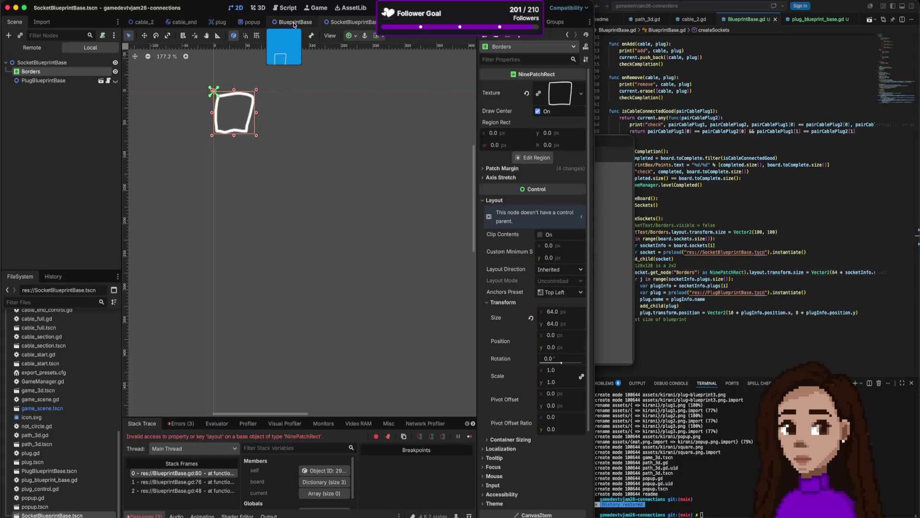
{"action": "left_click", "coordinate": [762, 233]}
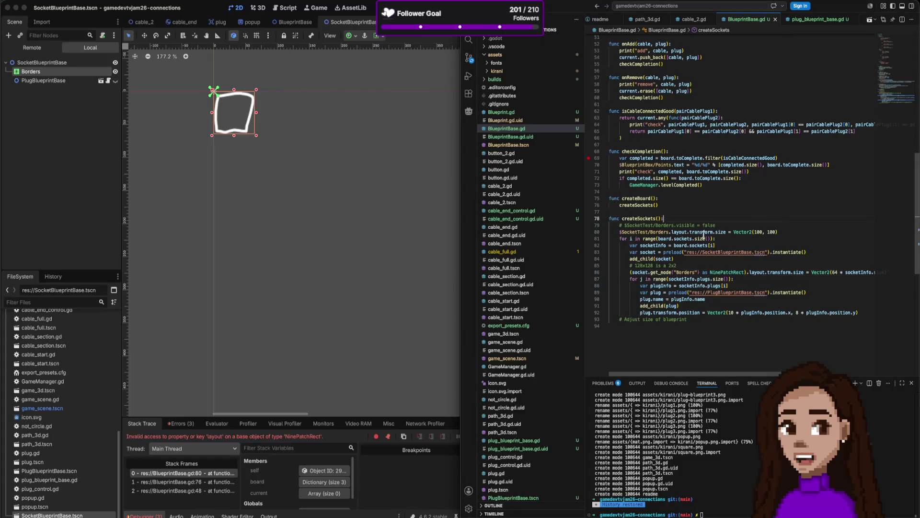
Review the line 80 Borders size assignment, reselect Borders in Godot, and bring up the NinePatchRect docs
{"action": "left_click_drag", "start_coordinate": [778, 232], "coordinate": [662, 233]}
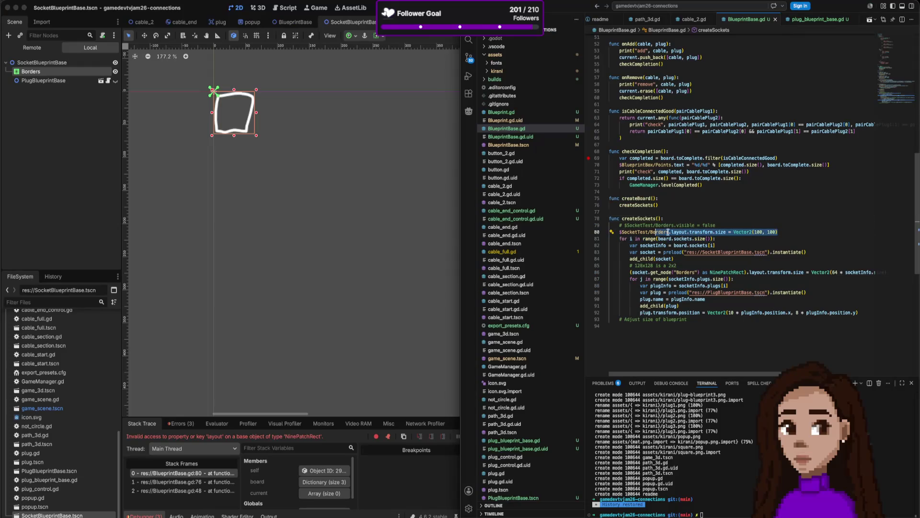
{"action": "left_click", "coordinate": [309, 102]}
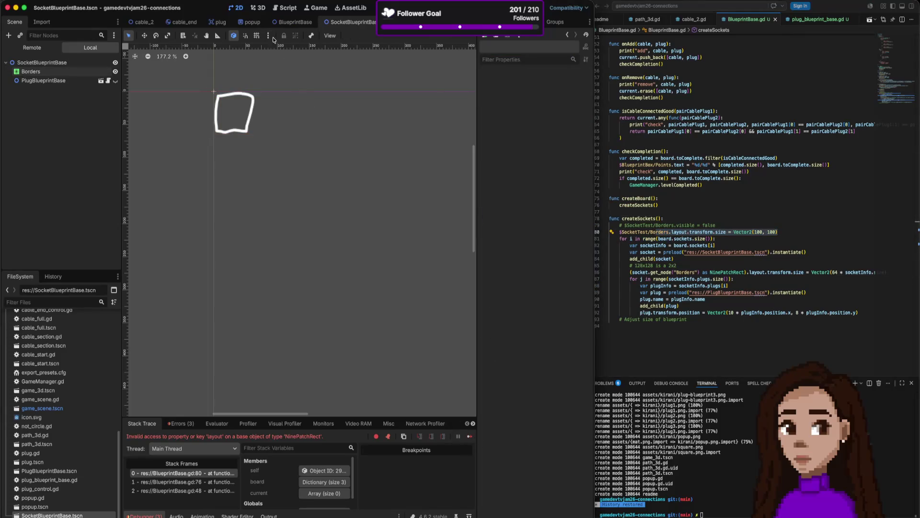
{"action": "left_click", "coordinate": [249, 100]}
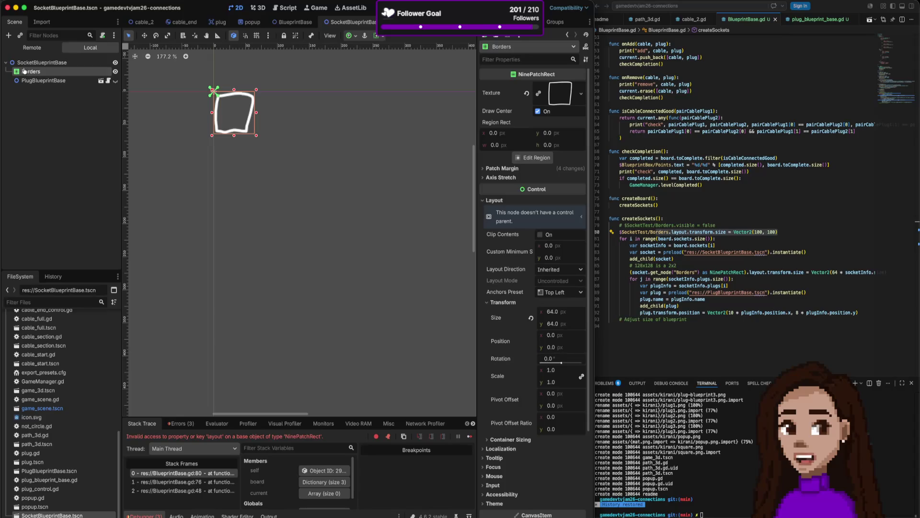
{"action": "key", "text": "super+Tab"}
{"action": "key", "text": "super+Tab"}
{"action": "left_click", "coordinate": [353, 40]}
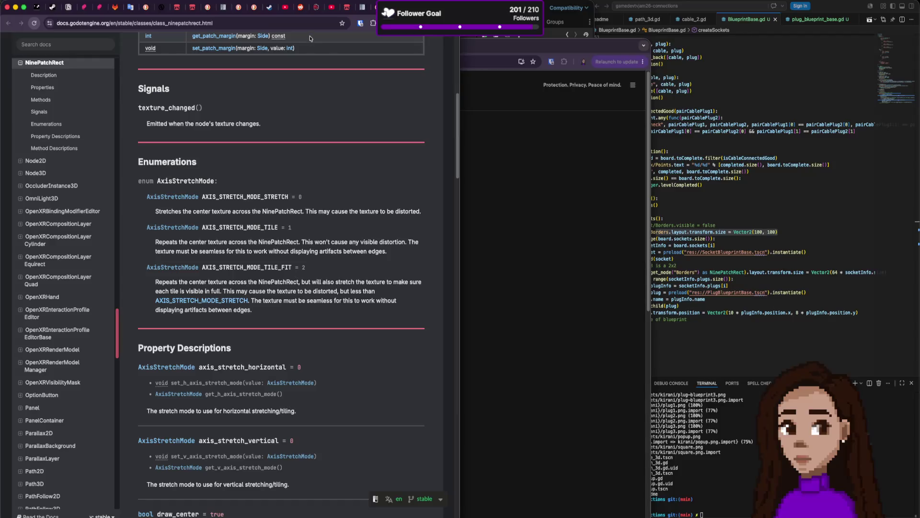
Search DuckDuckGo for 'godot NinePatchRect change size by code' and open the Reddit auto-sizing thread
{"action": "scroll", "coordinate": [281, 170], "scroll_direction": "up", "scroll_amount": 7}
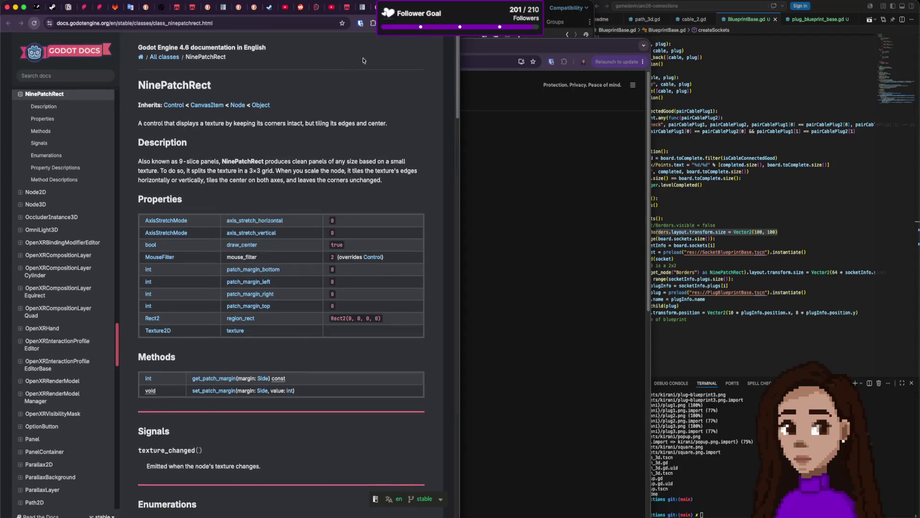
{"action": "key", "text": "ctrl+Tab"}
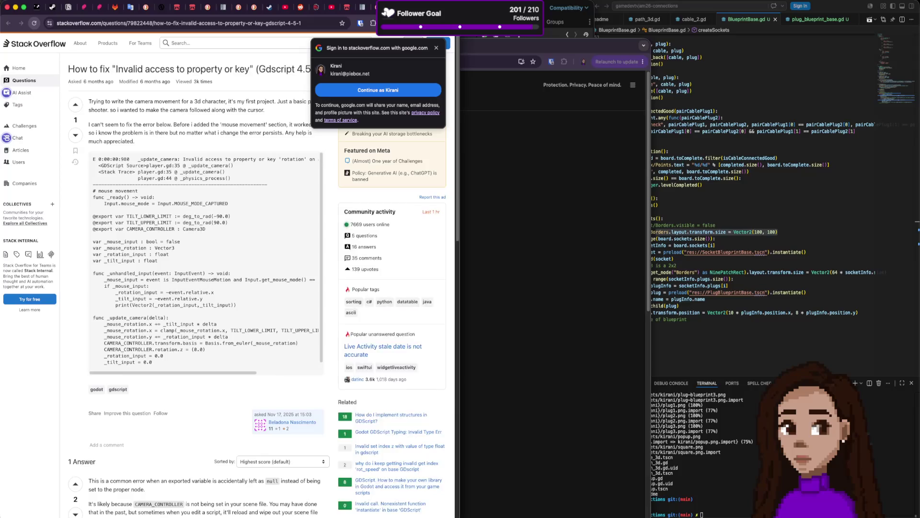
{"action": "left_click", "coordinate": [360, 7]}
{"action": "left_click", "coordinate": [375, 7]}
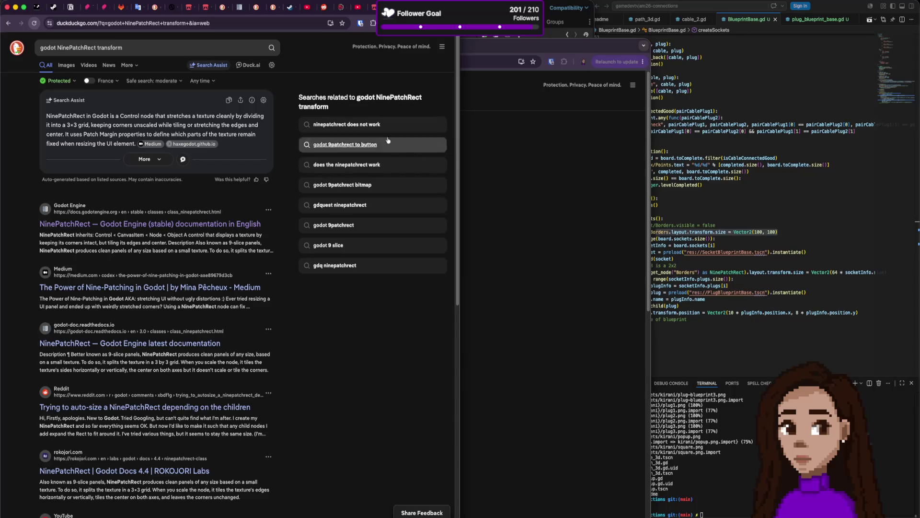
{"action": "double_click", "coordinate": [124, 50]}
{"action": "type", "text": "change size by code"}
{"action": "key", "text": "Return"}
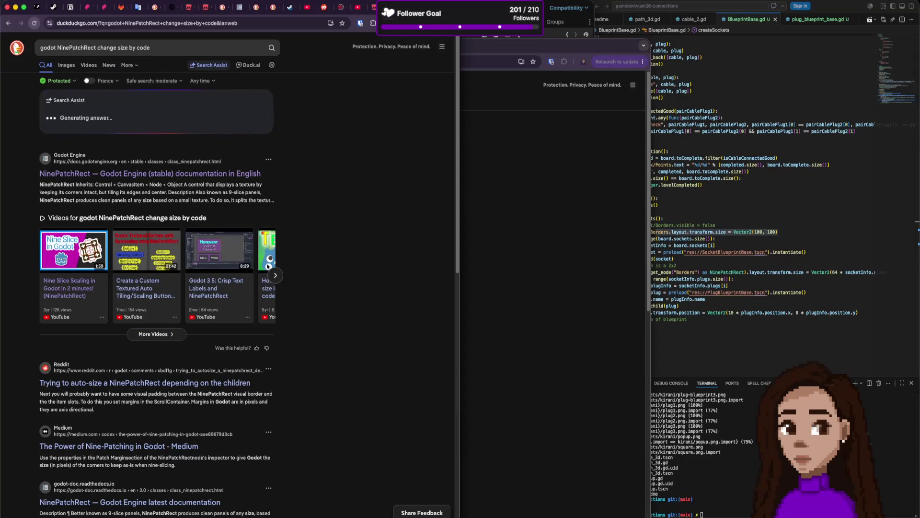
{"action": "scroll", "coordinate": [247, 280], "scroll_direction": "down", "scroll_amount": 3}
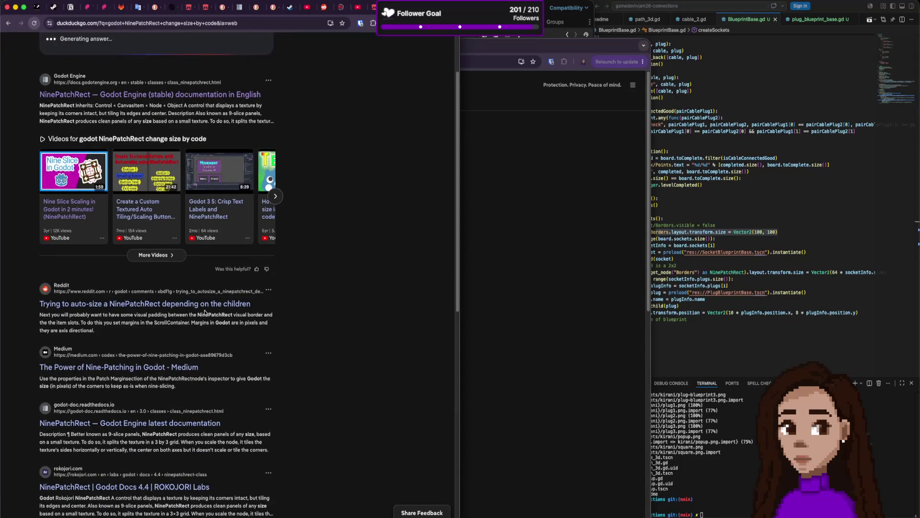
{"action": "scroll", "coordinate": [222, 365], "scroll_direction": "down", "scroll_amount": 1}
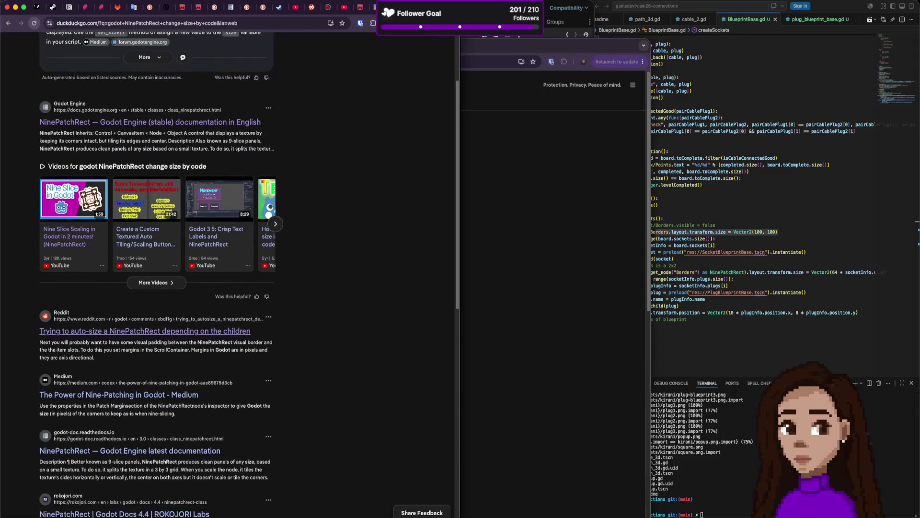
{"action": "left_click", "coordinate": [145, 331]}
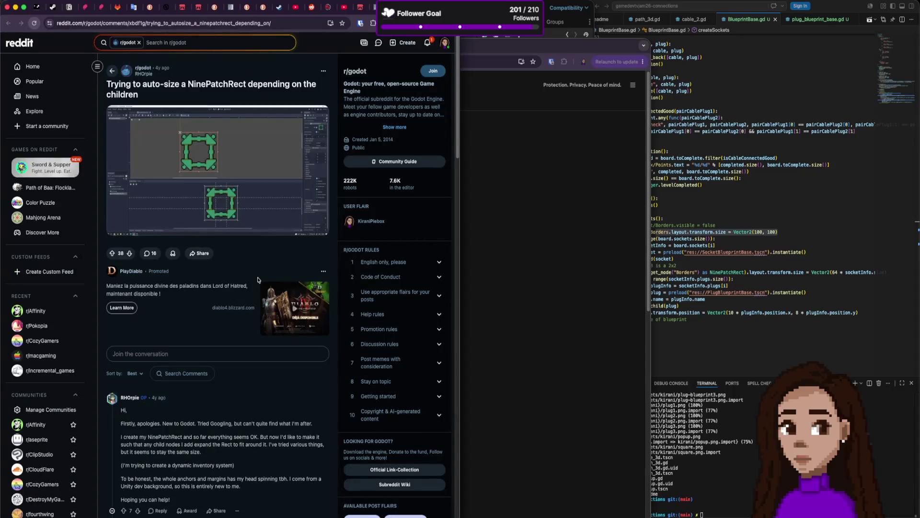
Scroll through the Reddit thread and highlight NinePatchRect in the answer's example scene tree
{"action": "scroll", "coordinate": [266, 276], "scroll_direction": "down", "scroll_amount": 5}
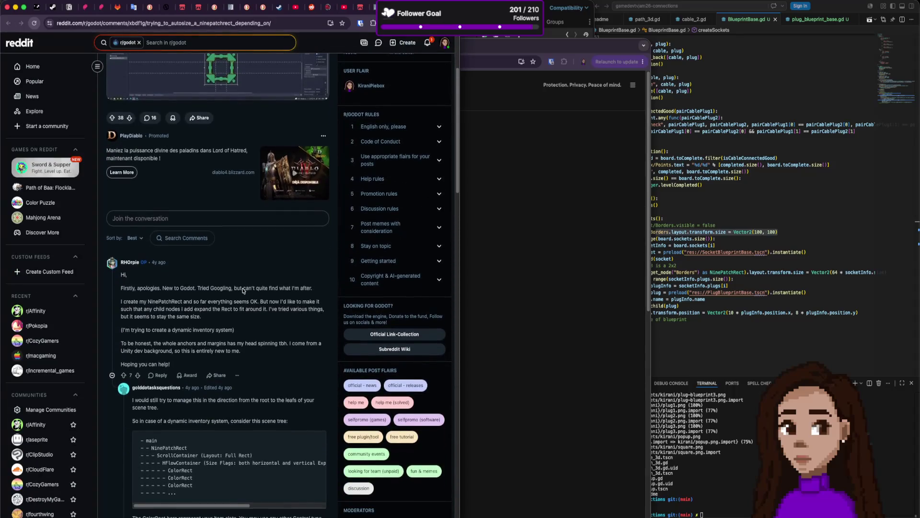
{"action": "scroll", "coordinate": [243, 290], "scroll_direction": "down", "scroll_amount": 3}
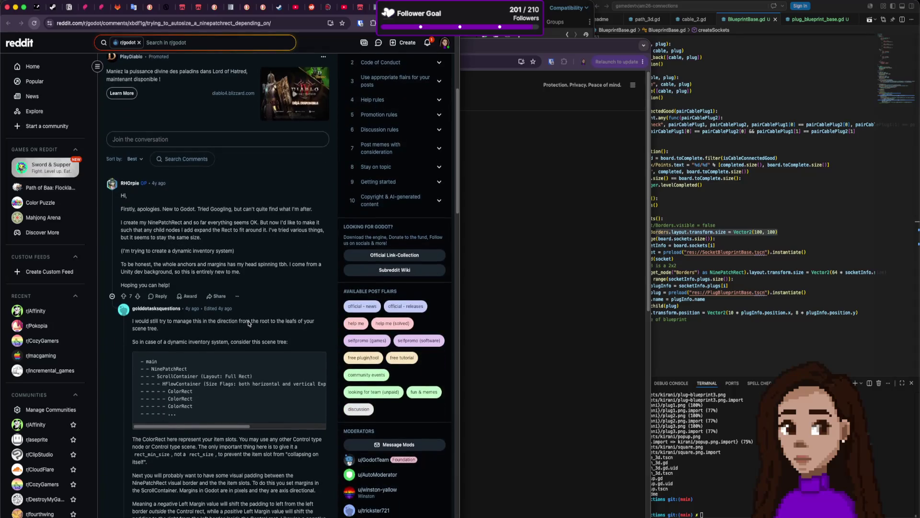
{"action": "scroll", "coordinate": [249, 324], "scroll_direction": "down", "scroll_amount": 5}
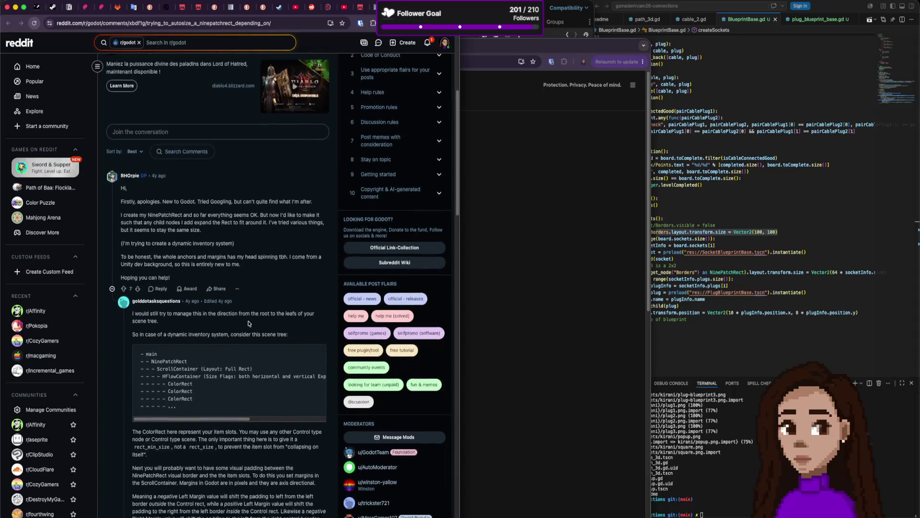
{"action": "scroll", "coordinate": [248, 323], "scroll_direction": "down", "scroll_amount": 2}
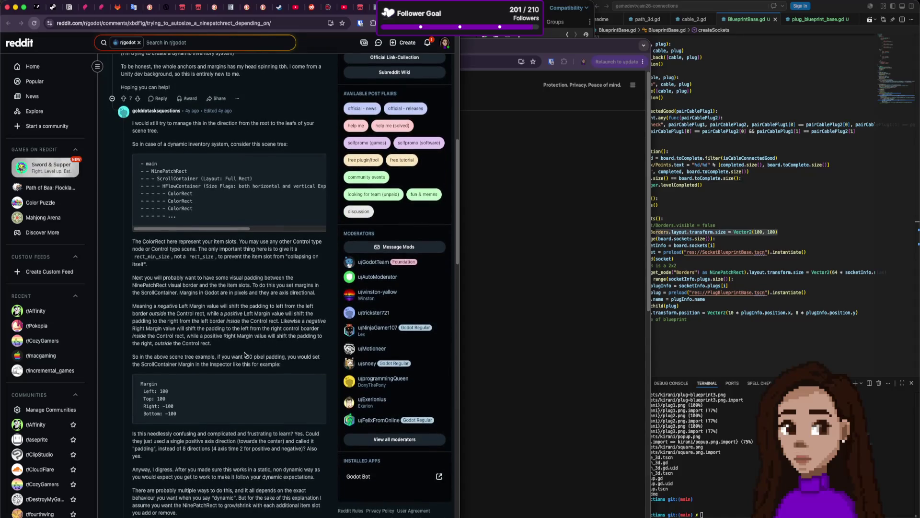
{"action": "scroll", "coordinate": [246, 355], "scroll_direction": "down", "scroll_amount": 2}
{"action": "scroll", "coordinate": [244, 355], "scroll_direction": "down", "scroll_amount": 9}
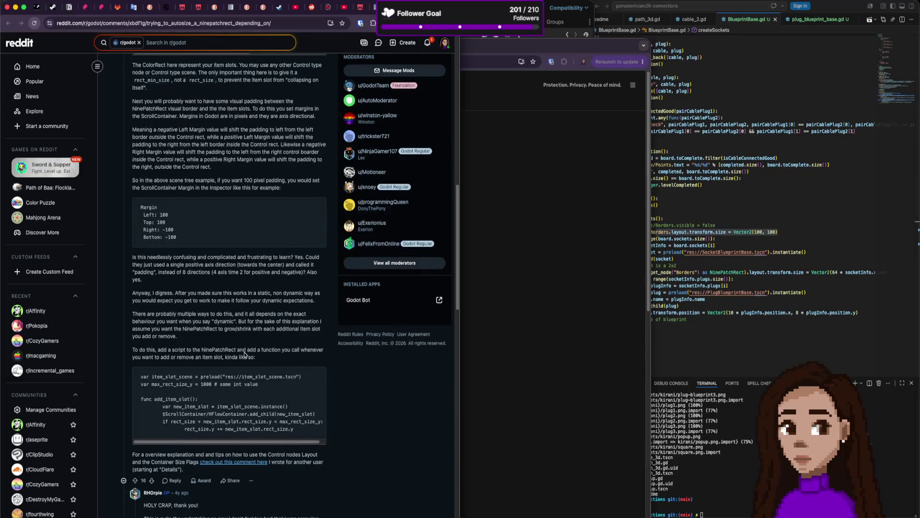
{"action": "scroll", "coordinate": [245, 355], "scroll_direction": "down", "scroll_amount": 2}
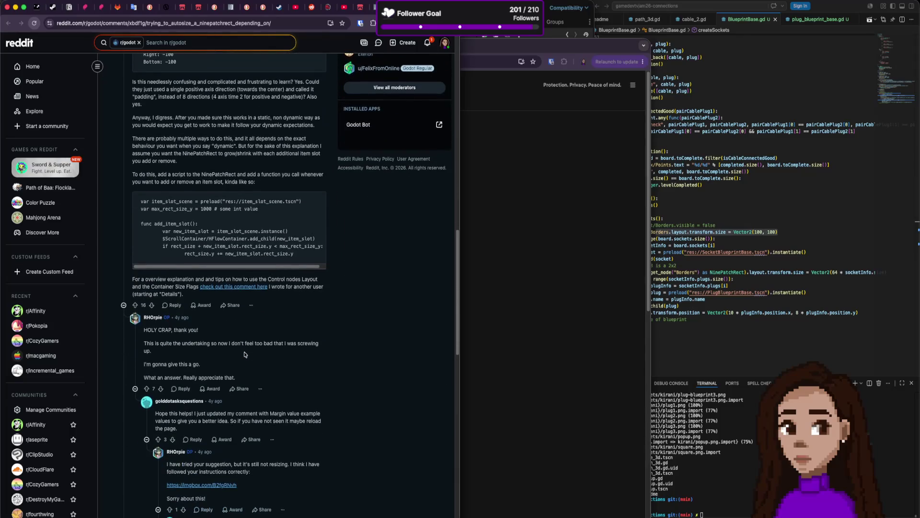
{"action": "scroll", "coordinate": [245, 355], "scroll_direction": "up", "scroll_amount": 15}
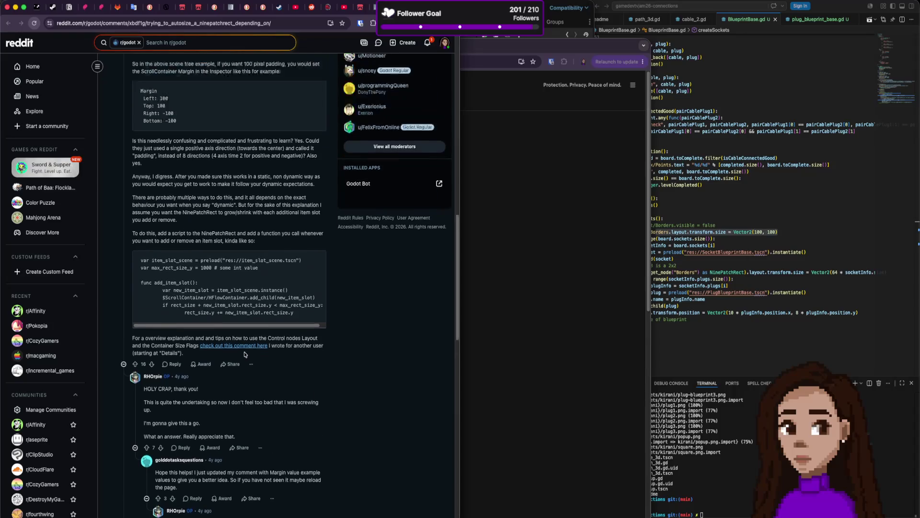
{"action": "scroll", "coordinate": [245, 354], "scroll_direction": "down", "scroll_amount": 1}
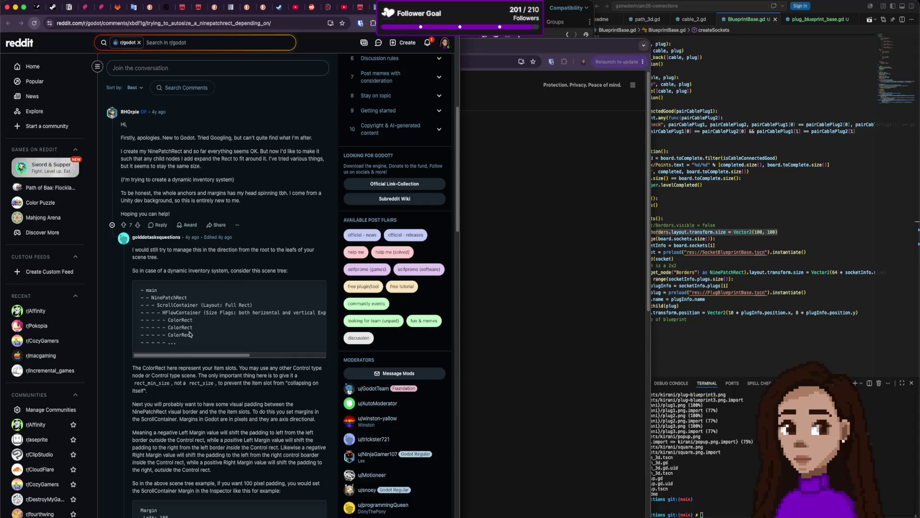
{"action": "scroll", "coordinate": [185, 326], "scroll_direction": "down", "scroll_amount": 1}
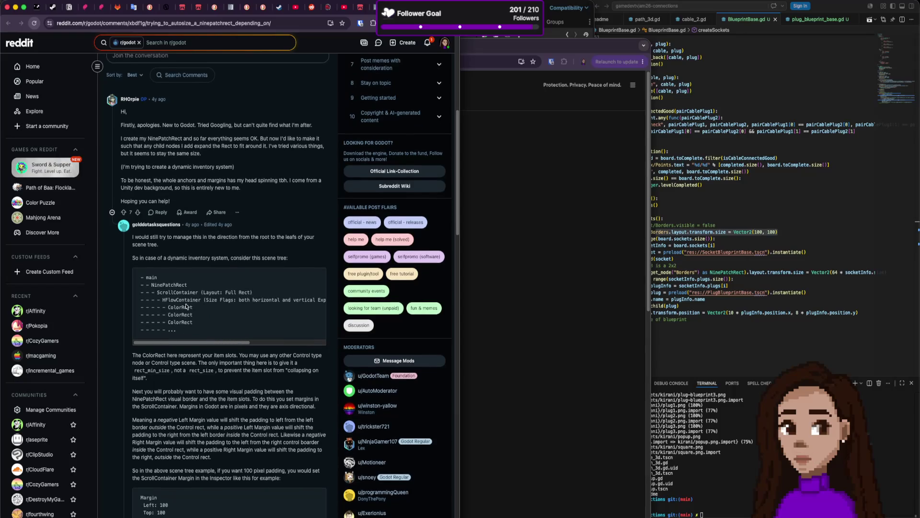
{"action": "left_click_drag", "start_coordinate": [158, 285], "coordinate": [179, 283]}
{"action": "mouse_move", "coordinate": [179, 303]}
{"action": "left_mouse_down"}
{"action": "mouse_move", "coordinate": [268, 307]}
{"action": "mouse_move", "coordinate": [249, 342]}
{"action": "mouse_move", "coordinate": [184, 342]}
{"action": "mouse_move", "coordinate": [170, 331]}
{"action": "left_mouse_up"}
{"action": "left_click", "coordinate": [184, 328]}
{"action": "scroll", "coordinate": [183, 329], "scroll_direction": "down", "scroll_amount": 1}
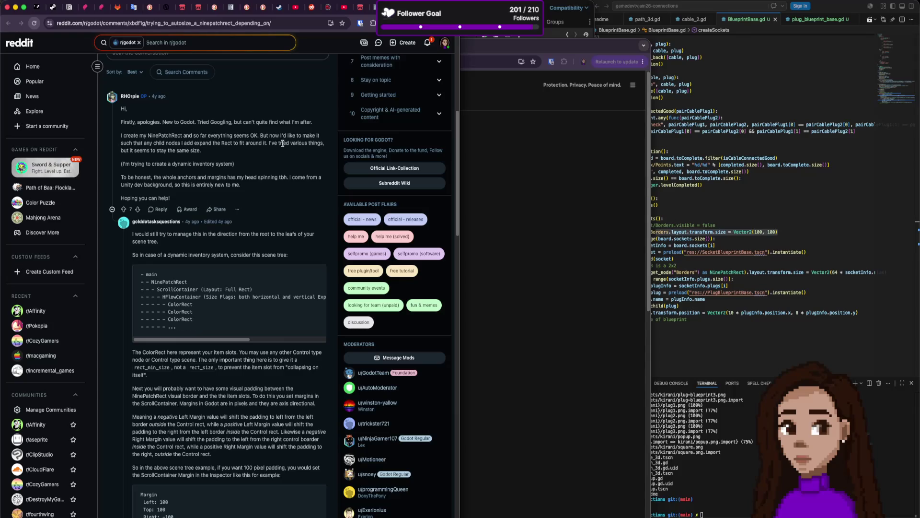
Read the explanation on child nodes, ColorRect item slots and rect_min_size, down to the script example
{"action": "left_click_drag", "start_coordinate": [149, 142], "coordinate": [212, 142]}
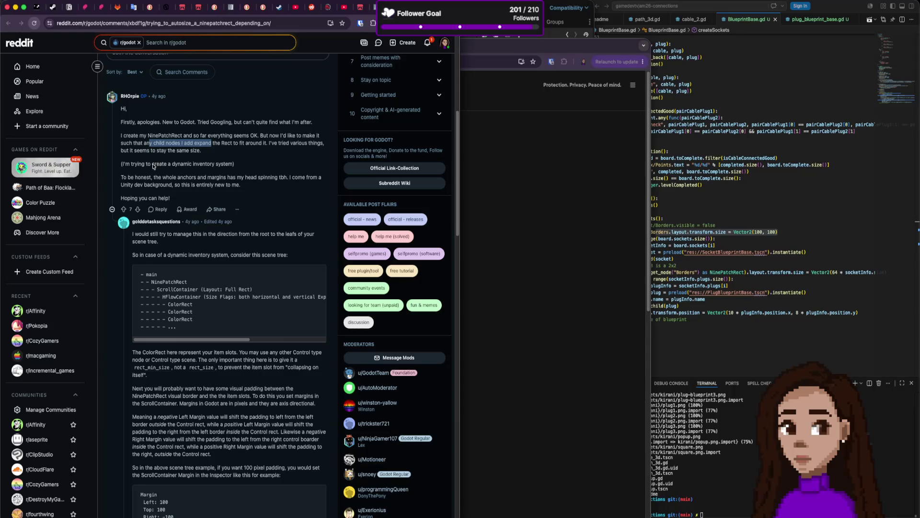
{"action": "left_click", "coordinate": [130, 178]}
{"action": "left_click_drag", "start_coordinate": [129, 178], "coordinate": [195, 179]}
{"action": "scroll", "coordinate": [190, 207], "scroll_direction": "down", "scroll_amount": 4}
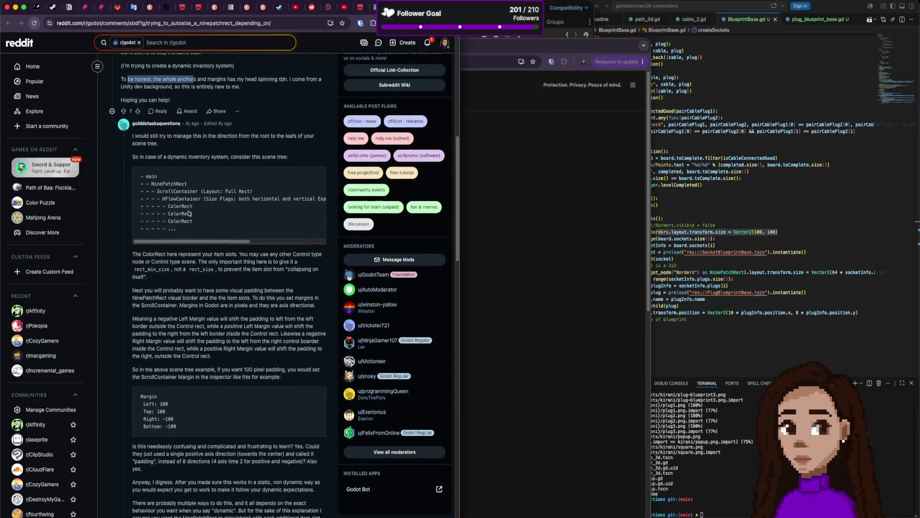
{"action": "scroll", "coordinate": [189, 213], "scroll_direction": "down", "scroll_amount": 1}
{"action": "left_click_drag", "start_coordinate": [184, 248], "coordinate": [195, 247]}
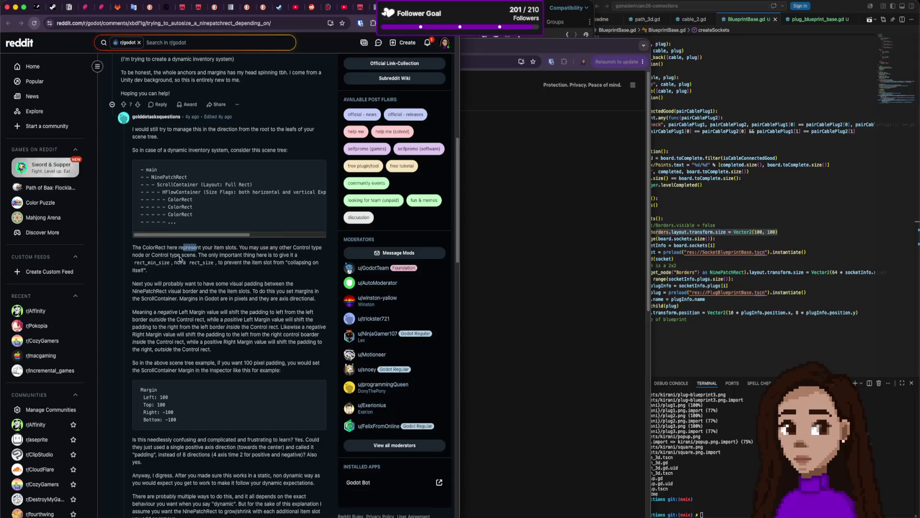
{"action": "left_click", "coordinate": [156, 266]}
{"action": "left_click_drag", "start_coordinate": [194, 255], "coordinate": [199, 302]}
{"action": "left_click", "coordinate": [225, 322]}
{"action": "scroll", "coordinate": [184, 263], "scroll_direction": "down", "scroll_amount": 3}
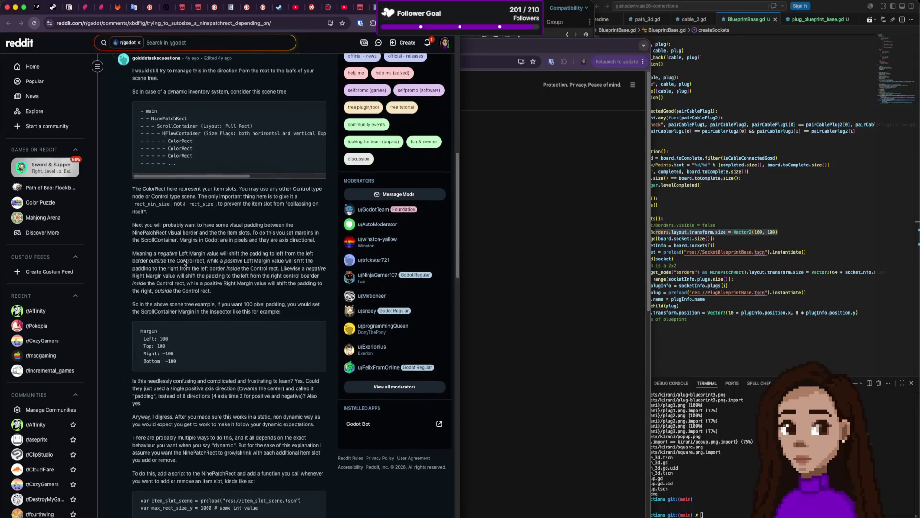
{"action": "scroll", "coordinate": [184, 262], "scroll_direction": "down", "scroll_amount": 5}
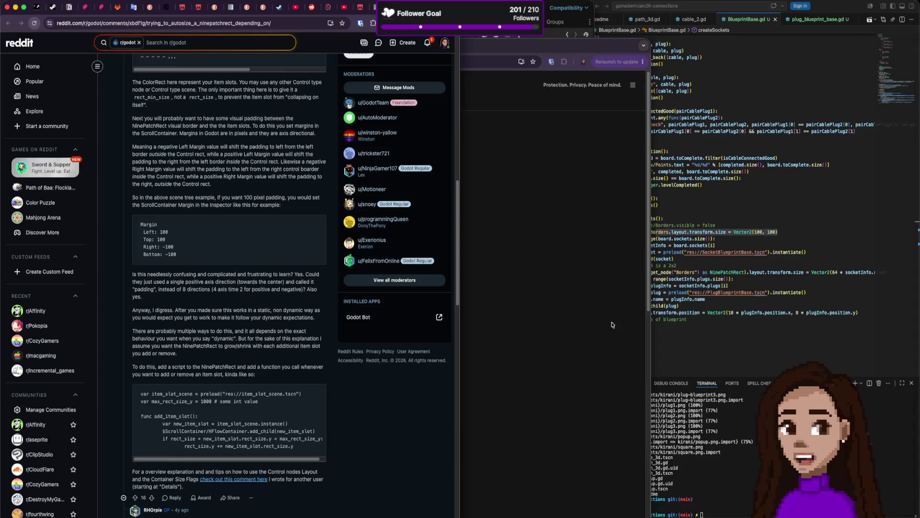
Delete 'layout.transform.' from the line 80 Borders size assignment and rerun the game
{"action": "left_click", "coordinate": [774, 254]}
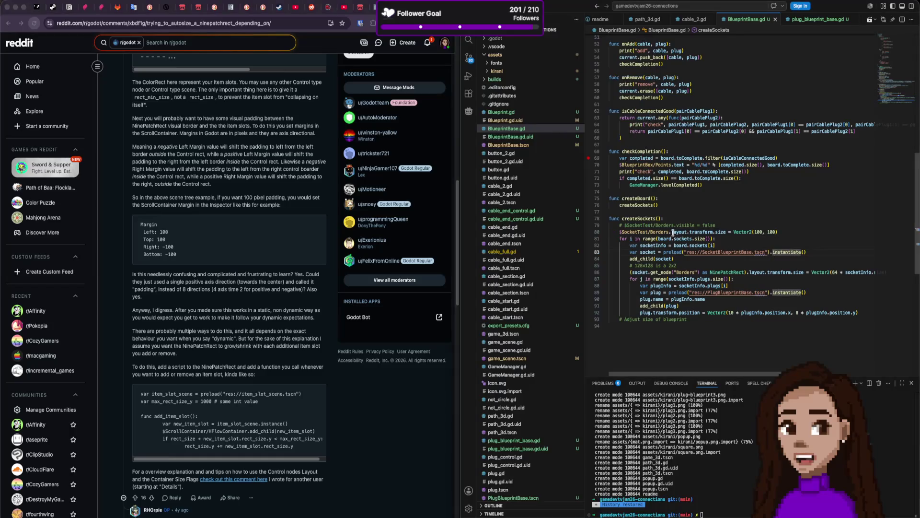
{"action": "mouse_move", "coordinate": [727, 232]}
{"action": "left_click", "coordinate": [692, 232]}
{"action": "left_click", "coordinate": [720, 232]}
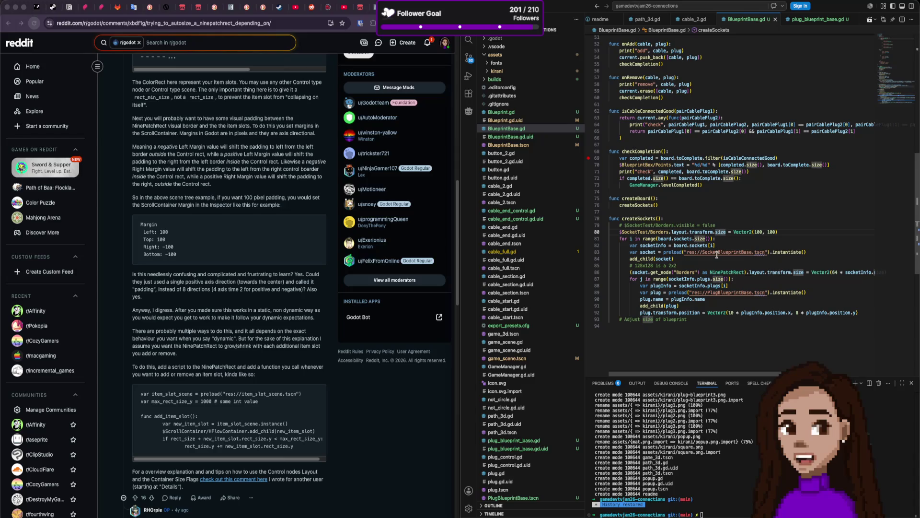
{"action": "mouse_move", "coordinate": [717, 255]}
{"action": "triple_click", "coordinate": [681, 234]}
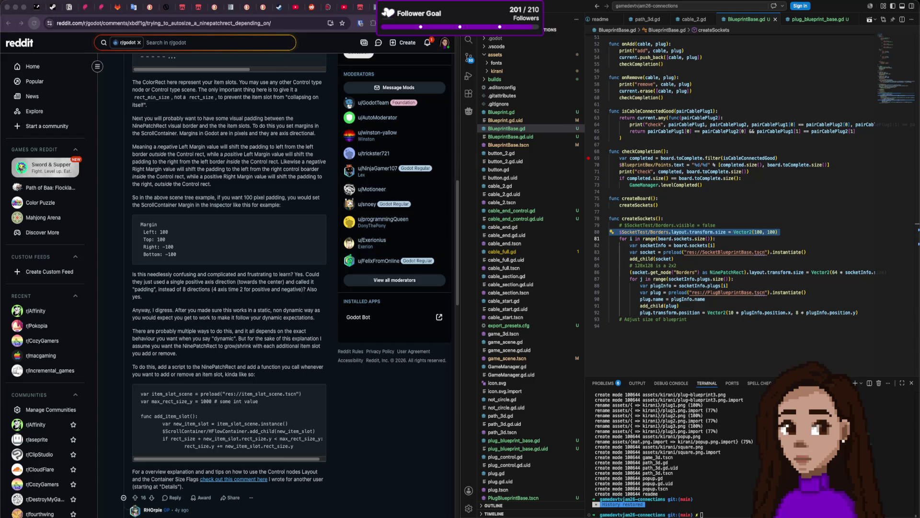
{"action": "mouse_move", "coordinate": [693, 223]}
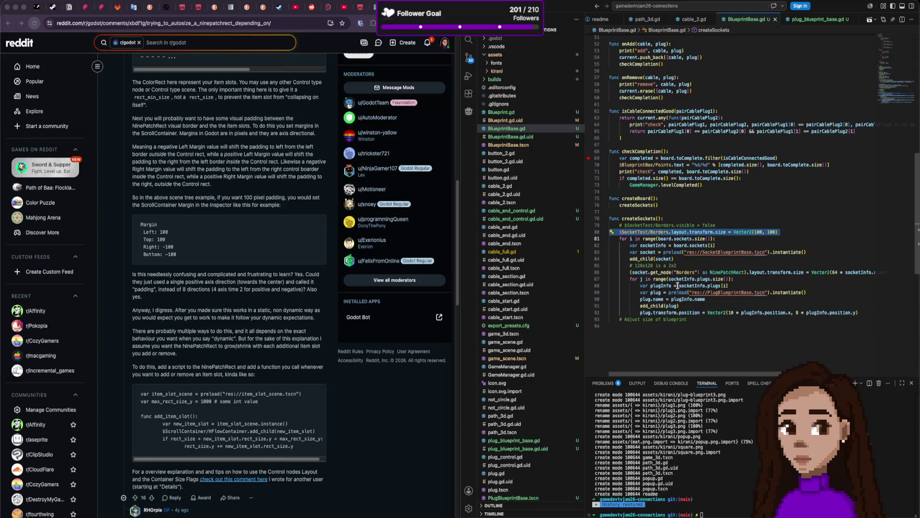
{"action": "mouse_move", "coordinate": [665, 240]}
{"action": "left_click", "coordinate": [672, 232]}
{"action": "mouse_move", "coordinate": [739, 230]}
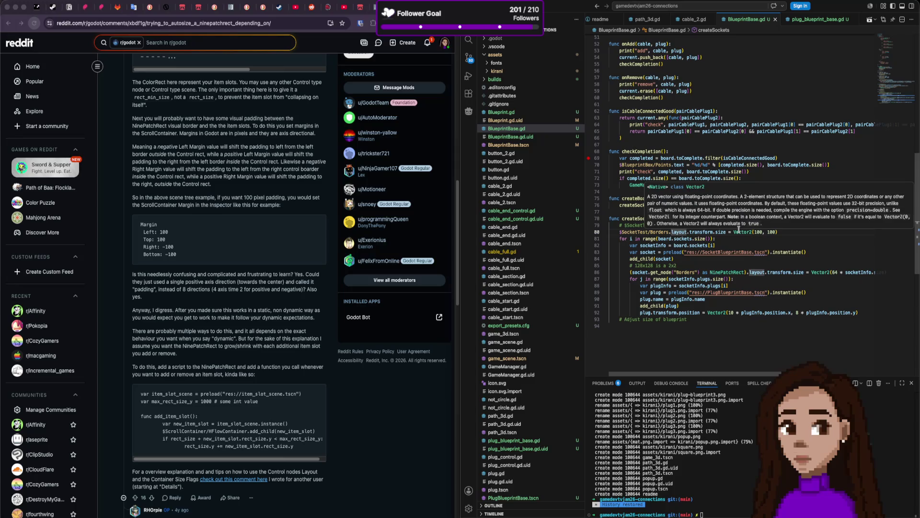
{"action": "key", "text": "alt+shift+Right"}
{"action": "key", "text": "alt+shift+Right"}
{"action": "key", "text": "alt+shift+Right"}
{"action": "key", "text": "alt+shift+Left"}
{"action": "key", "text": "BackSpace"}
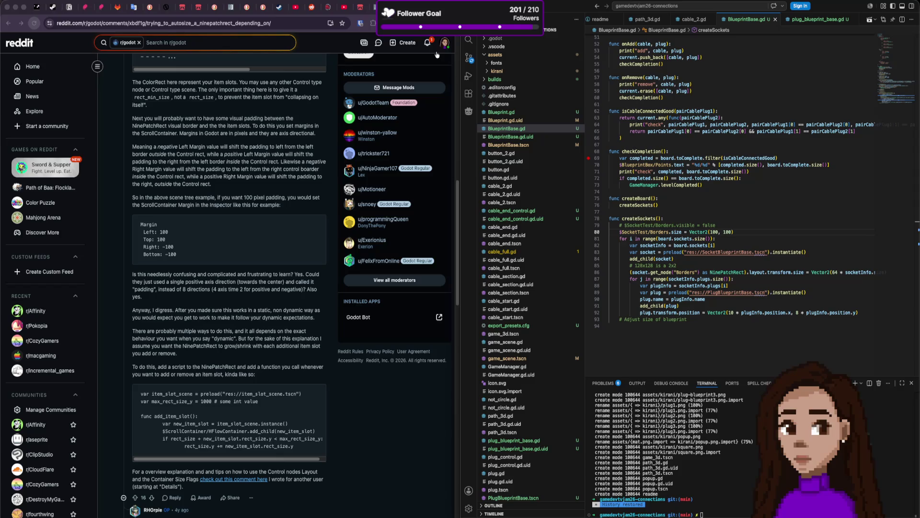
{"action": "key", "text": "super+Tab"}
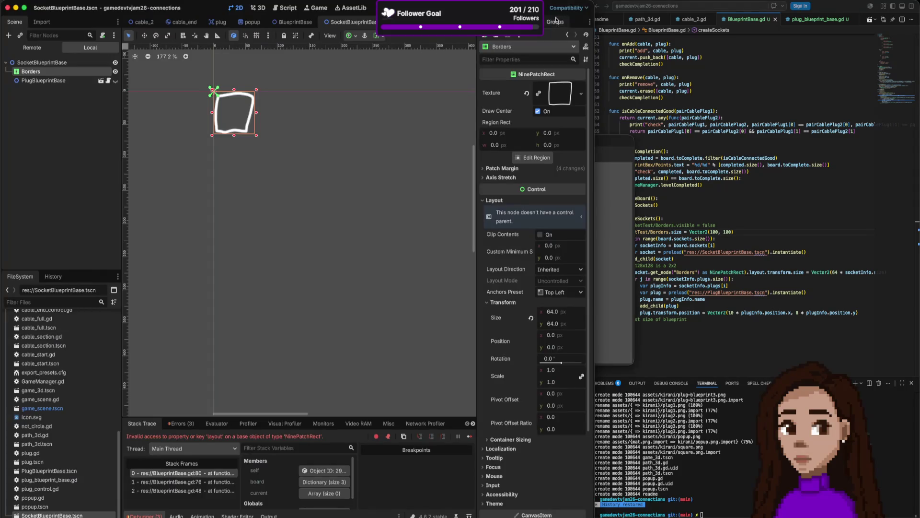
{"action": "key", "text": "F12"}
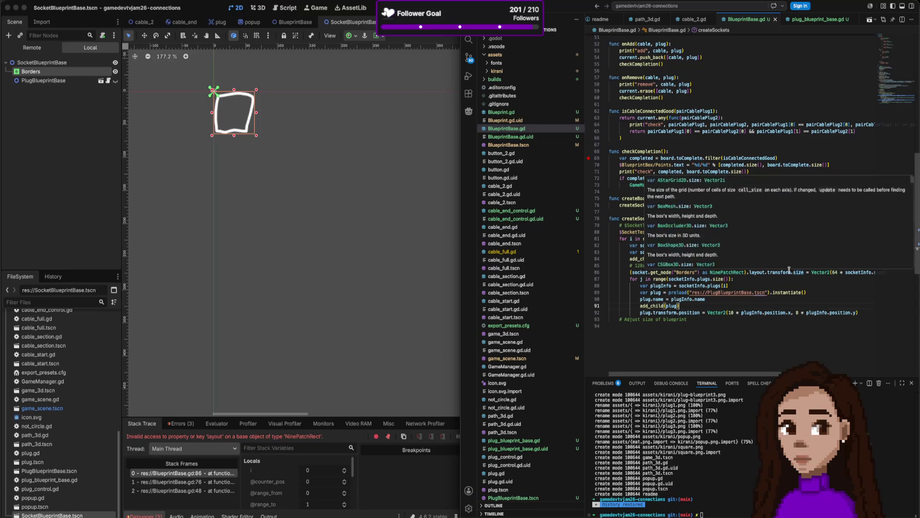
Delete 'layout.transform.' on line 86 and 'transform.' on the line 92 plug position, then run again
{"action": "left_click_drag", "start_coordinate": [792, 272], "coordinate": [751, 272]}
{"action": "key", "text": "BackSpace"}
{"action": "key", "text": "BackSpace"}
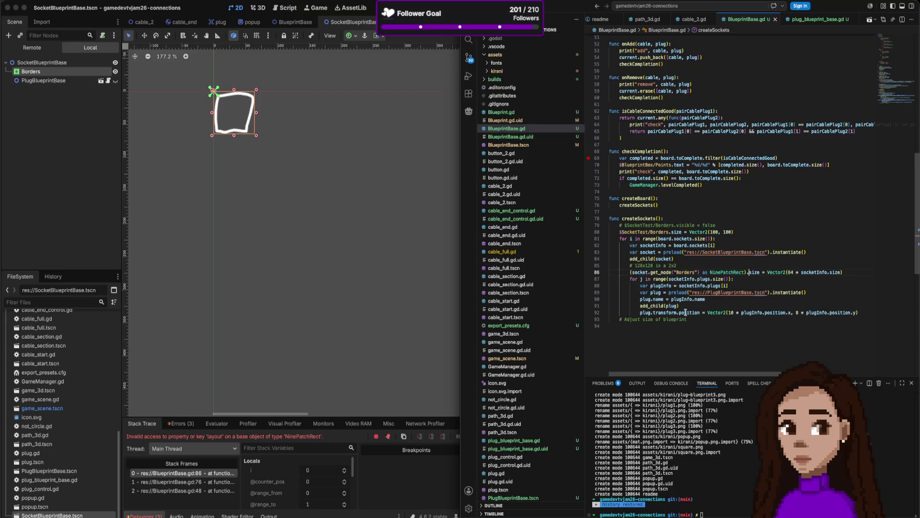
{"action": "left_click_drag", "start_coordinate": [679, 312], "coordinate": [656, 312]}
{"action": "key", "text": "BackSpace"}
{"action": "key", "text": "BackSpace"}
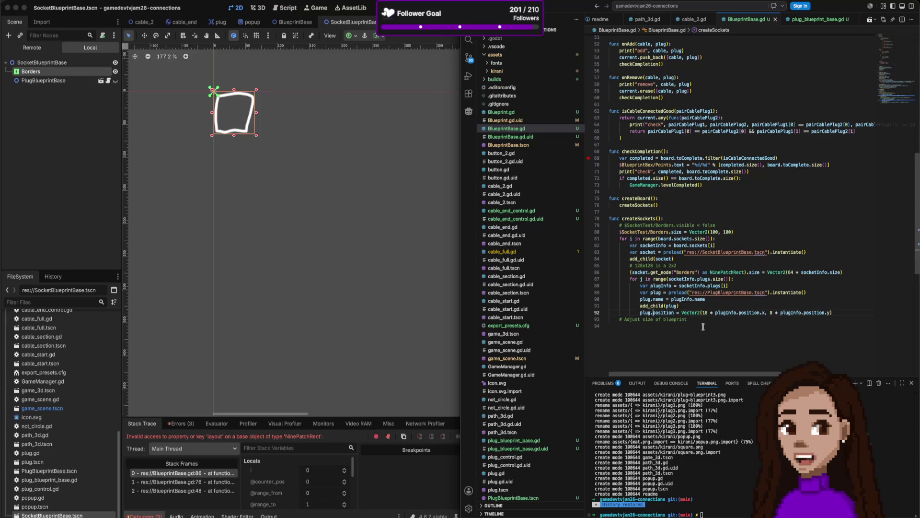
{"action": "mouse_move", "coordinate": [740, 296]}
{"action": "key", "text": "super+Tab"}
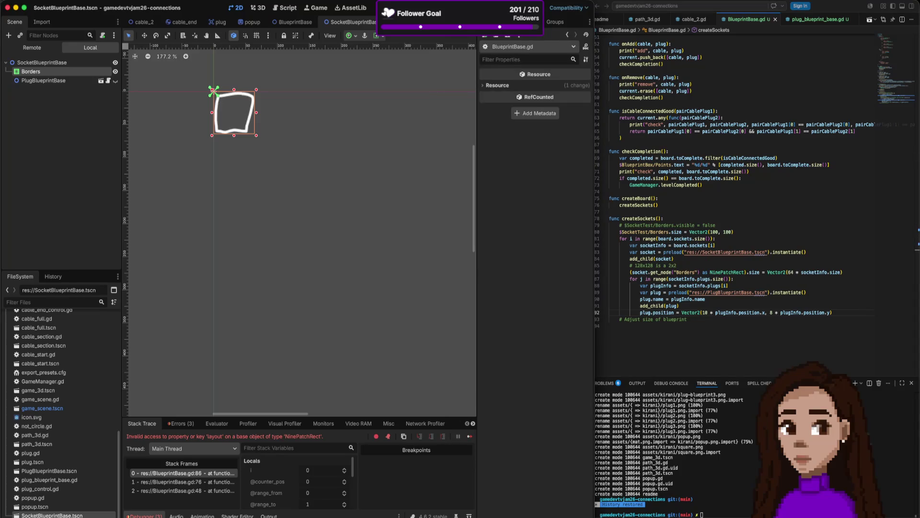
{"action": "key", "text": "super+b"}
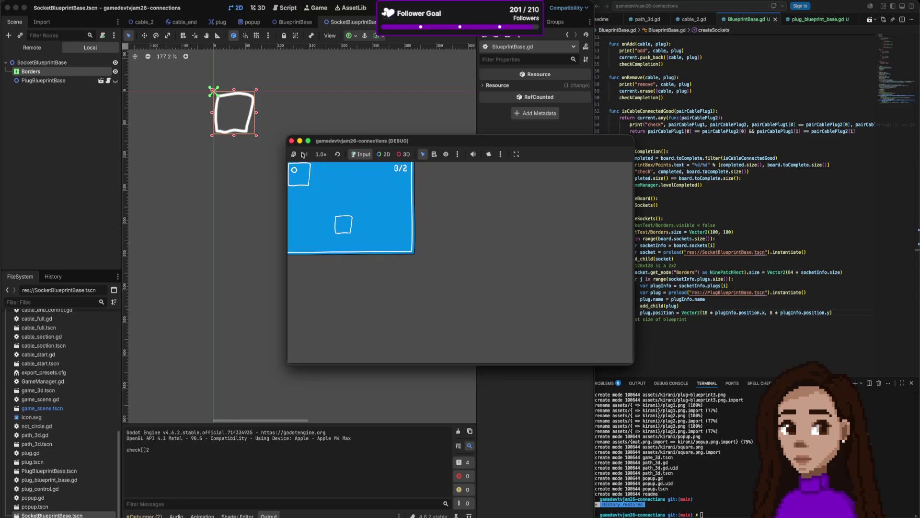
Stop the game and revert the BlueprintBox position to zero in the BlueprintBase scene
{"action": "left_click", "coordinate": [292, 142]}
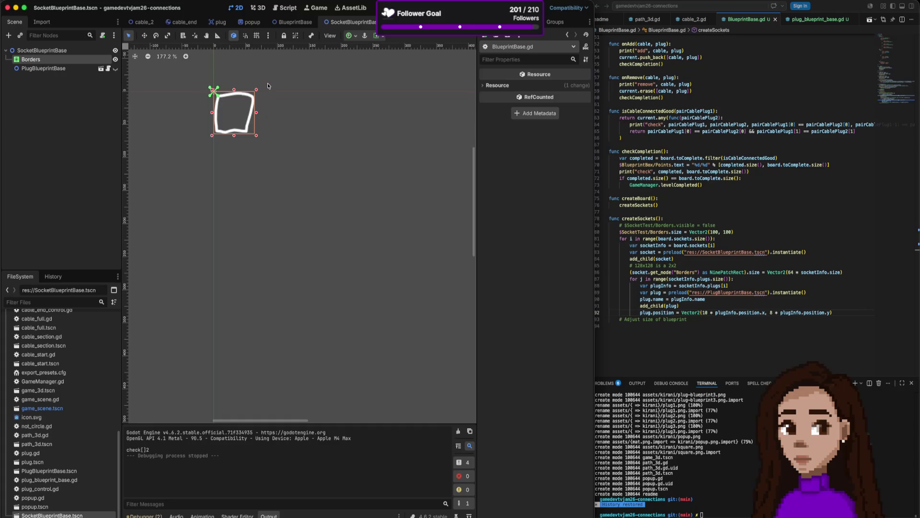
{"action": "left_click", "coordinate": [293, 22]}
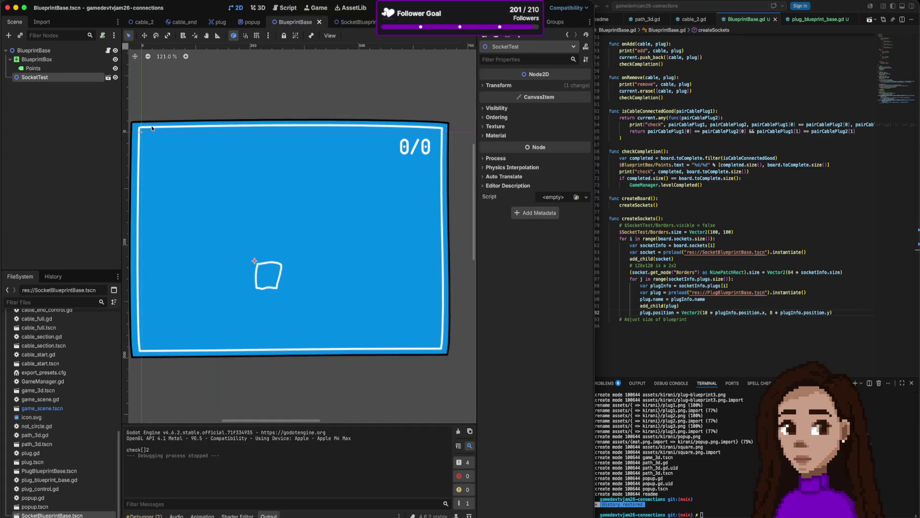
{"action": "left_click", "coordinate": [152, 128]}
{"action": "mouse_move", "coordinate": [152, 129]}
{"action": "left_mouse_down"}
{"action": "mouse_move", "coordinate": [166, 128]}
{"action": "mouse_move", "coordinate": [162, 136]}
{"action": "left_mouse_up"}
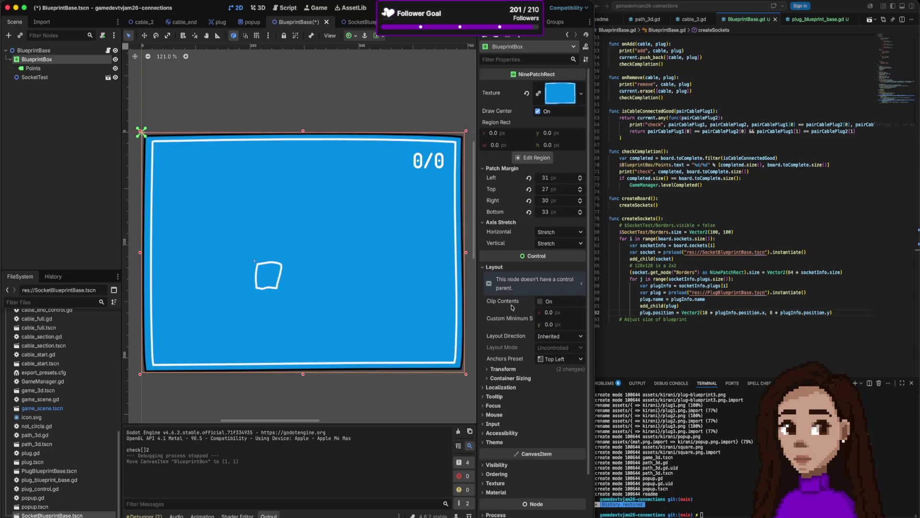
{"action": "left_click", "coordinate": [530, 370]}
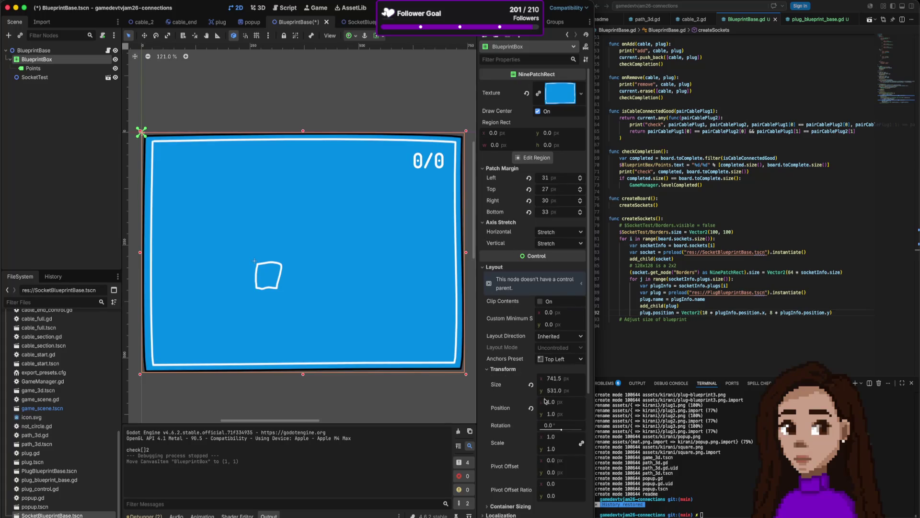
{"action": "left_click", "coordinate": [531, 408]}
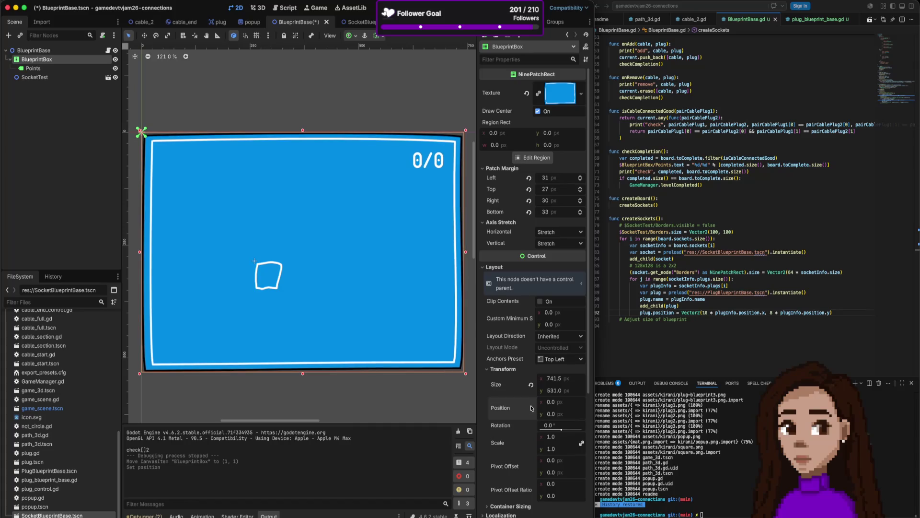
{"action": "left_click", "coordinate": [406, 86]}
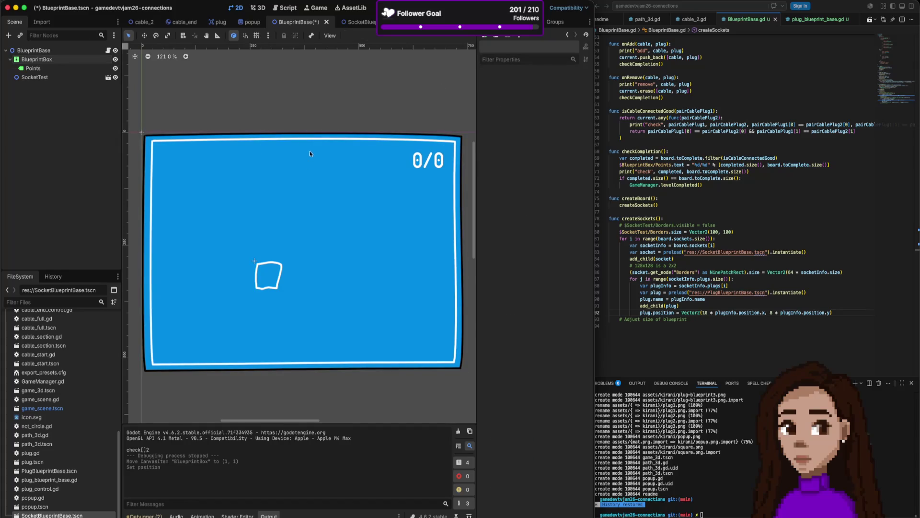
Hide the SocketTest node and run the game to check the board
{"action": "left_click", "coordinate": [259, 264]}
{"action": "left_click", "coordinate": [115, 77]}
{"action": "key", "text": "super+b"}
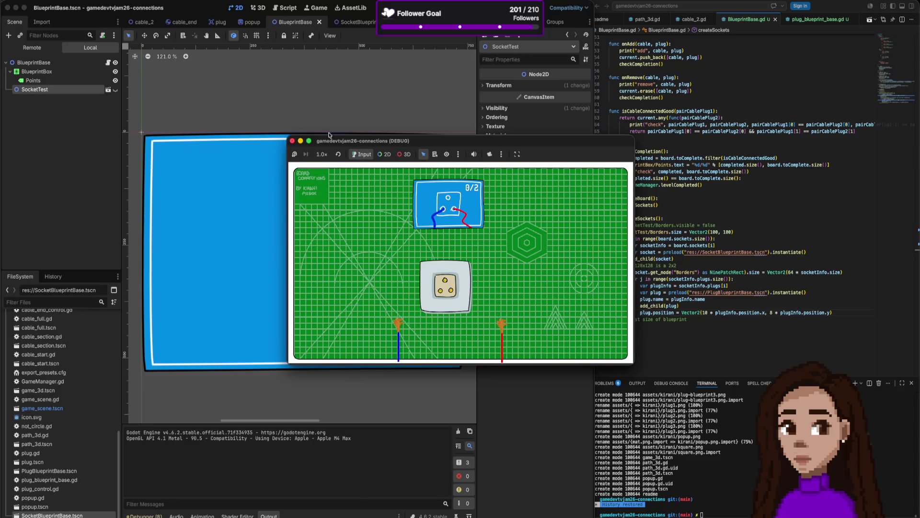
{"action": "left_click", "coordinate": [291, 141]}
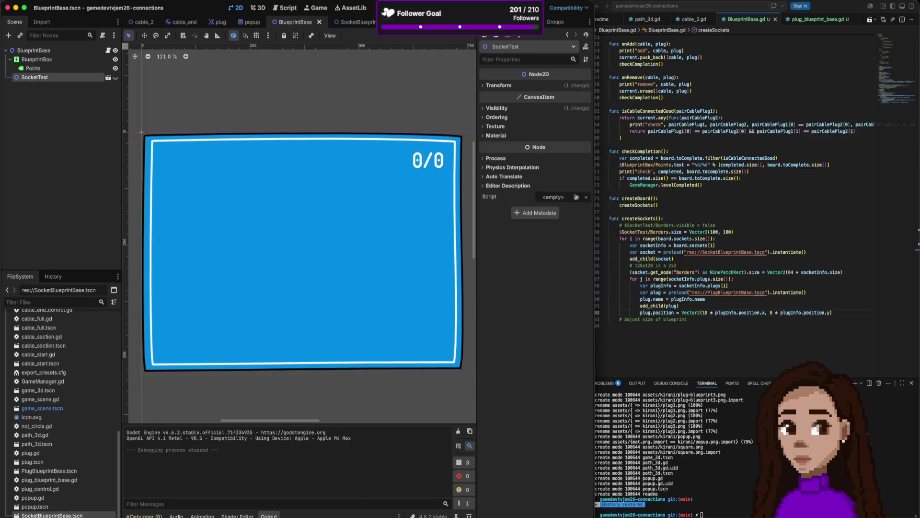
{"action": "key", "text": "super+b"}
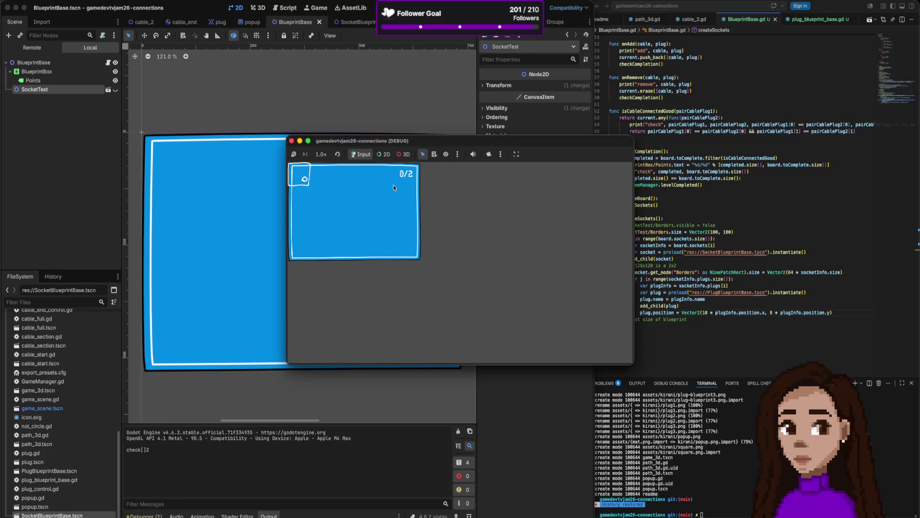
Change add_child(plug) to socket.add_child(plug) in createSockets and run the game
{"action": "left_click", "coordinate": [292, 142]}
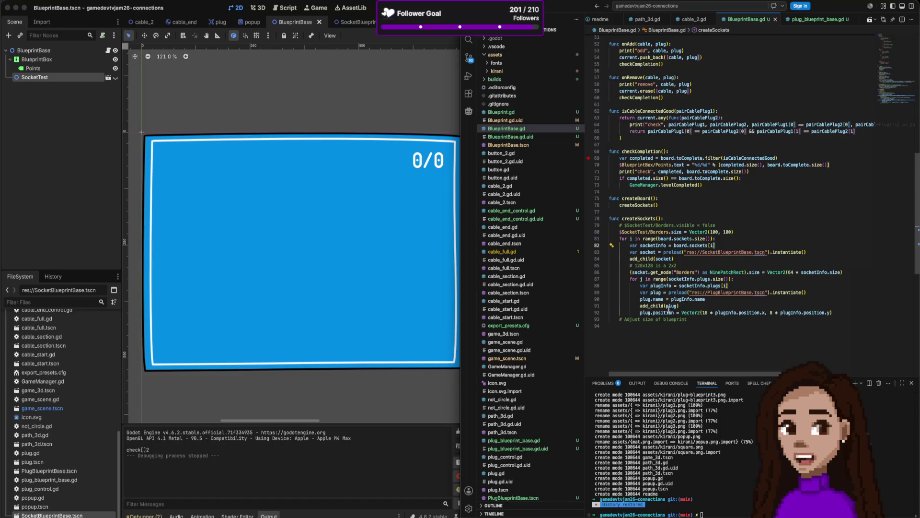
{"action": "left_click", "coordinate": [649, 252]}
{"action": "left_click", "coordinate": [640, 305]}
{"action": "type", "text": "socket."}
{"action": "key", "text": "Escape"}
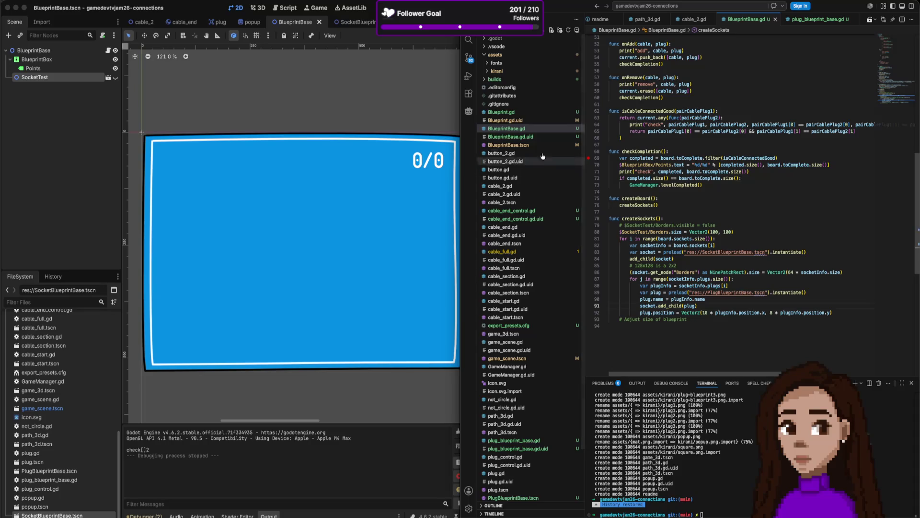
{"action": "left_click", "coordinate": [433, 83]}
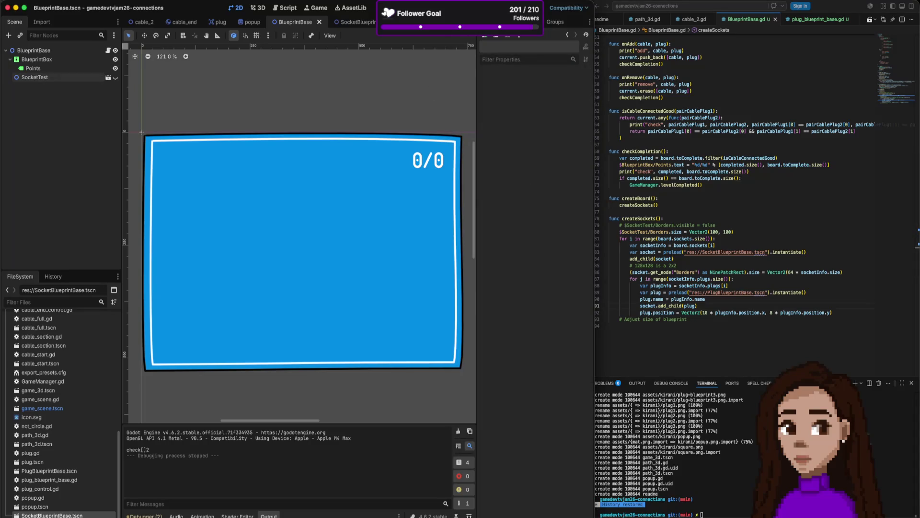
{"action": "key", "text": "super+r"}
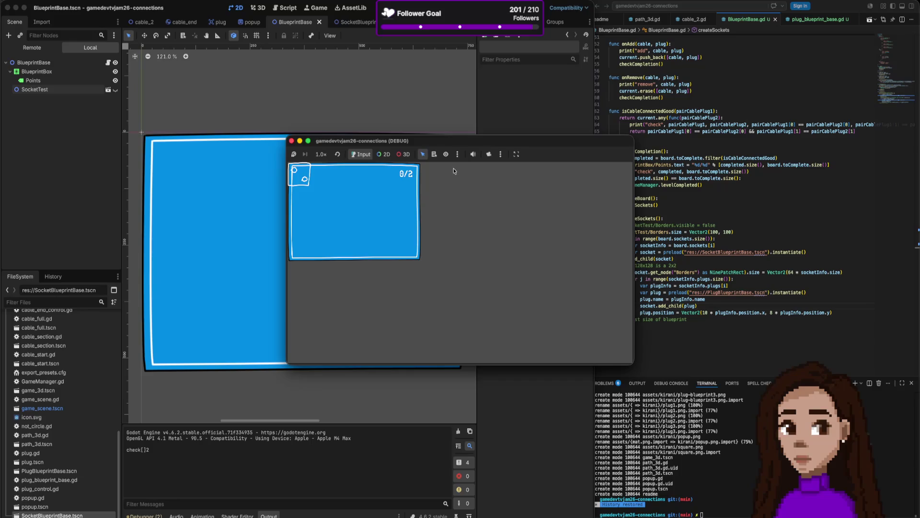
Check the PlugBlueprintBase instance's position in the SocketBlueprintBase scene, then return to BlueprintBase
{"action": "left_click", "coordinate": [298, 106]}
{"action": "left_click", "coordinate": [365, 22]}
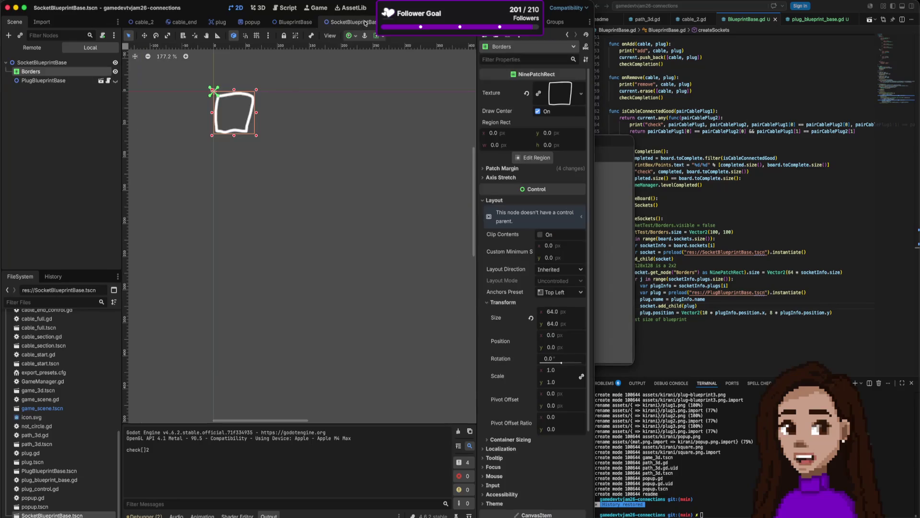
{"action": "left_click", "coordinate": [63, 82]}
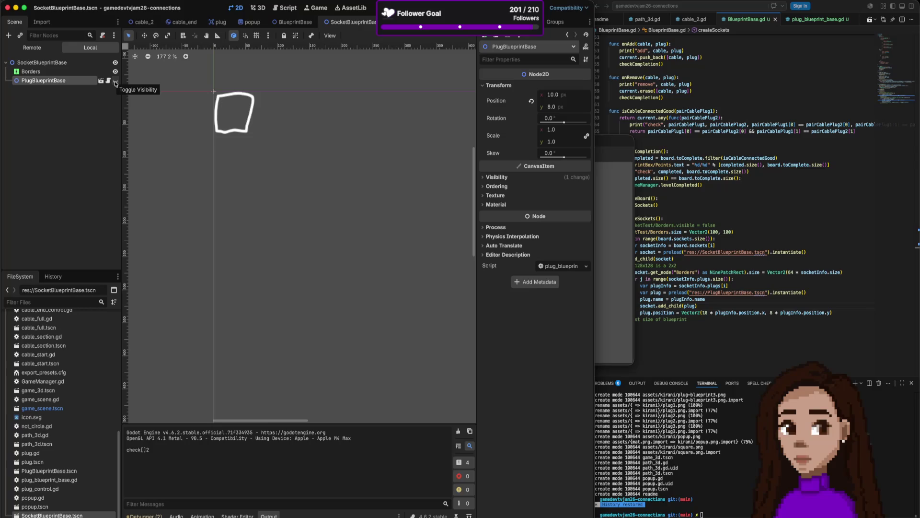
{"action": "mouse_move", "coordinate": [295, 25]}
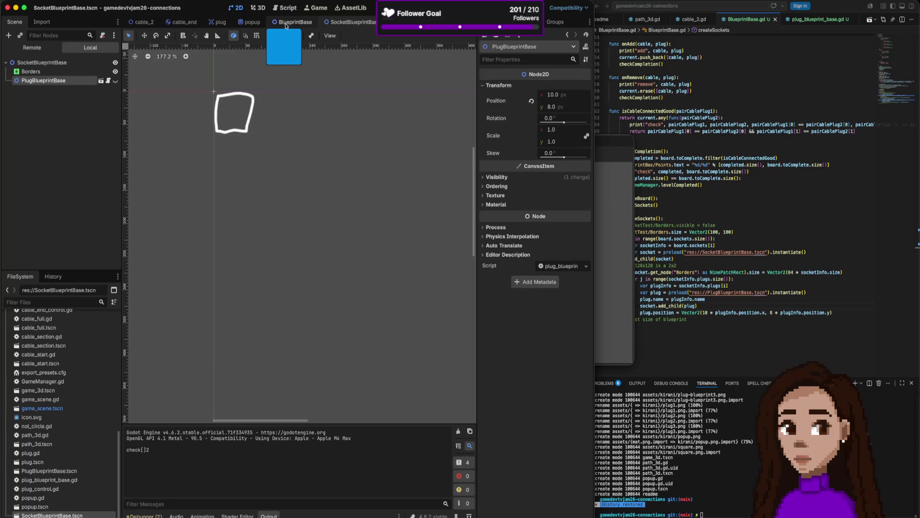
{"action": "left_click", "coordinate": [285, 23]}
{"action": "left_click", "coordinate": [600, 144]}
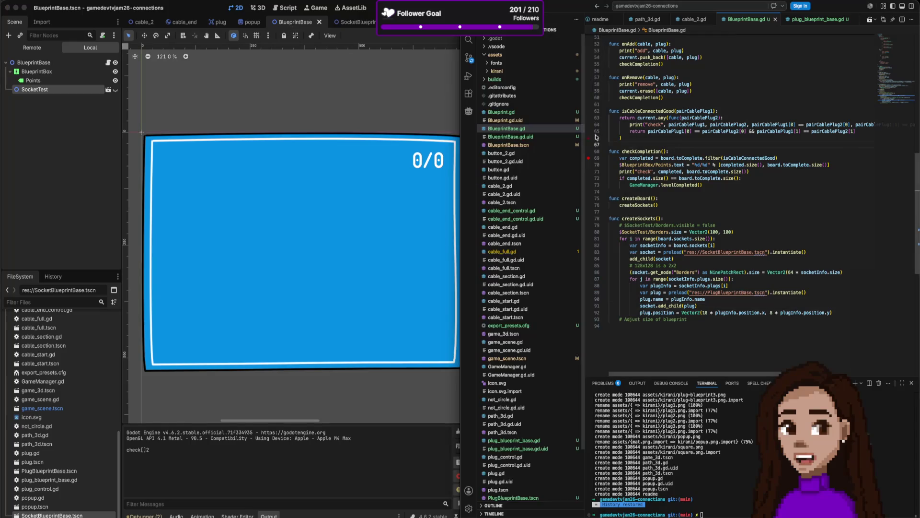
{"action": "left_click", "coordinate": [386, 72]}
{"action": "key", "text": "super+r"}
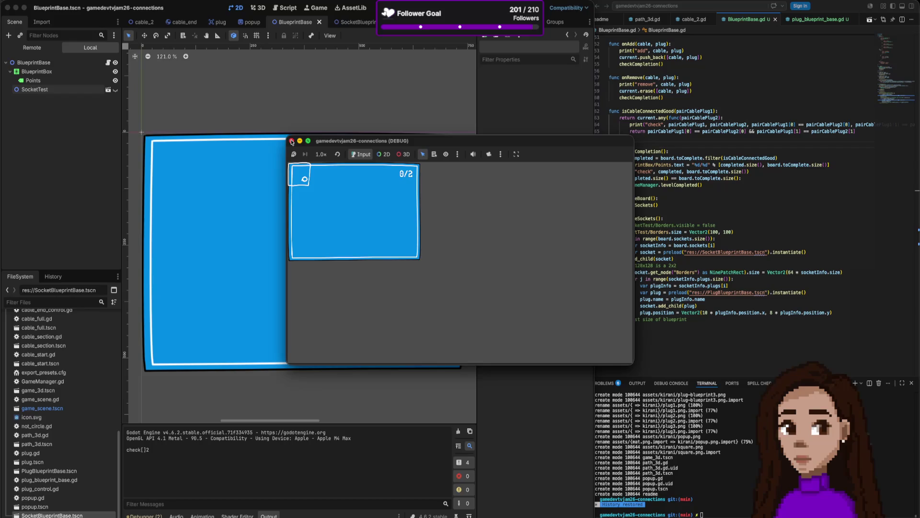
{"action": "left_click", "coordinate": [291, 141]}
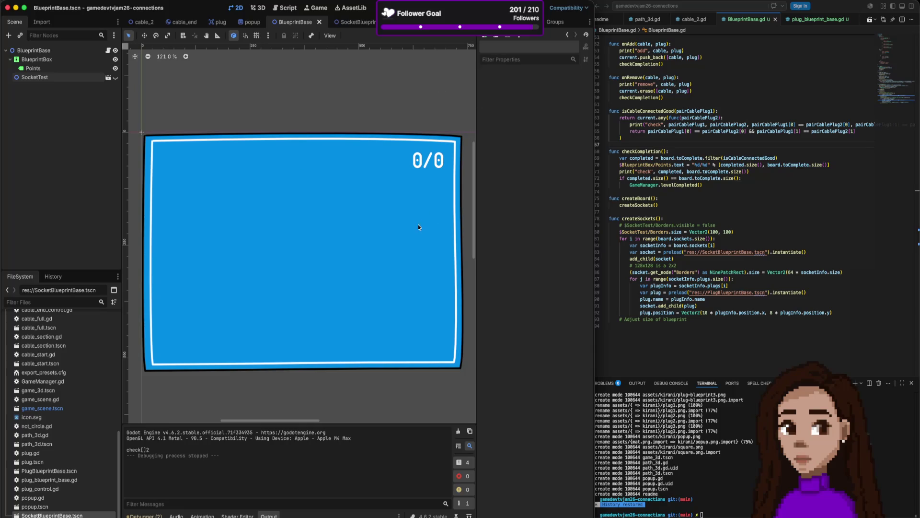
{"action": "scroll", "coordinate": [703, 243], "scroll_direction": "up", "scroll_amount": 15}
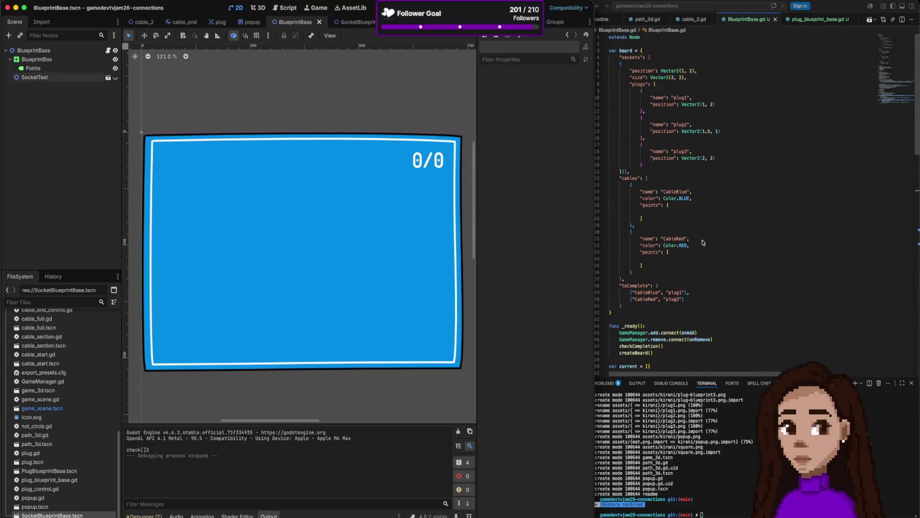
Review the board dictionary definition in Visual Studio Code with the file explorer collapsed
{"action": "left_click", "coordinate": [621, 57]}
{"action": "mouse_move", "coordinate": [621, 57]}
{"action": "left_mouse_down"}
{"action": "mouse_move", "coordinate": [669, 135]}
{"action": "mouse_move", "coordinate": [690, 306]}
{"action": "left_mouse_up"}
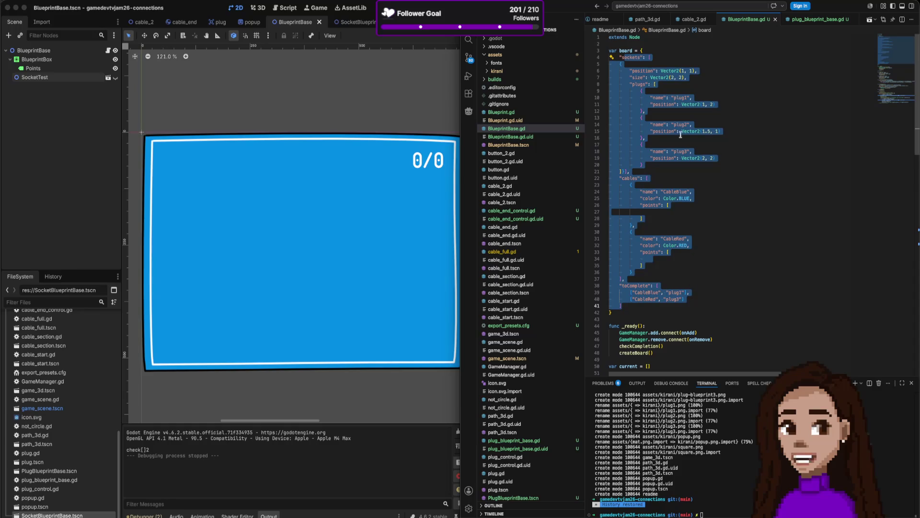
{"action": "left_click", "coordinate": [705, 128]}
{"action": "scroll", "coordinate": [669, 249], "scroll_direction": "down", "scroll_amount": 10}
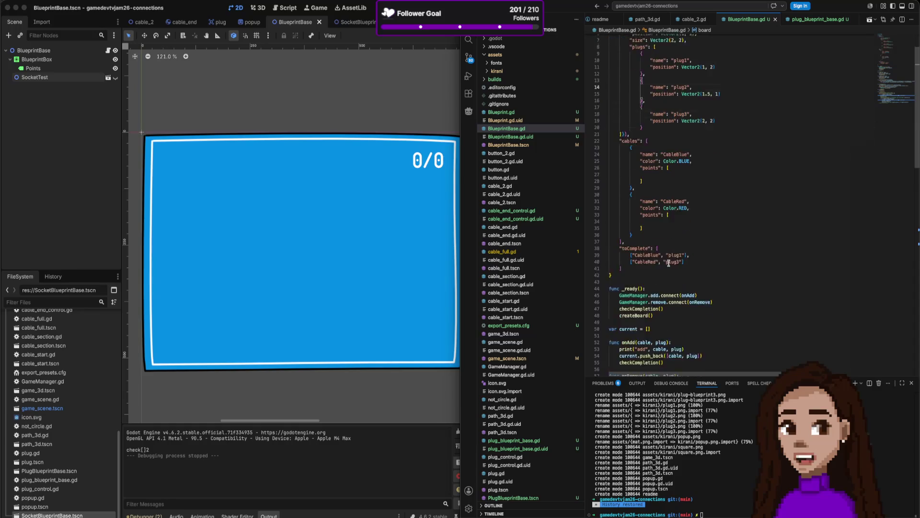
{"action": "scroll", "coordinate": [668, 263], "scroll_direction": "down", "scroll_amount": 7}
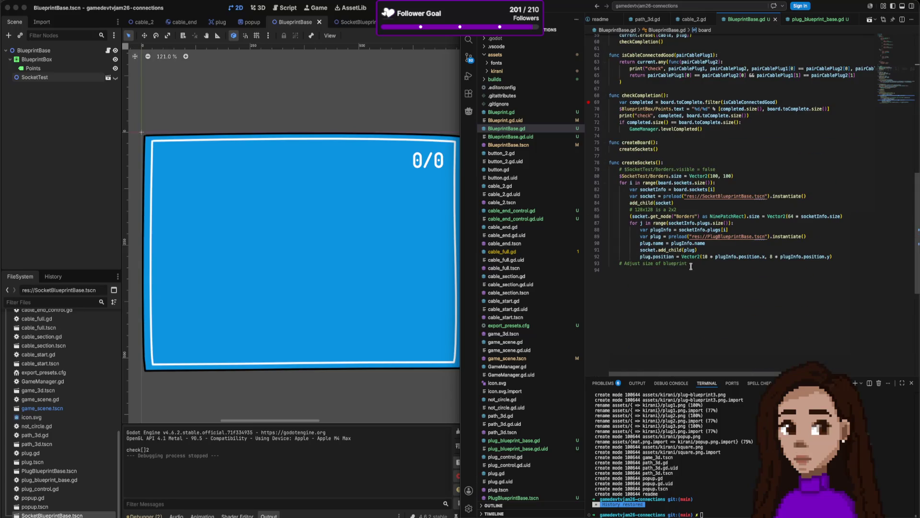
{"action": "key", "text": "super+b"}
{"action": "key", "text": "super+b"}
{"action": "mouse_move", "coordinate": [731, 259]}
{"action": "scroll", "coordinate": [613, 57], "scroll_direction": "up", "scroll_amount": 15}
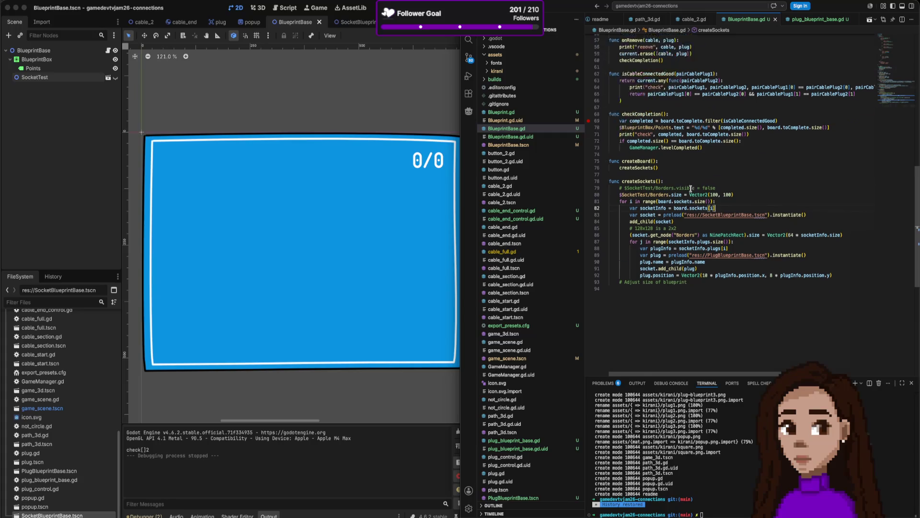
Run and stop the blueprint board game in Godot three times to check the plugs
{"action": "left_click", "coordinate": [421, 93]}
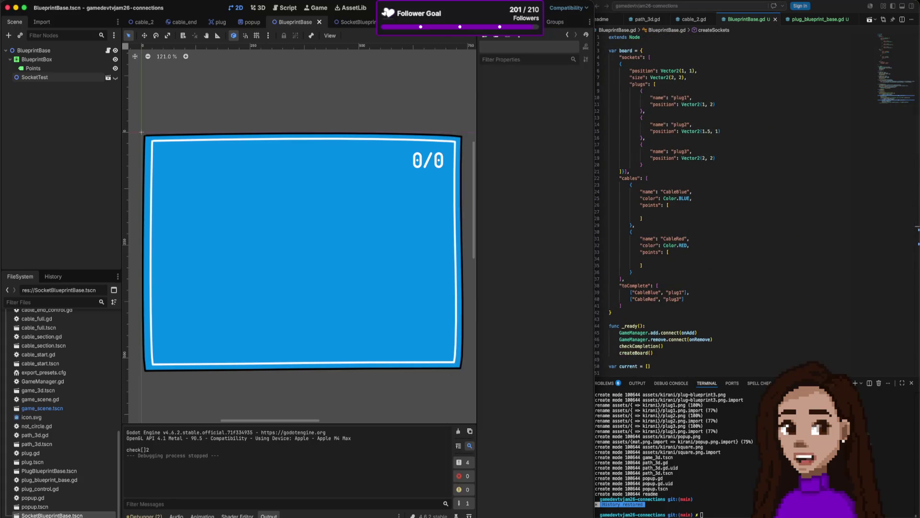
{"action": "key", "text": "super+b"}
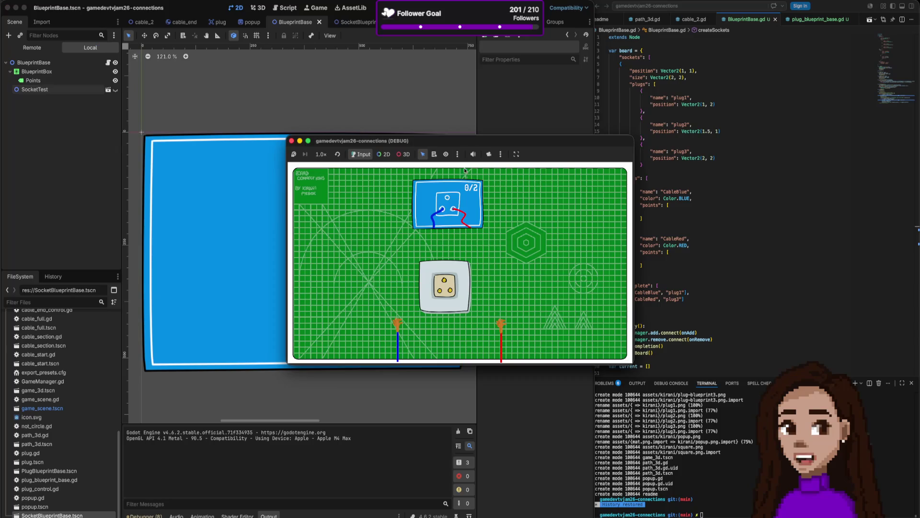
{"action": "left_click", "coordinate": [291, 140]}
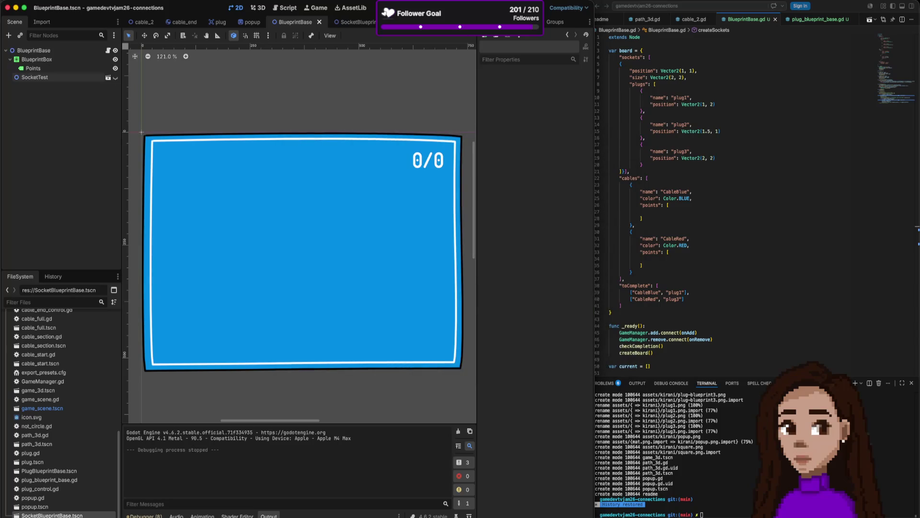
{"action": "key", "text": "super+b"}
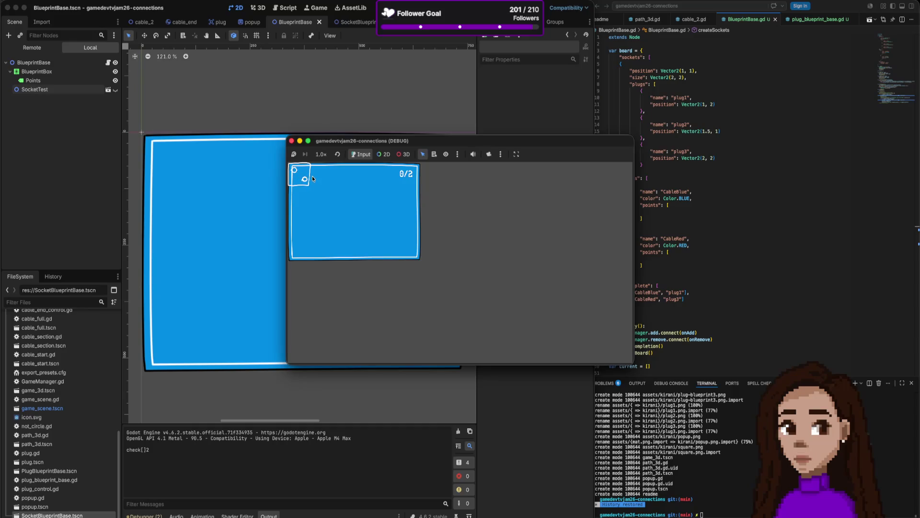
{"action": "left_click", "coordinate": [291, 141]}
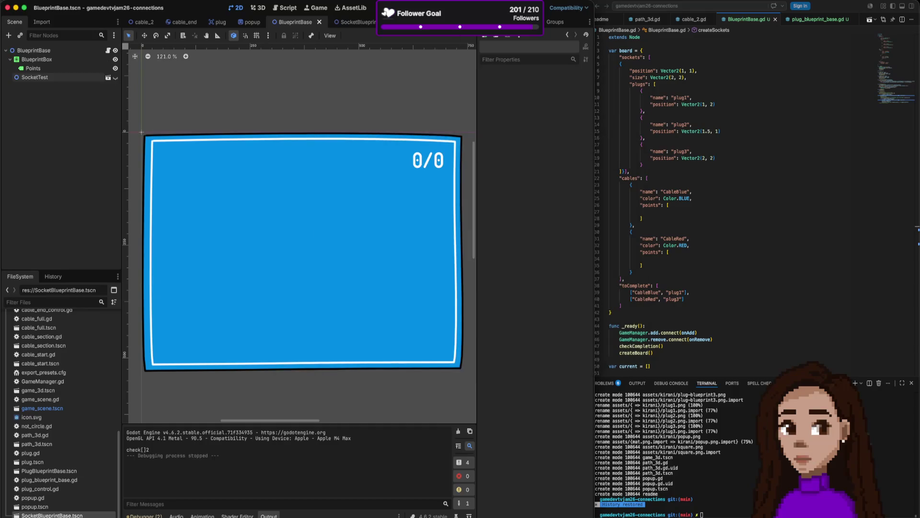
{"action": "key", "text": "super+r"}
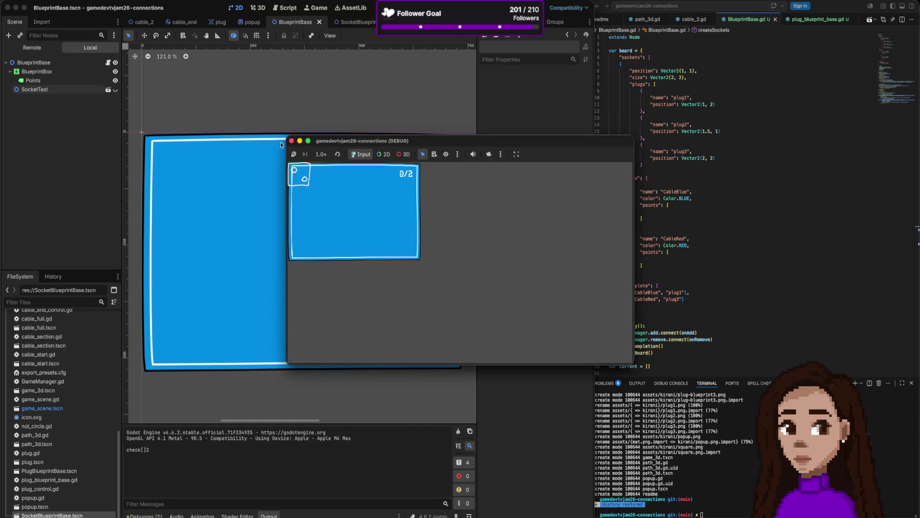
{"action": "left_click", "coordinate": [292, 141]}
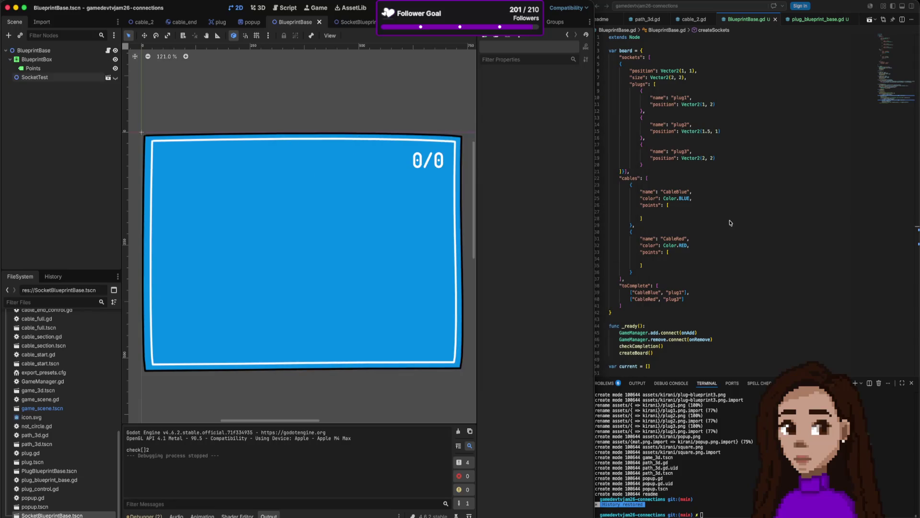
Check plug3's (2, 2) and plug1's (1, 2) position values in the board data
{"action": "left_click", "coordinate": [700, 312]}
{"action": "scroll", "coordinate": [701, 312], "scroll_direction": "down", "scroll_amount": 10}
{"action": "scroll", "coordinate": [700, 312], "scroll_direction": "up", "scroll_amount": 10}
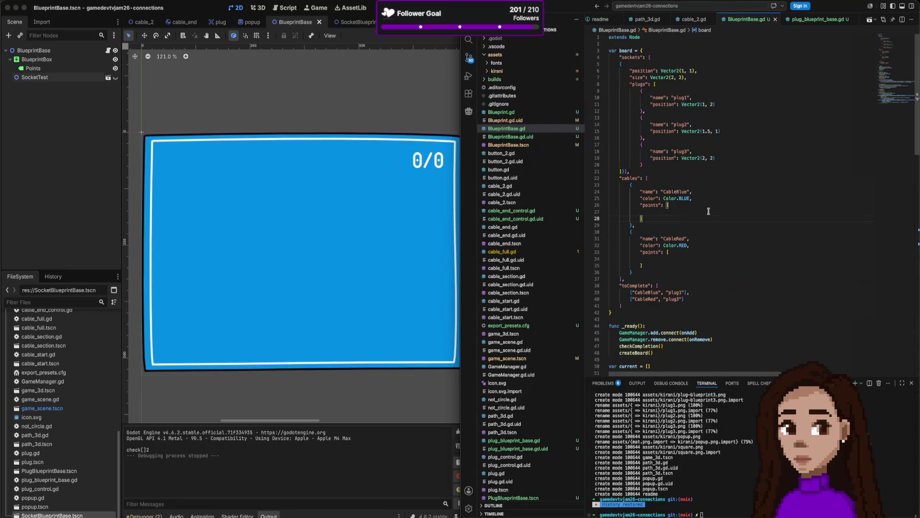
{"action": "left_click_drag", "start_coordinate": [715, 157], "coordinate": [695, 158]}
{"action": "left_click_drag", "start_coordinate": [715, 104], "coordinate": [700, 104]}
{"action": "scroll", "coordinate": [740, 196], "scroll_direction": "down", "scroll_amount": 3}
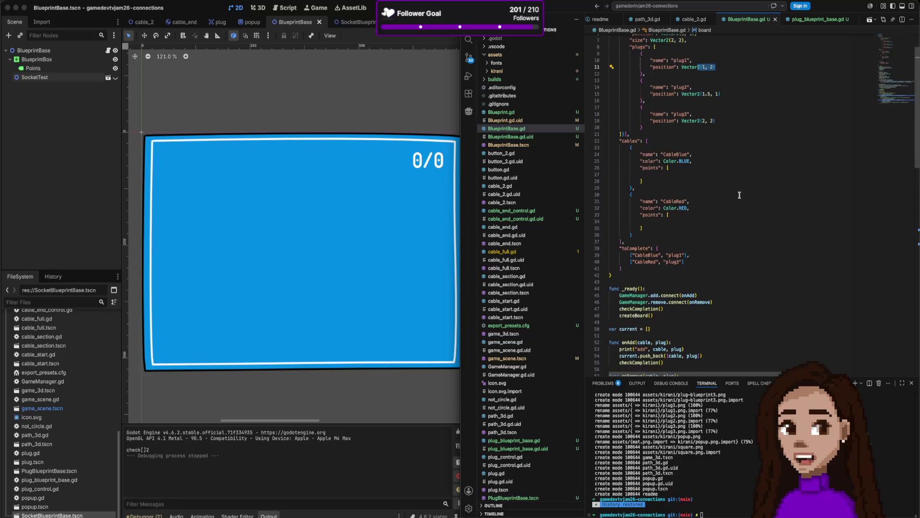
{"action": "scroll", "coordinate": [740, 195], "scroll_direction": "down", "scroll_amount": 15}
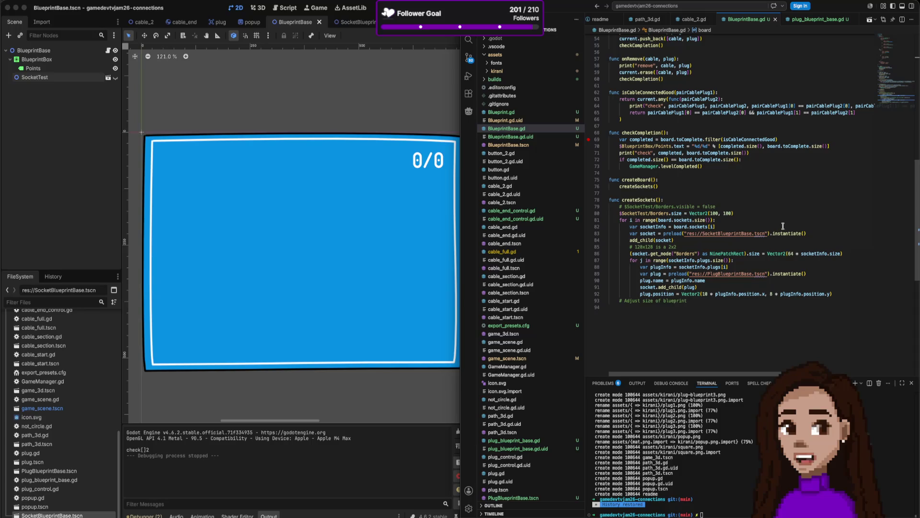
{"action": "left_click", "coordinate": [429, 119]}
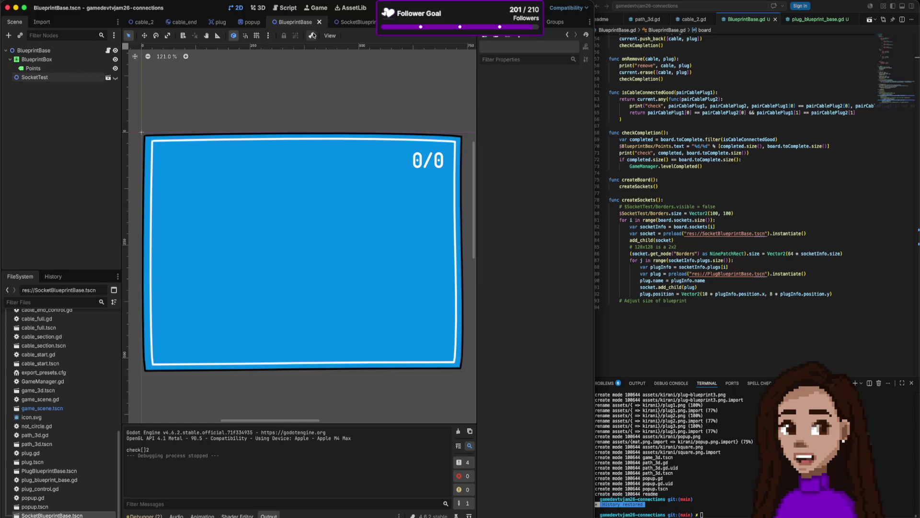
Open the SocketBlueprintBase scene and select its Borders node
{"action": "left_click", "coordinate": [47, 77]}
{"action": "left_click", "coordinate": [357, 22]}
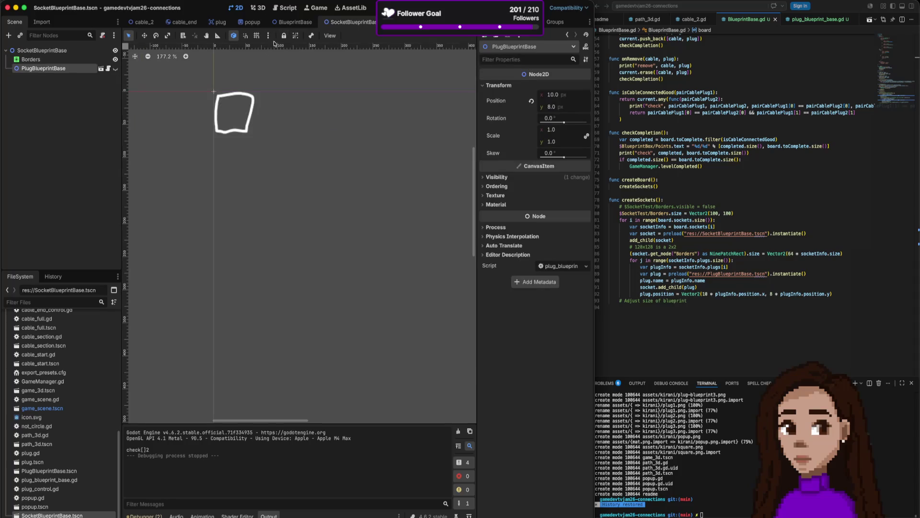
{"action": "left_click", "coordinate": [231, 103]}
{"action": "scroll", "coordinate": [556, 311], "scroll_direction": "down", "scroll_amount": 3}
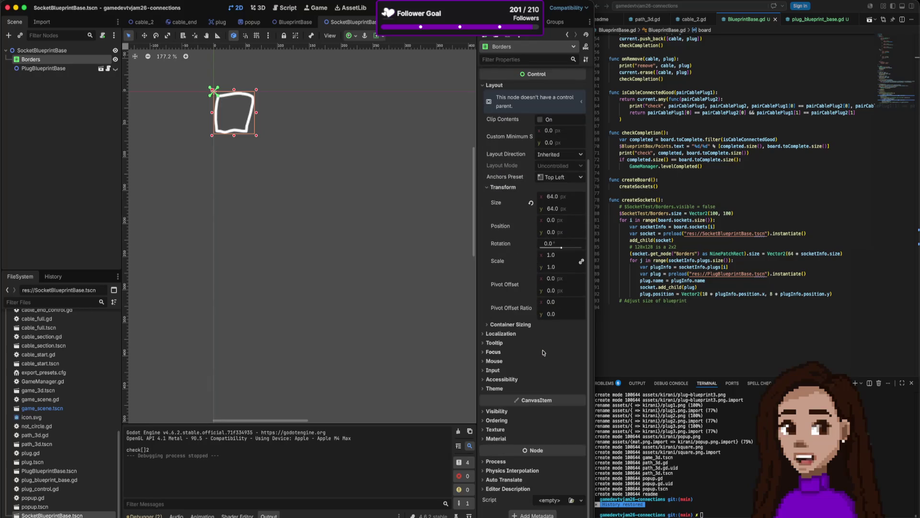
Preview a pink Self Modulate tint on Borders, then cancel it so the border stays white
{"action": "left_click", "coordinate": [516, 437]}
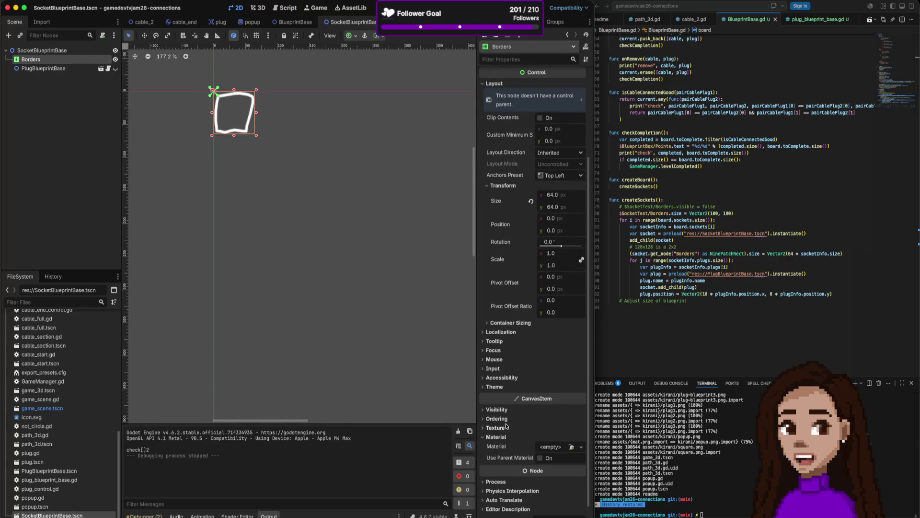
{"action": "left_click", "coordinate": [510, 429]}
{"action": "left_click", "coordinate": [509, 419]}
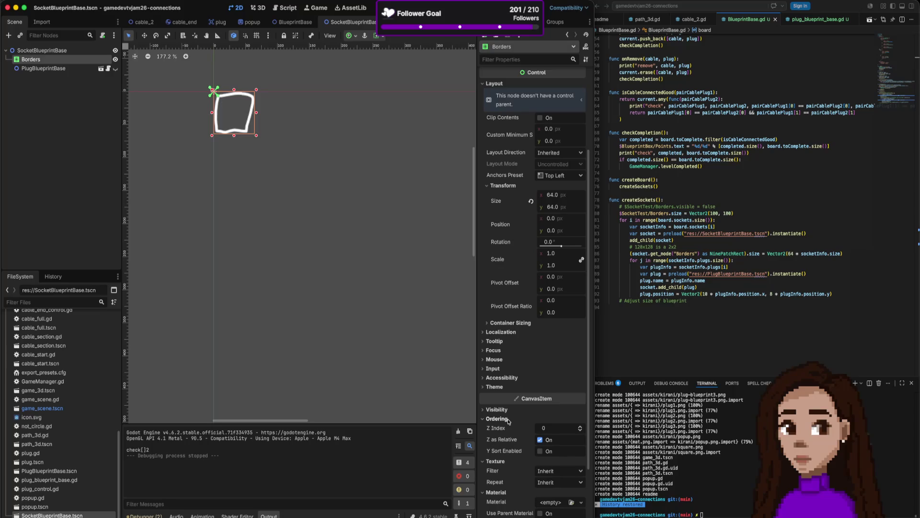
{"action": "left_click", "coordinate": [498, 410]}
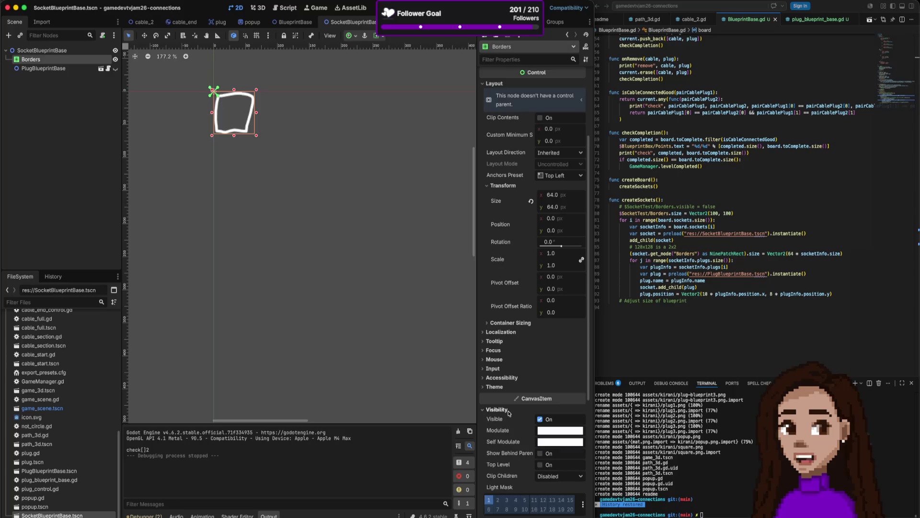
{"action": "left_click", "coordinate": [560, 440]}
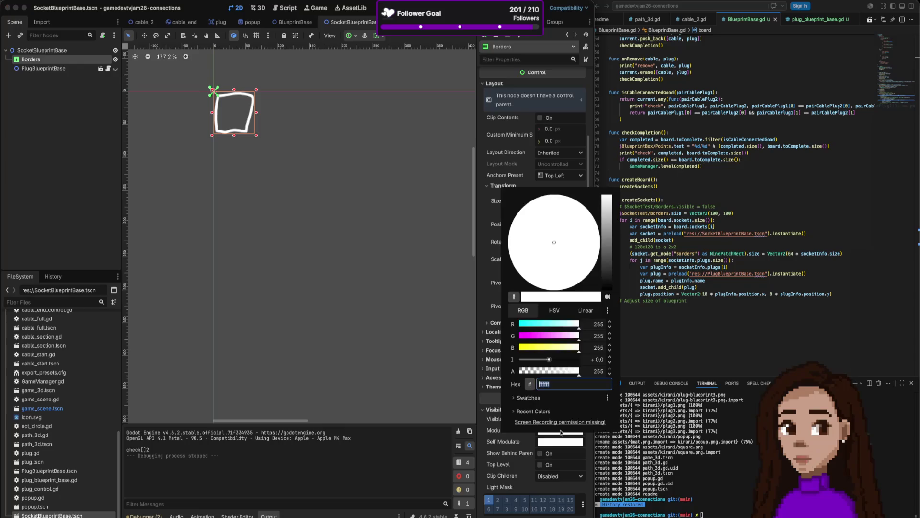
{"action": "left_click_drag", "start_coordinate": [554, 335], "coordinate": [553, 335]}
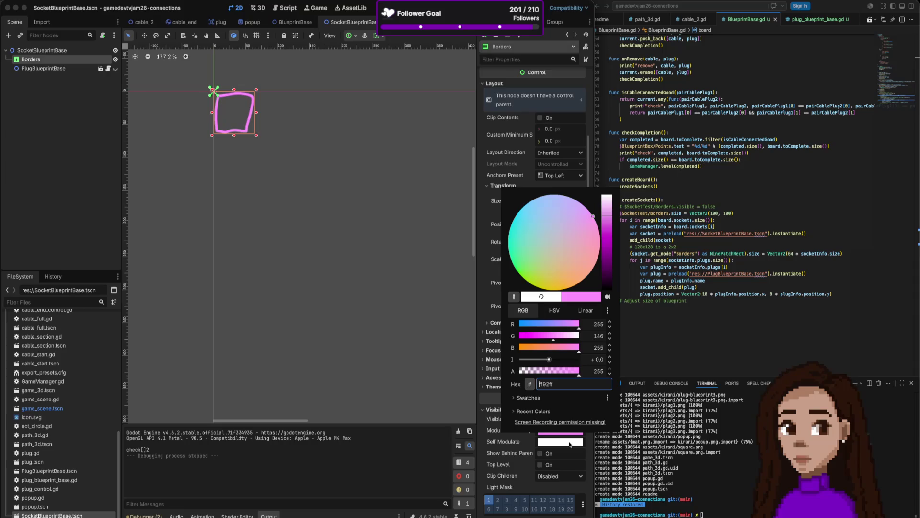
{"action": "key", "text": "Escape"}
{"action": "left_click", "coordinate": [736, 322]}
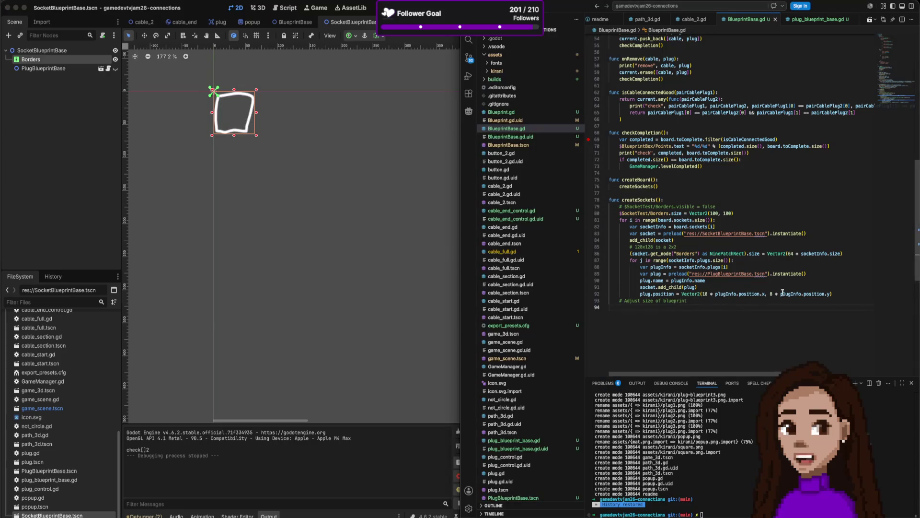
Add 'plug.modulate = Color.RED' on a new line after plug.position in createSockets
{"action": "left_click", "coordinate": [859, 293]}
{"action": "key", "text": "Return"}
{"action": "type", "text": "plug.mod"}
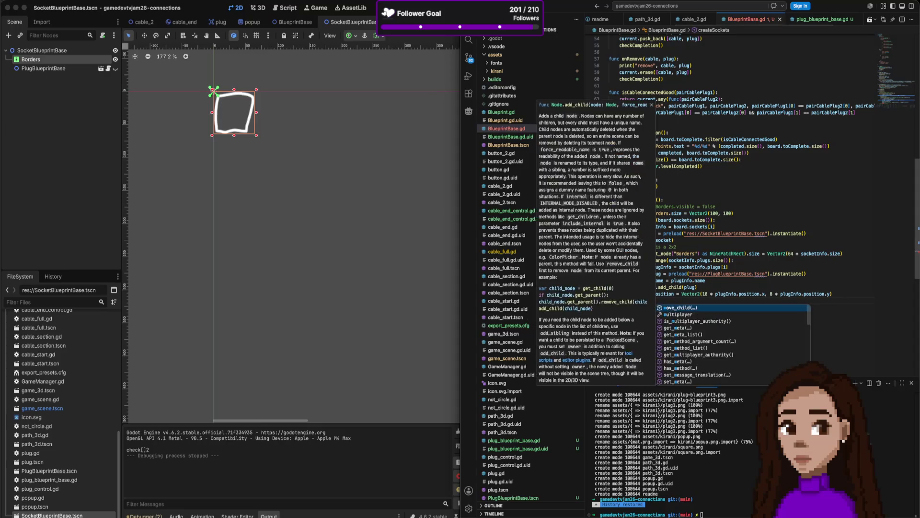
{"action": "type", "text": "ulate"}
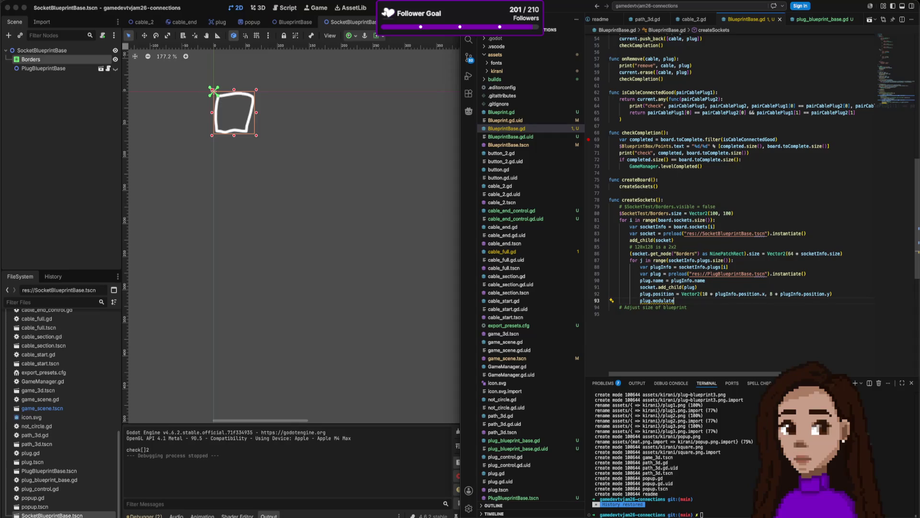
{"action": "type", "text": " = Color.re"}
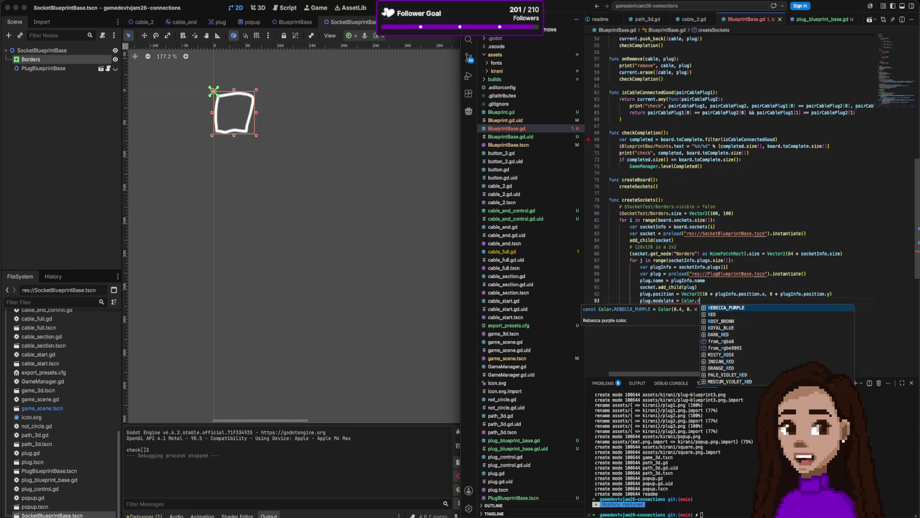
{"action": "key", "text": "Down"}
{"action": "key", "text": "Return"}
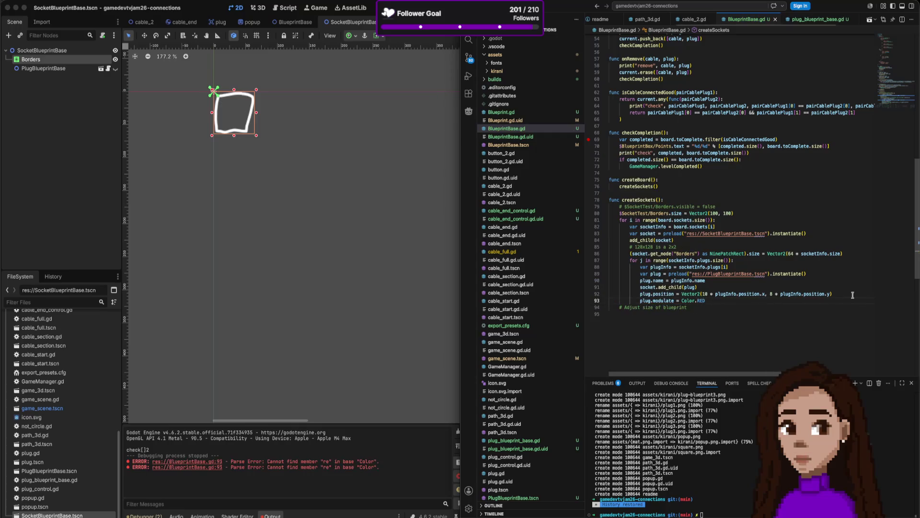
Run the socket scene, stop it, then run the BlueprintBase scene to see the red plugs
{"action": "left_click", "coordinate": [431, 109]}
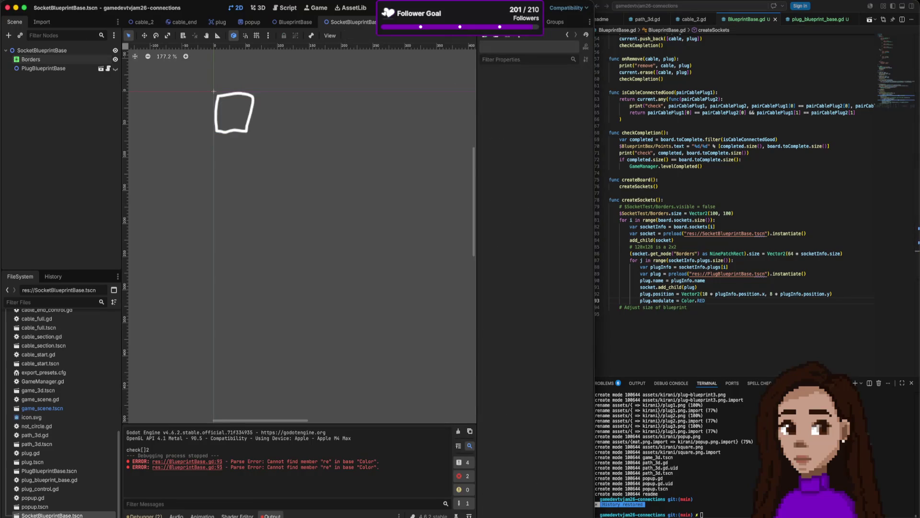
{"action": "key", "text": "super+r"}
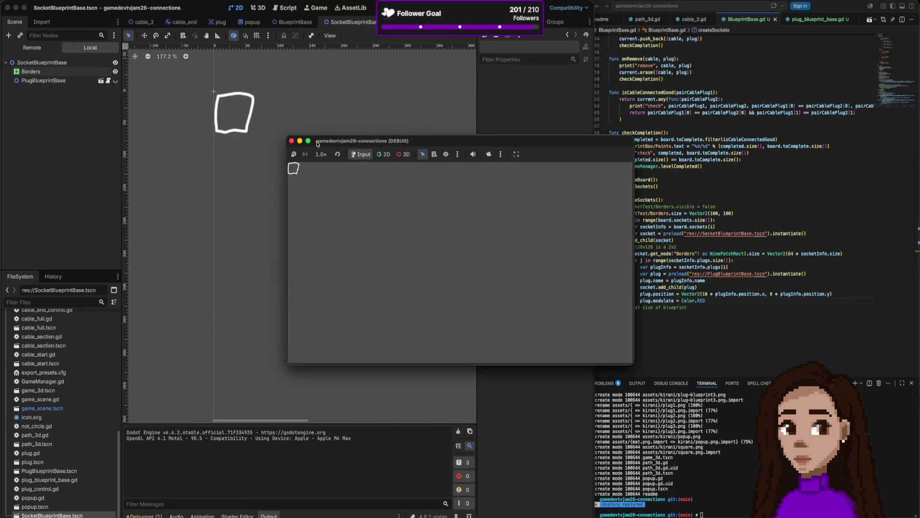
{"action": "left_click", "coordinate": [291, 141]}
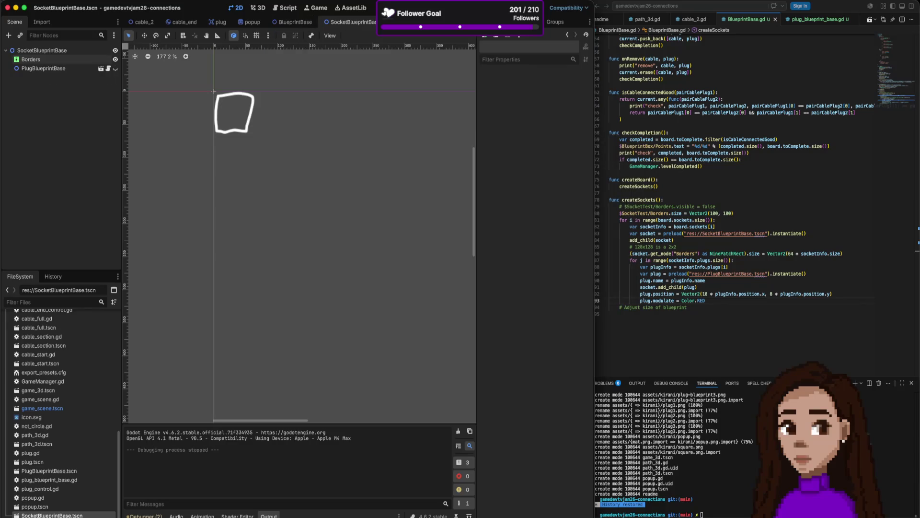
{"action": "left_click", "coordinate": [293, 22]}
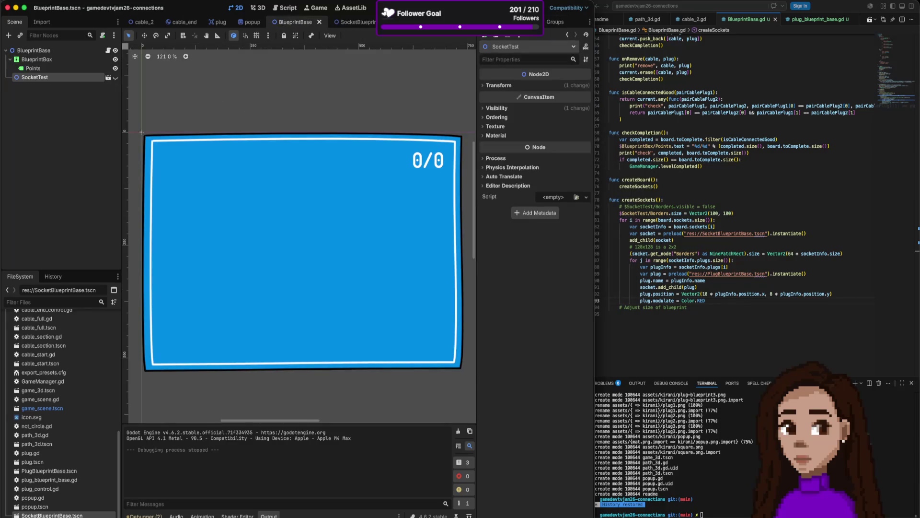
{"action": "key", "text": "super+r"}
Delete the fixed Color.RED value from the plug.modulate line
{"action": "left_click", "coordinate": [775, 253]}
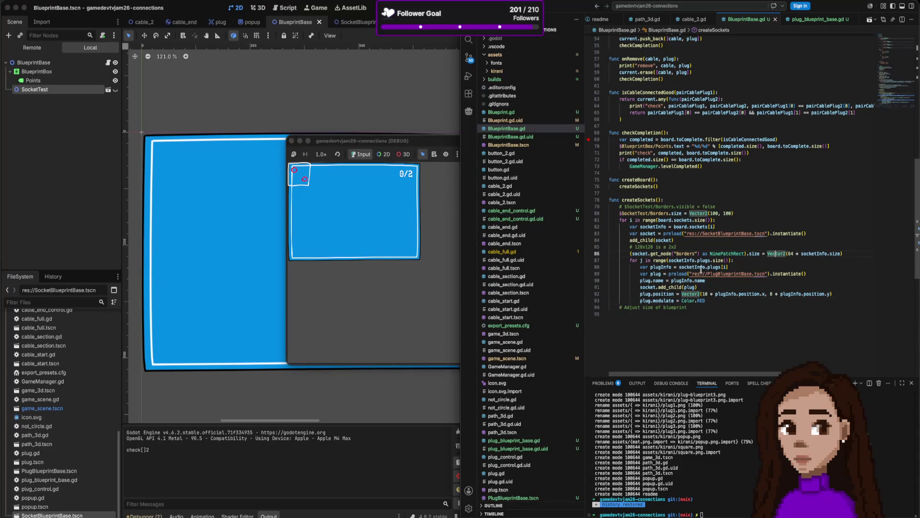
{"action": "left_click", "coordinate": [705, 301]}
{"action": "key", "text": "BackSpace"}
{"action": "key", "text": "BackSpace"}
{"action": "key", "text": "BackSpace"}
Add a "color": Color.RED entry to plug1 and copy that line
{"action": "scroll", "coordinate": [711, 298], "scroll_direction": "up", "scroll_amount": 20}
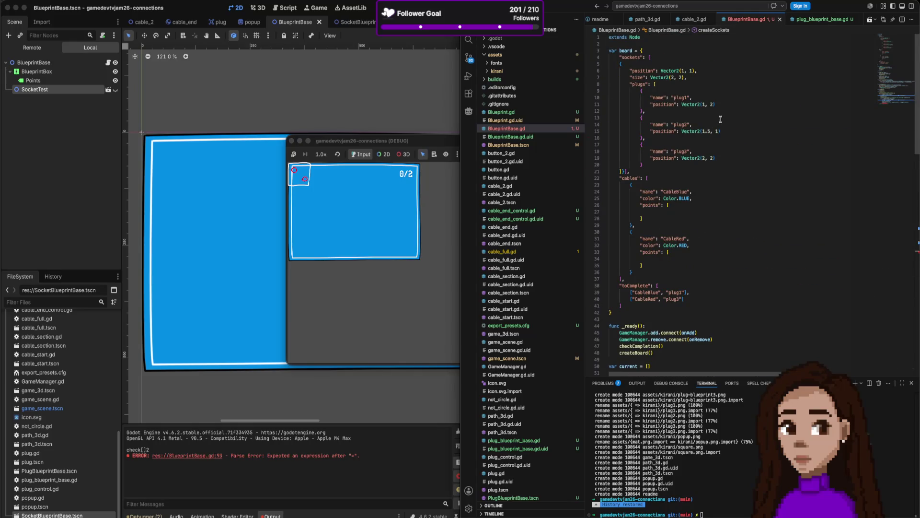
{"action": "left_click", "coordinate": [724, 105]}
{"action": "key", "text": "Return"}
{"action": "type", "text": "\""}
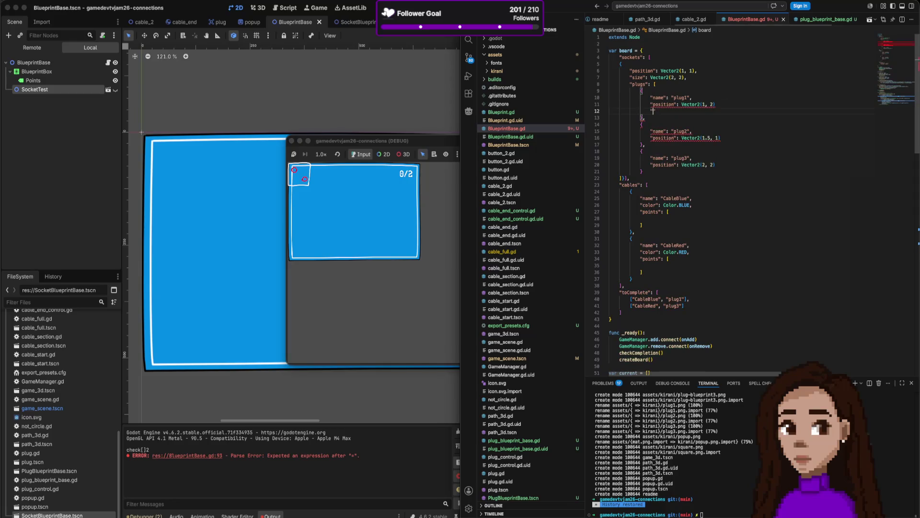
{"action": "type", "text": "color\": "}
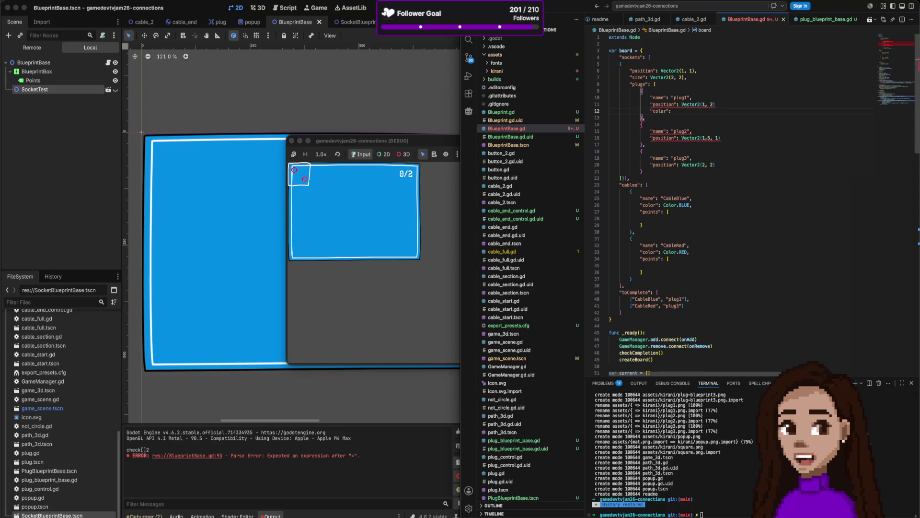
{"action": "type", "text": "Color.RED"}
{"action": "key", "text": "BackSpace"}
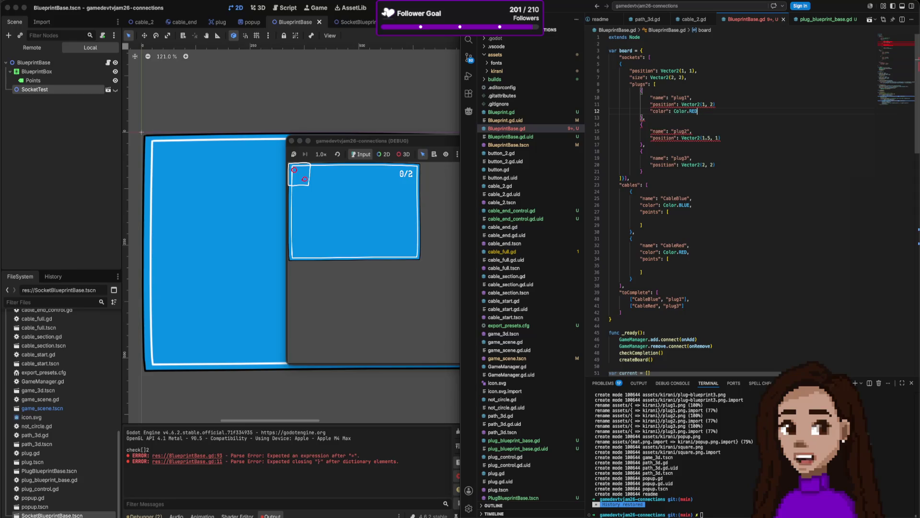
{"action": "left_click", "coordinate": [730, 108]}
{"action": "type", "text": "),"}
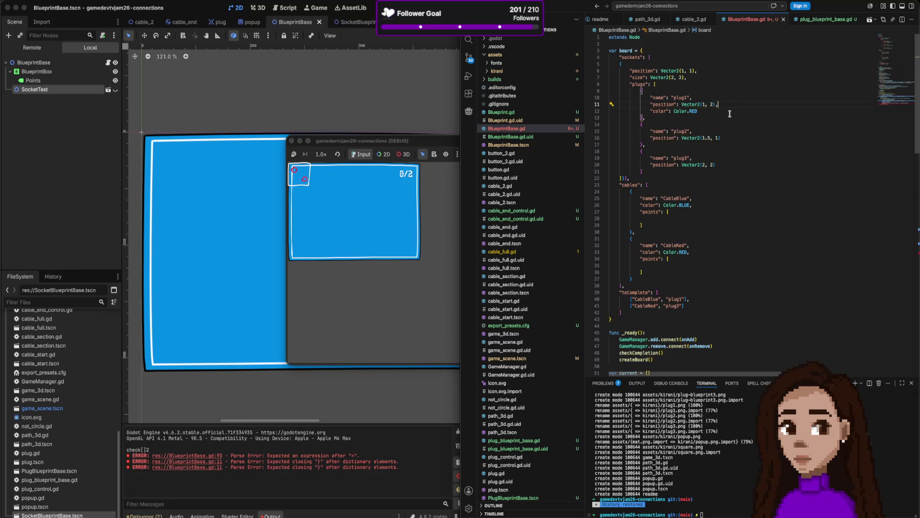
{"action": "triple_click", "coordinate": [729, 111]}
{"action": "key", "text": "super+c"}
Paste the colour line into plug2's and plug3's entries and add the missing commas
{"action": "left_click", "coordinate": [725, 138]}
{"action": "key", "text": "Return"}
{"action": "key", "text": "super+v"}
{"action": "left_click", "coordinate": [724, 171]}
{"action": "key", "text": "Return"}
{"action": "key", "text": "super+v"}
{"action": "left_click", "coordinate": [730, 139]}
{"action": "type", "text": ","}
{"action": "key", "text": "Down"}
{"action": "key", "text": "Down"}
{"action": "key", "text": "Down"}
{"action": "type", "text": ","}
Change plug2's colour to Color.YELLOW and plug3's to Color.GREEN
{"action": "left_click", "coordinate": [695, 144]}
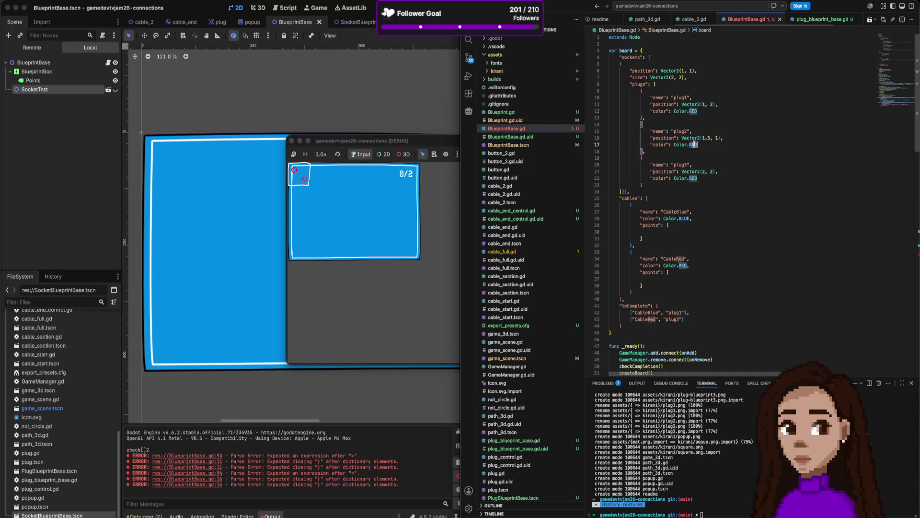
{"action": "double_click", "coordinate": [695, 144]}
{"action": "type", "text": "YEL"}
{"action": "key", "text": "Return"}
{"action": "double_click", "coordinate": [693, 178]}
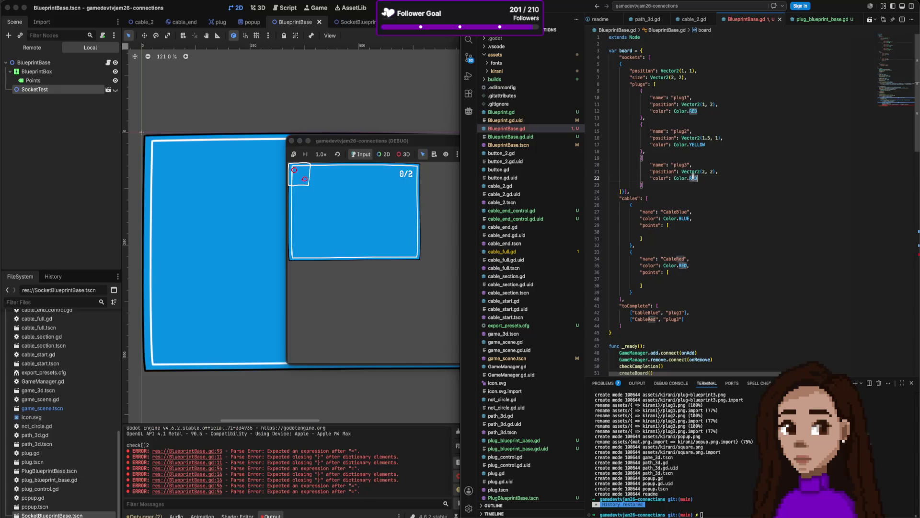
{"action": "type", "text": "GRE"}
{"action": "key", "text": "Return"}
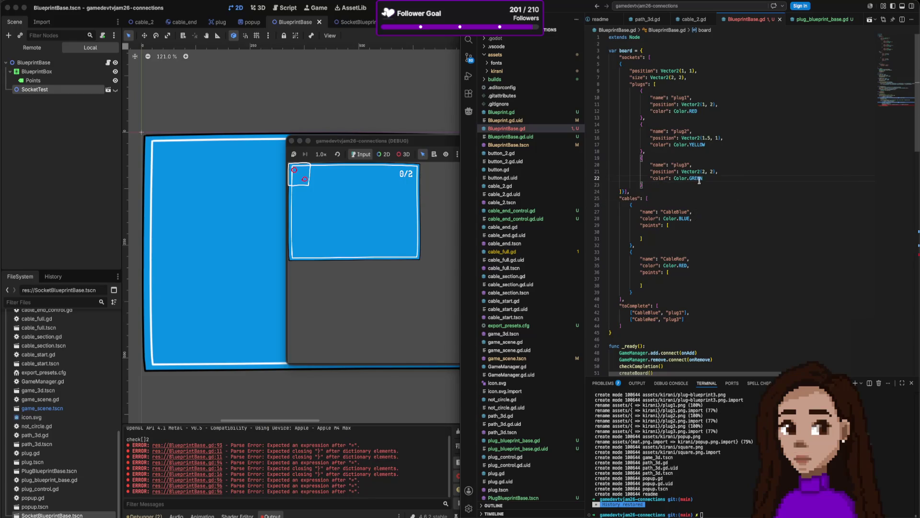
Set plug.modulate = plugInfo.color in createSockets
{"action": "scroll", "coordinate": [712, 246], "scroll_direction": "down", "scroll_amount": 20}
{"action": "scroll", "coordinate": [712, 246], "scroll_direction": "up", "scroll_amount": 2}
{"action": "left_click", "coordinate": [708, 210]}
{"action": "type", "text": "plug.modulate = plu"}
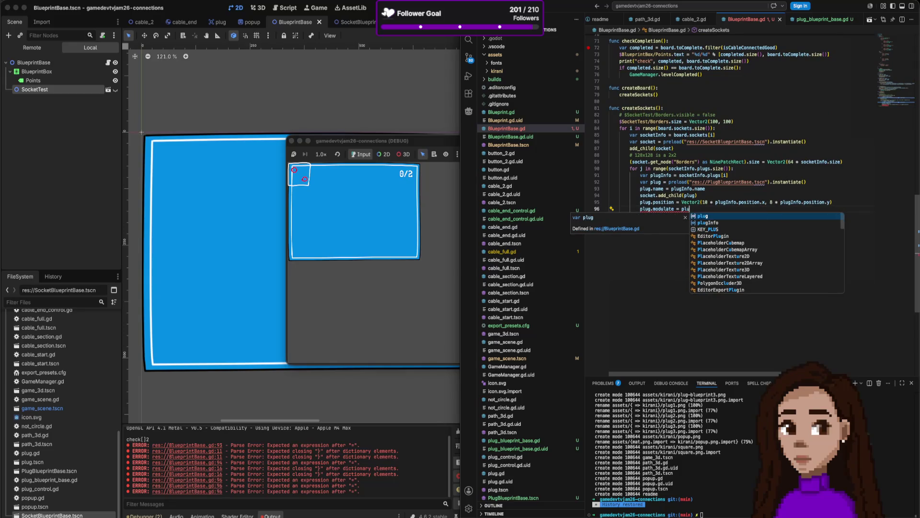
{"action": "type", "text": "gInfo.color"}
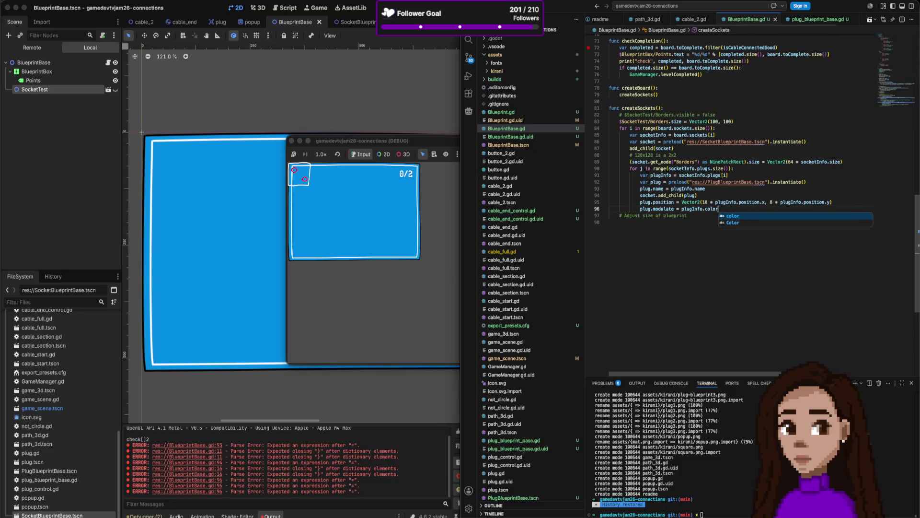
{"action": "key", "text": "super+Tab"}
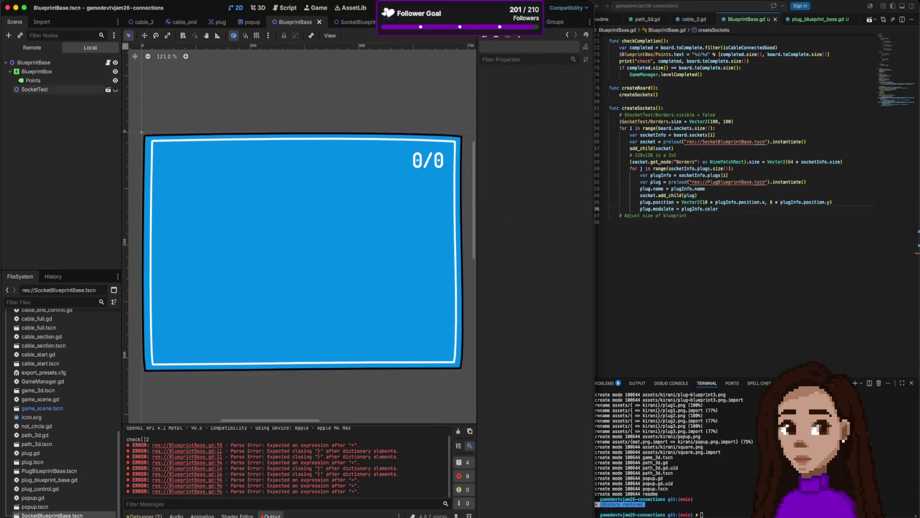
Run and stop the blueprint board several times to check the plug colours
{"action": "key", "text": "super+b"}
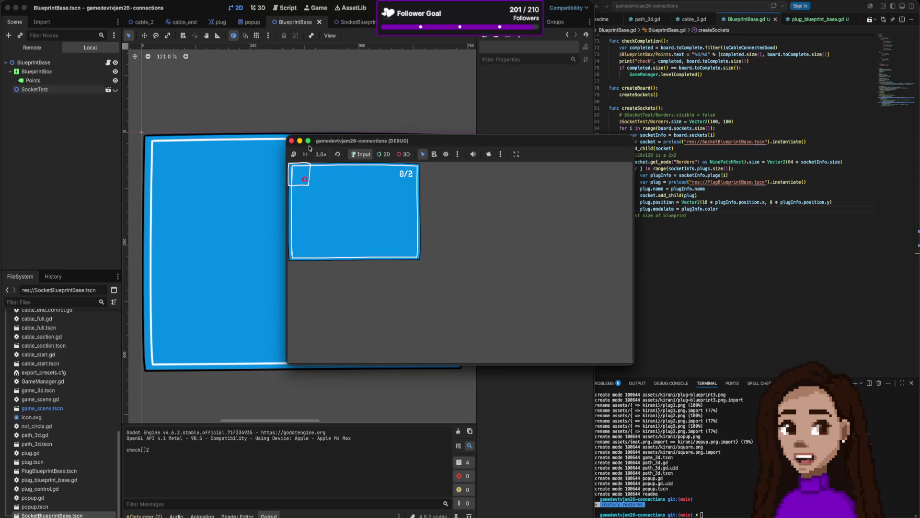
{"action": "left_click", "coordinate": [292, 142]}
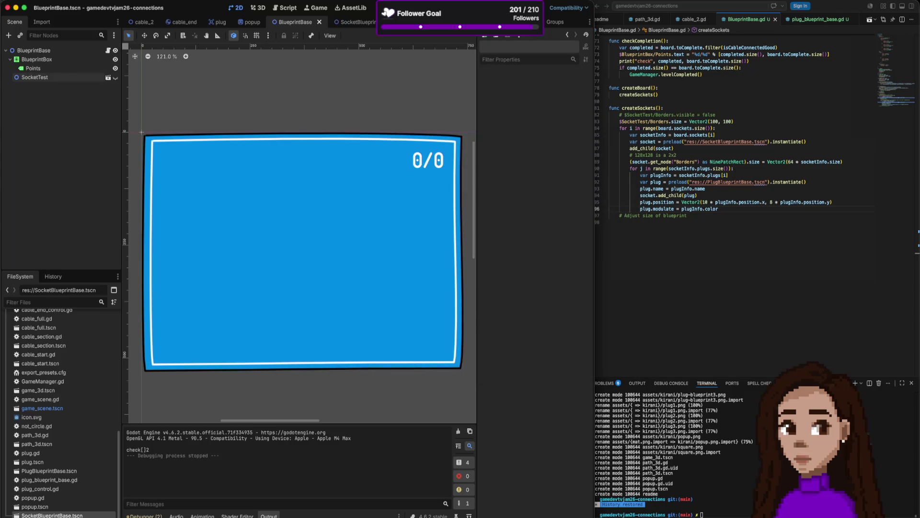
{"action": "left_click", "coordinate": [515, 8]}
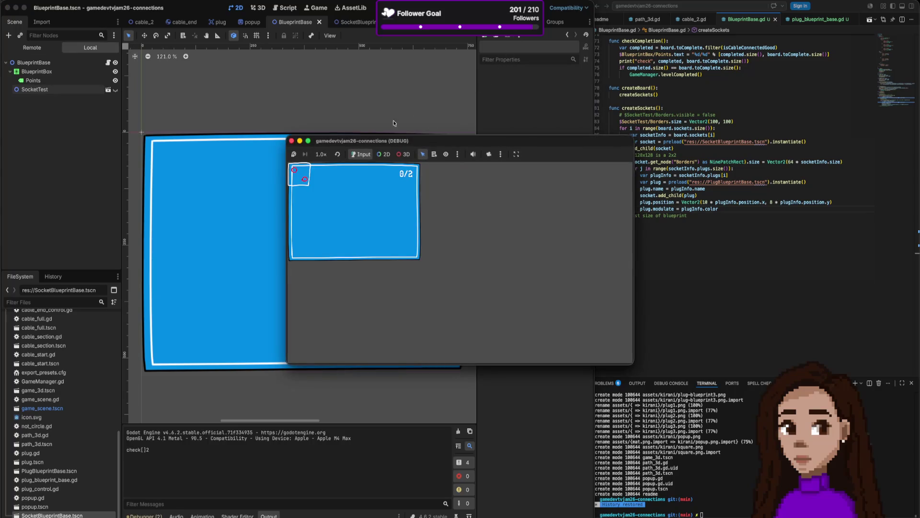
{"action": "left_click", "coordinate": [291, 141]}
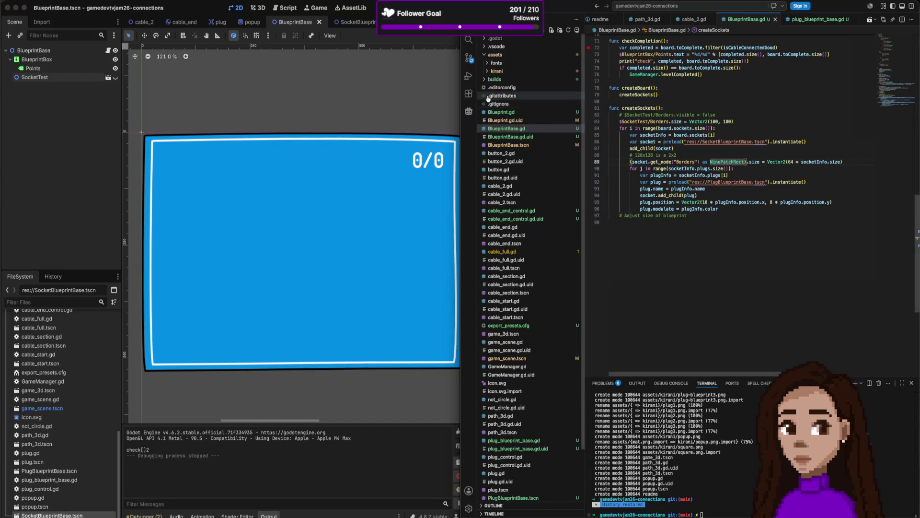
{"action": "left_click", "coordinate": [515, 7]}
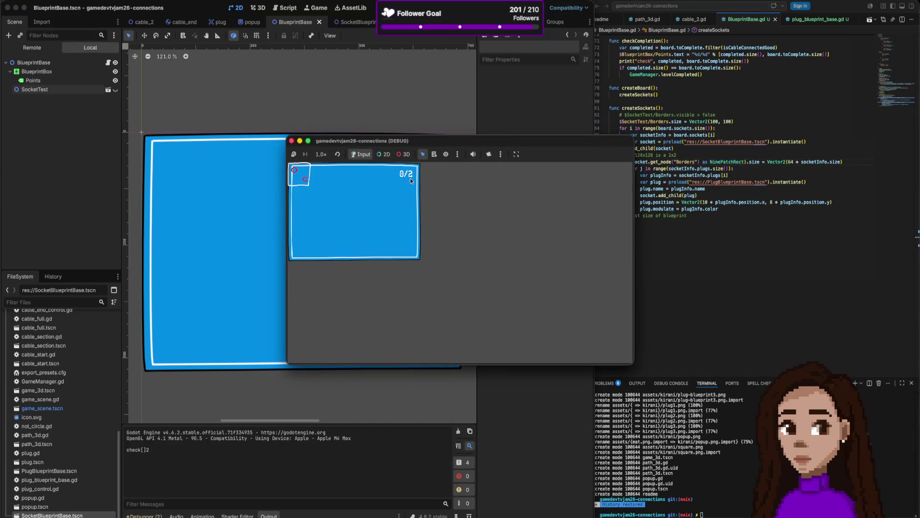
{"action": "left_click", "coordinate": [291, 141]}
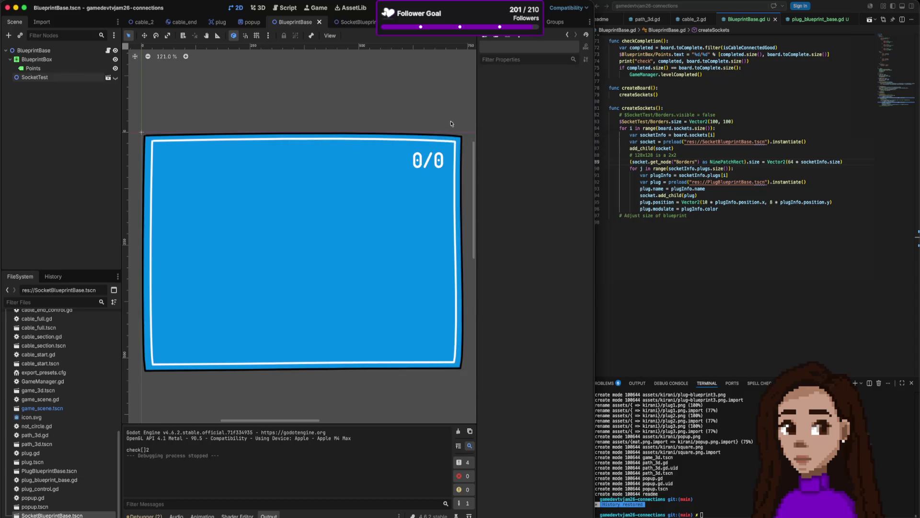
{"action": "left_click", "coordinate": [515, 8]}
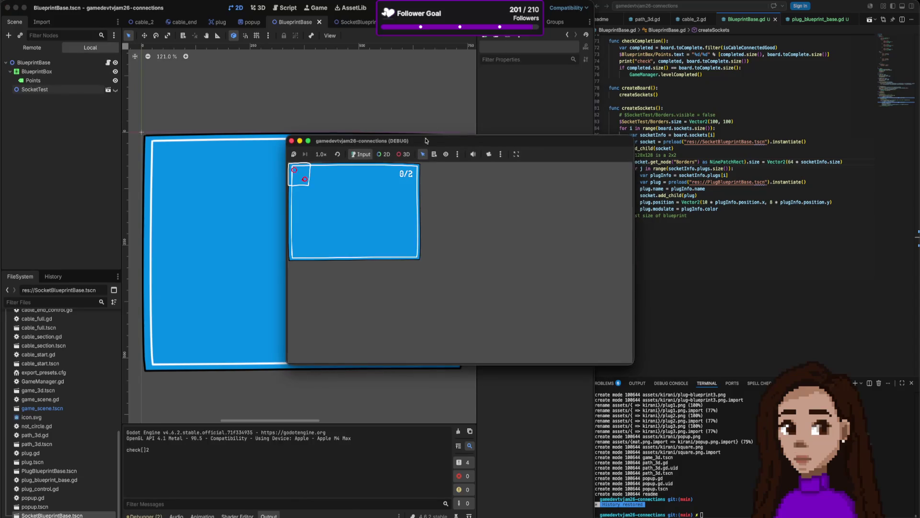
Index the plugs with the inner loop variable j on line 91 and rerun the board
{"action": "left_click", "coordinate": [638, 200]}
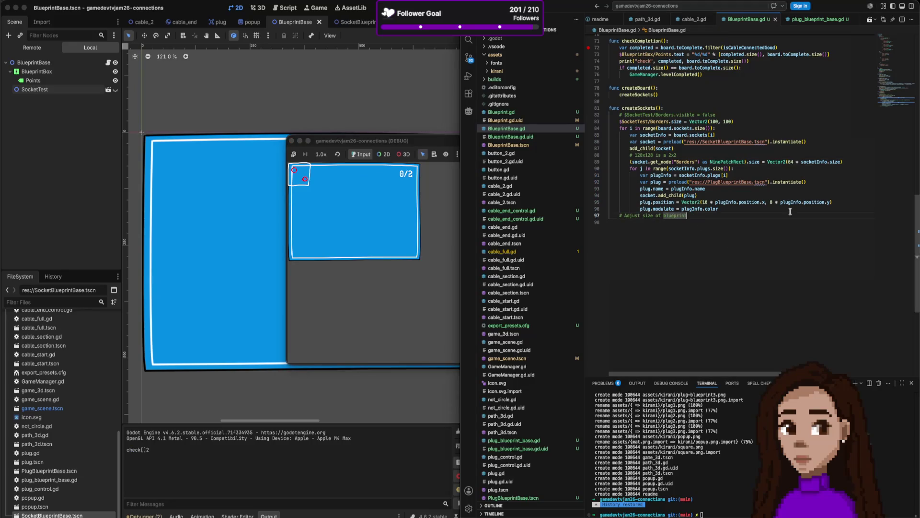
{"action": "scroll", "coordinate": [755, 230], "scroll_direction": "up", "scroll_amount": 1}
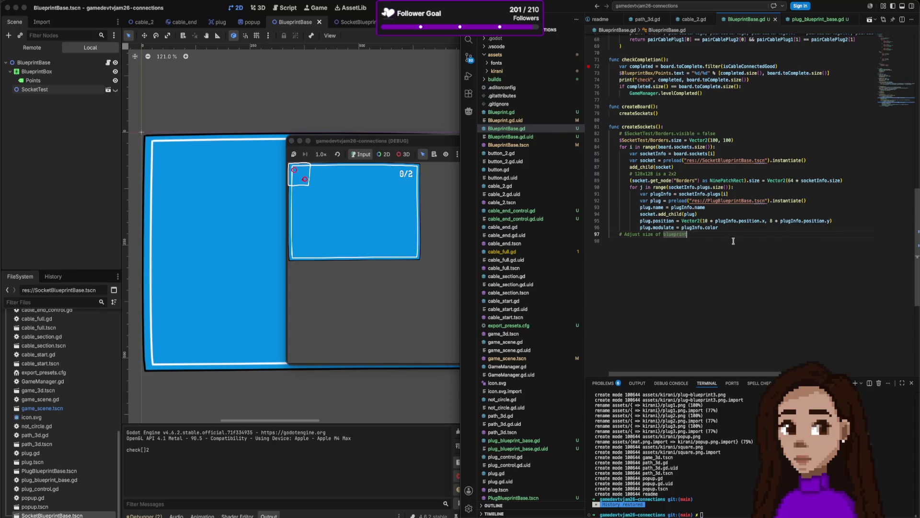
{"action": "left_click", "coordinate": [723, 193]}
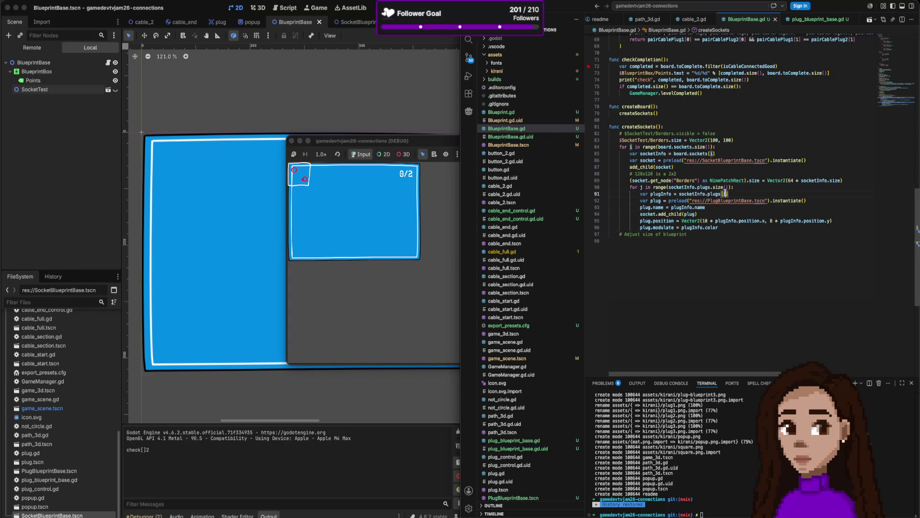
{"action": "key", "text": "BackSpace"}
{"action": "type", "text": "j"}
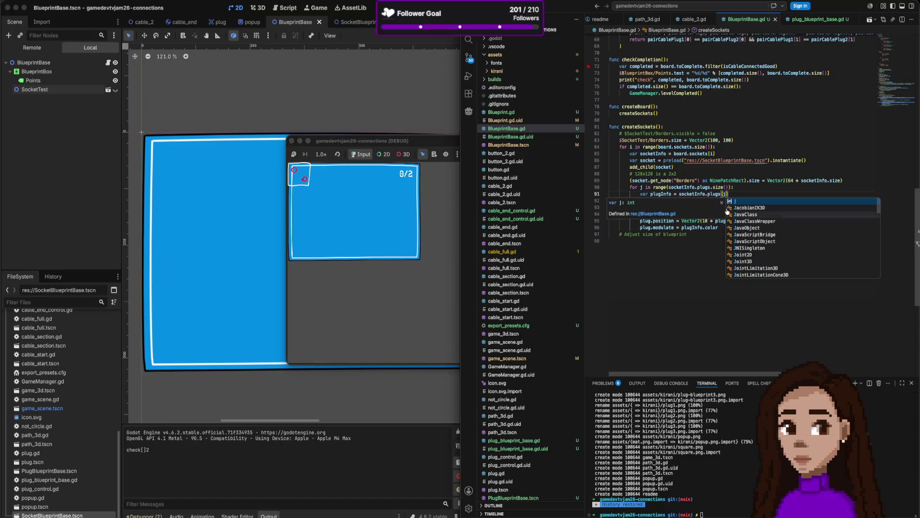
{"action": "left_click", "coordinate": [680, 154]}
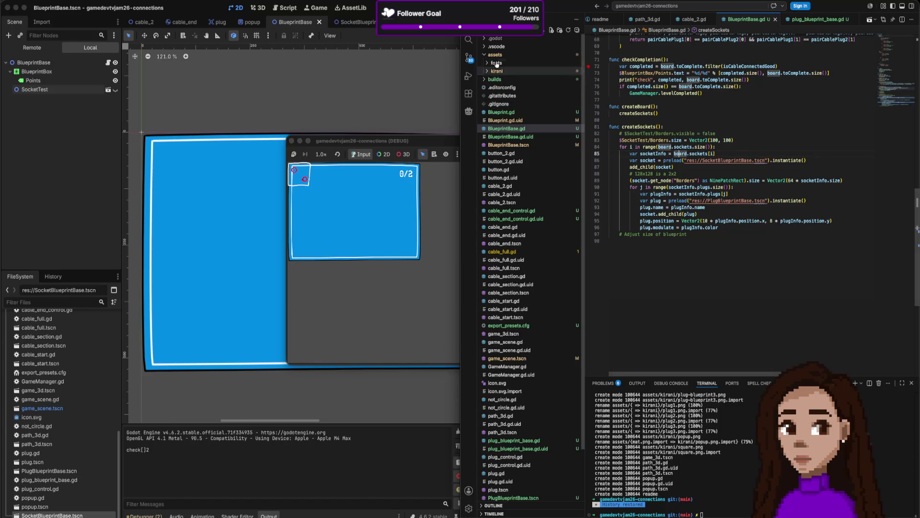
{"action": "left_click", "coordinate": [433, 54]}
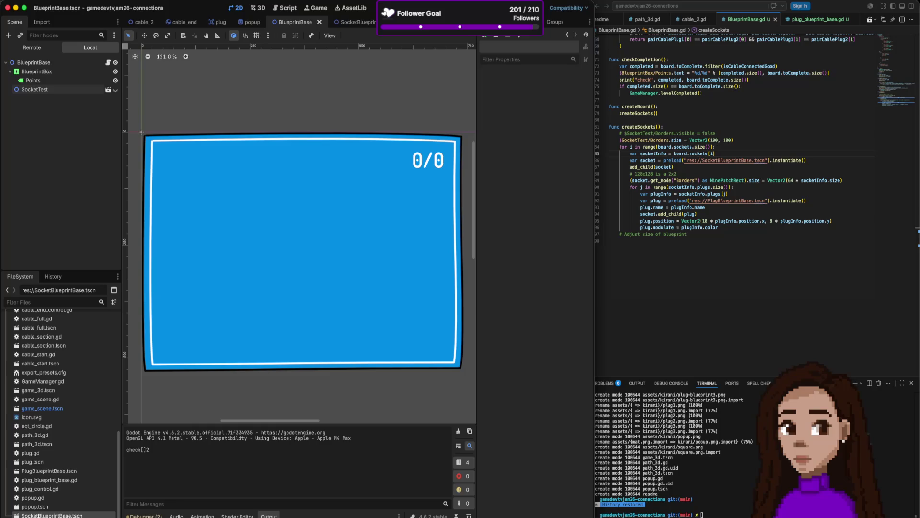
{"action": "key", "text": "super+b"}
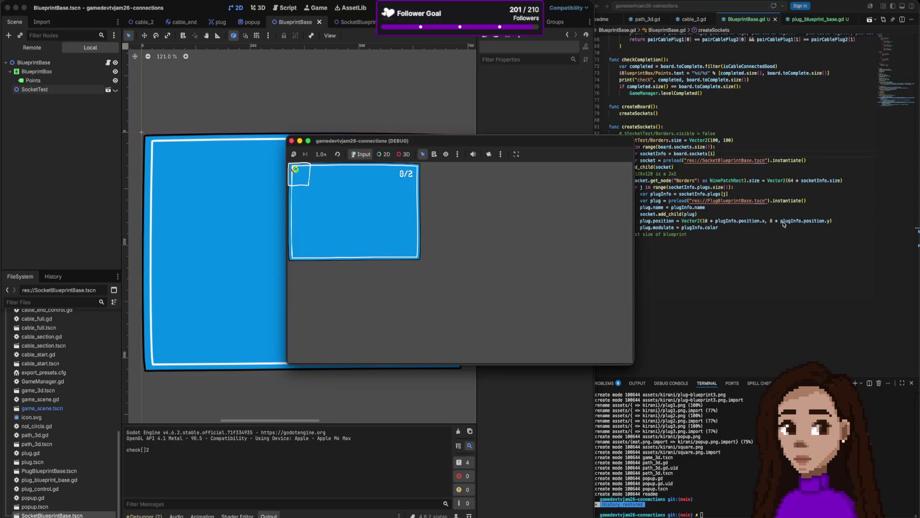
Change the plug position multiplier to 80 and rerun the game with wider spacing
{"action": "left_click", "coordinate": [716, 219]}
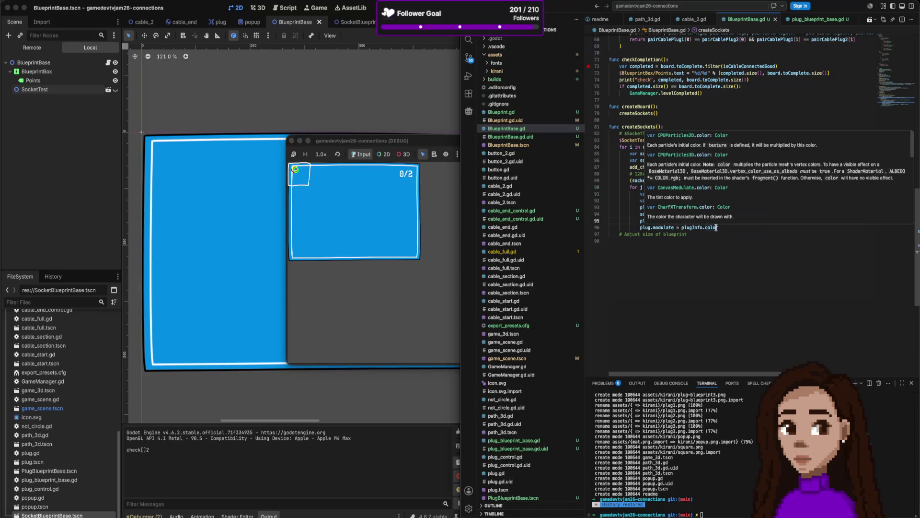
{"action": "double_click", "coordinate": [776, 220]}
{"action": "type", "text": "80 * plugInfo.position.y)"}
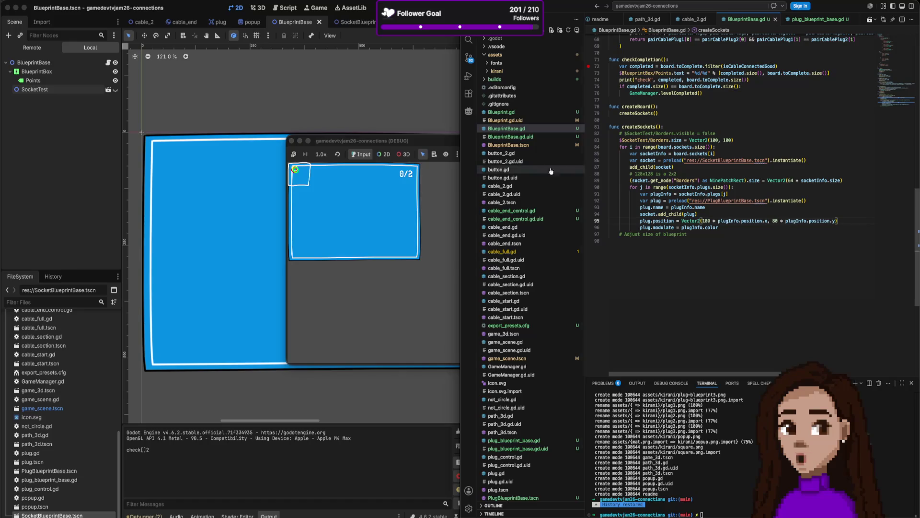
{"action": "left_click", "coordinate": [433, 189]}
{"action": "left_click", "coordinate": [292, 141]}
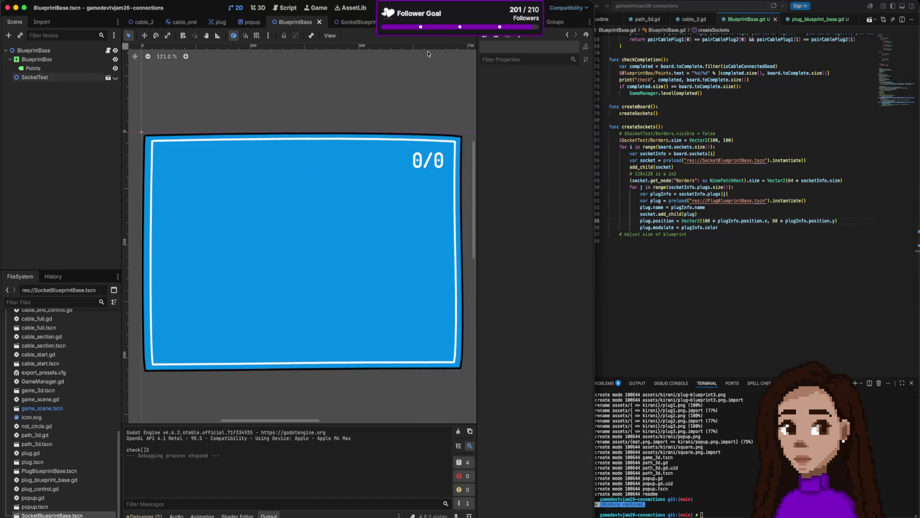
{"action": "key", "text": "super+r"}
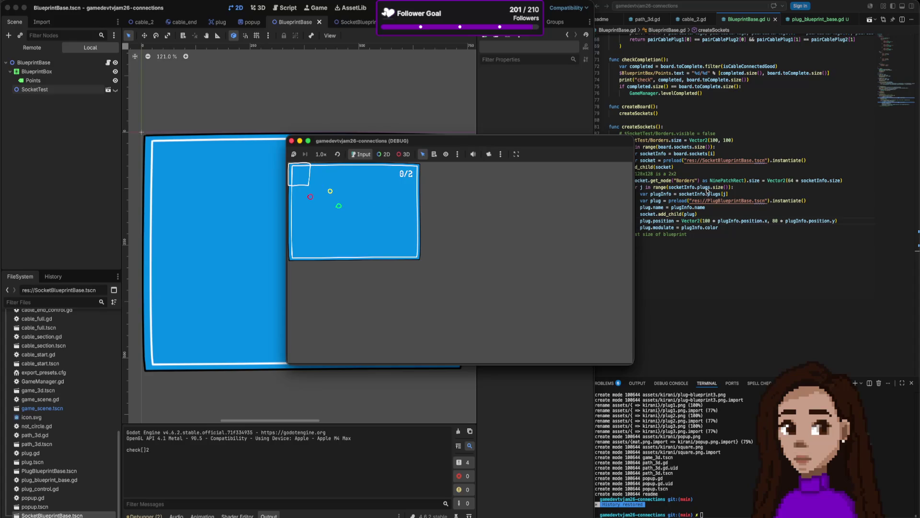
{"action": "scroll", "coordinate": [696, 190], "scroll_direction": "up", "scroll_amount": 20}
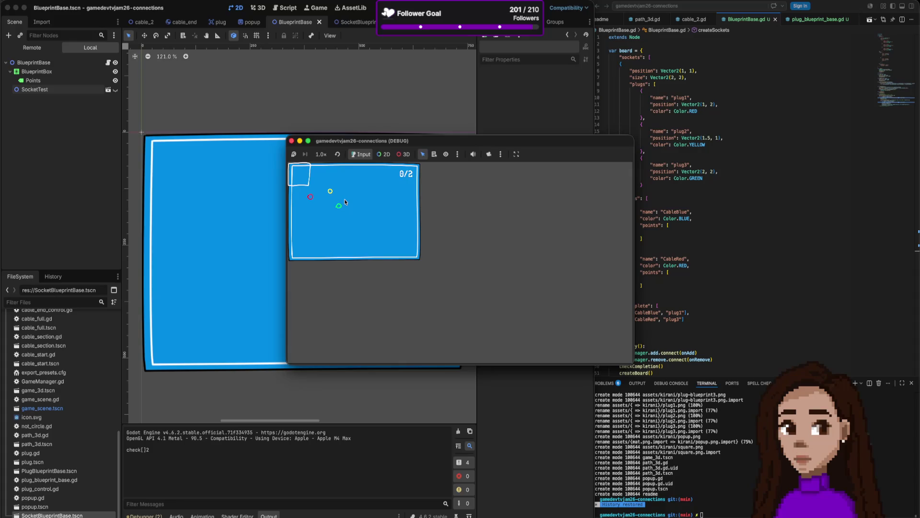
{"action": "left_click", "coordinate": [724, 254]}
{"action": "scroll", "coordinate": [724, 253], "scroll_direction": "down", "scroll_amount": 10}
{"action": "scroll", "coordinate": [725, 254], "scroll_direction": "down", "scroll_amount": 8}
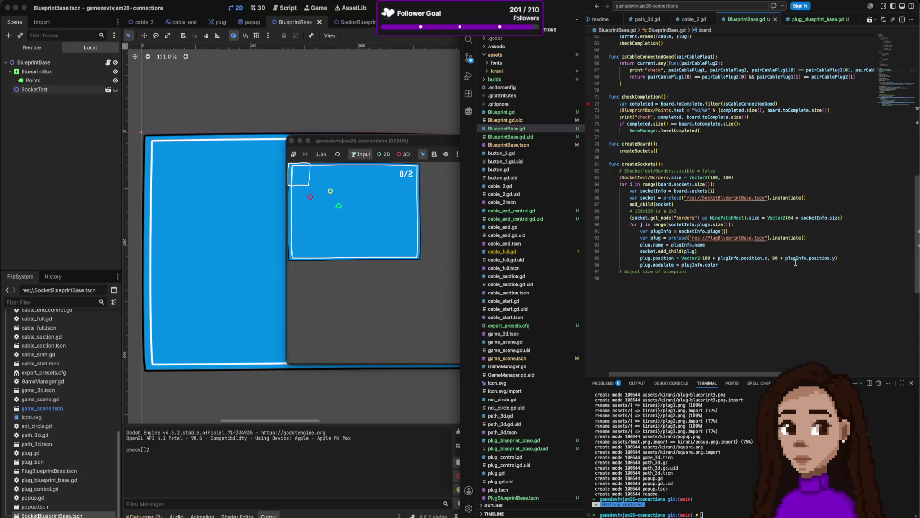
{"action": "scroll", "coordinate": [795, 263], "scroll_direction": "up", "scroll_amount": 5}
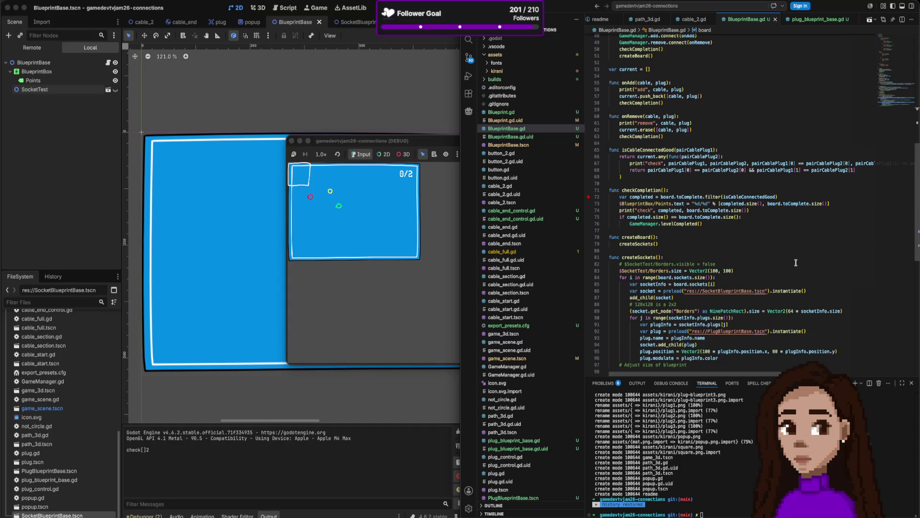
{"action": "scroll", "coordinate": [796, 263], "scroll_direction": "up", "scroll_amount": 15}
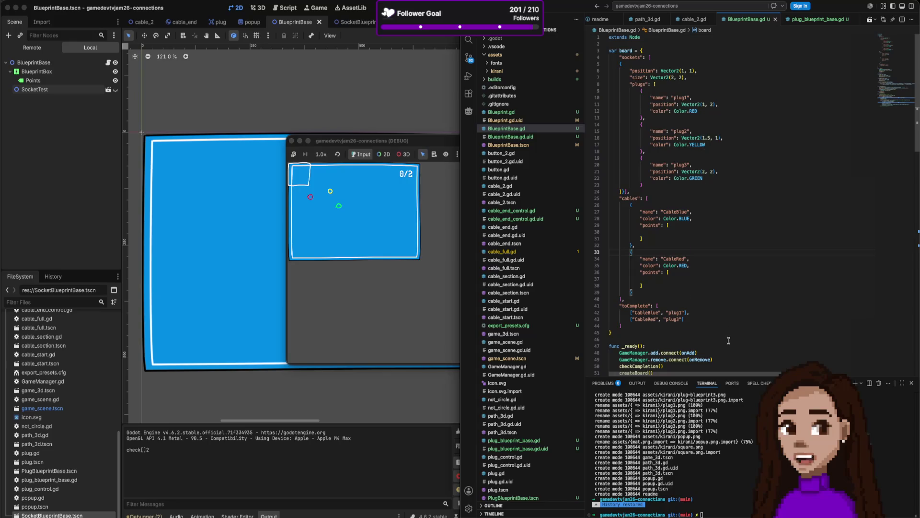
{"action": "scroll", "coordinate": [729, 337], "scroll_direction": "down", "scroll_amount": 15}
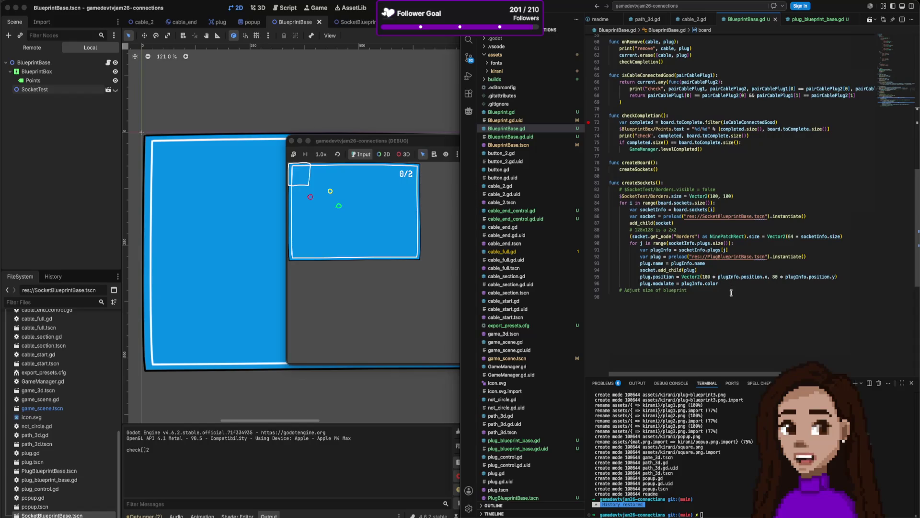
{"action": "mouse_move", "coordinate": [693, 279]}
{"action": "scroll", "coordinate": [693, 279], "scroll_direction": "up", "scroll_amount": 15}
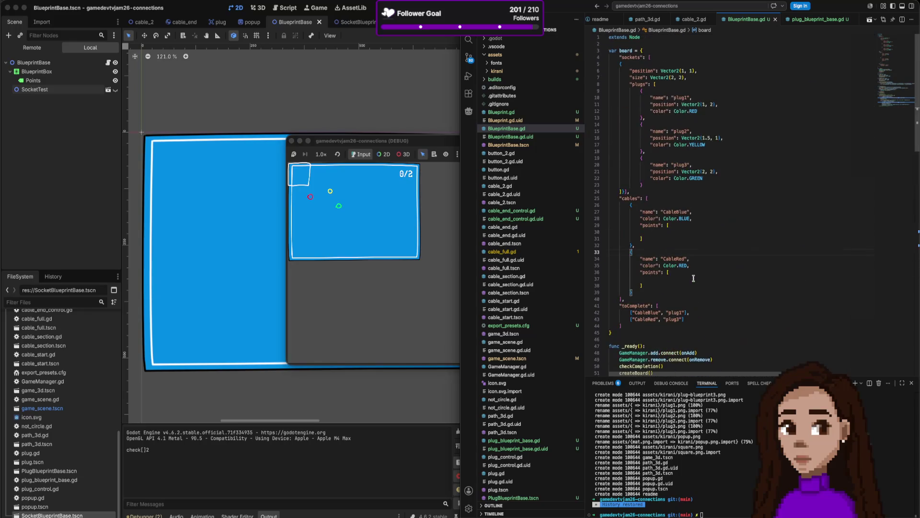
{"action": "scroll", "coordinate": [704, 263], "scroll_direction": "down", "scroll_amount": 1}
{"action": "scroll", "coordinate": [713, 252], "scroll_direction": "up", "scroll_amount": 1}
{"action": "left_click_drag", "start_coordinate": [703, 104], "coordinate": [726, 172]}
{"action": "scroll", "coordinate": [723, 265], "scroll_direction": "down", "scroll_amount": 9}
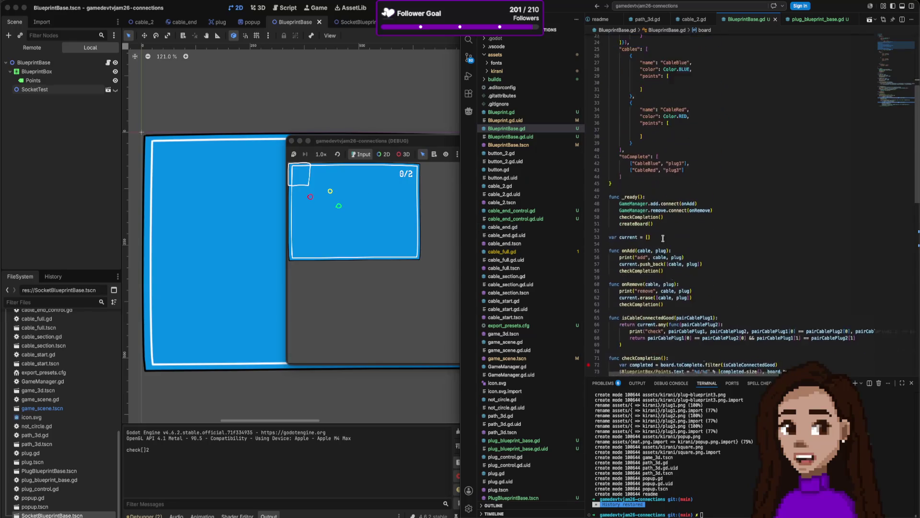
{"action": "scroll", "coordinate": [723, 265], "scroll_direction": "down", "scroll_amount": 3}
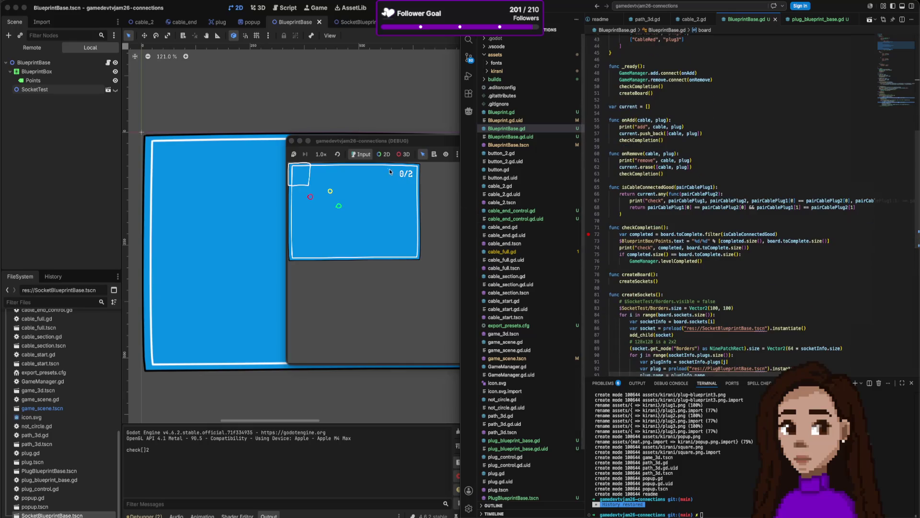
{"action": "scroll", "coordinate": [734, 261], "scroll_direction": "down", "scroll_amount": 3}
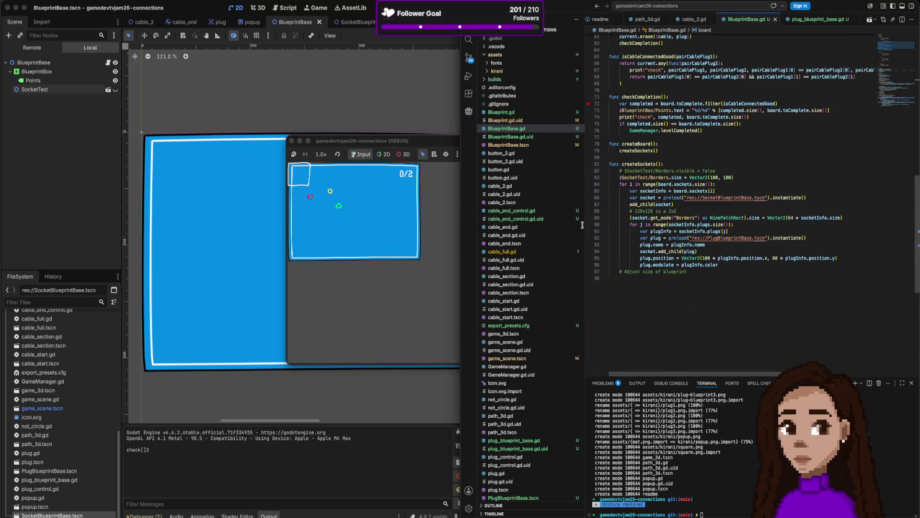
{"action": "left_click", "coordinate": [417, 197]}
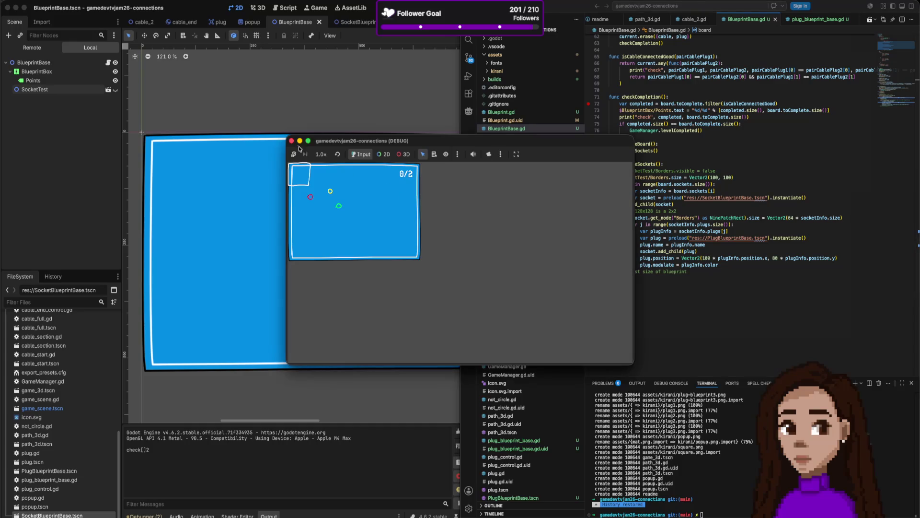
{"action": "left_click", "coordinate": [362, 23]}
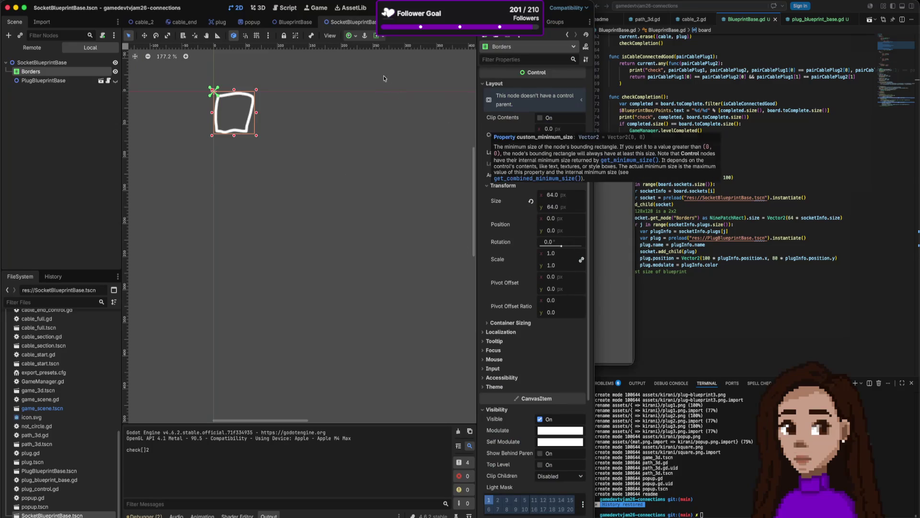
{"action": "left_click", "coordinate": [280, 22]}
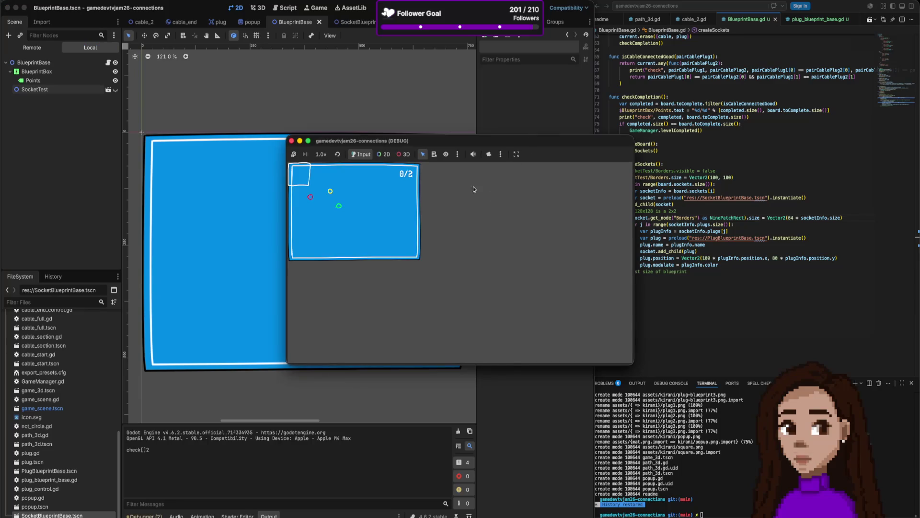
{"action": "left_click", "coordinate": [738, 242]}
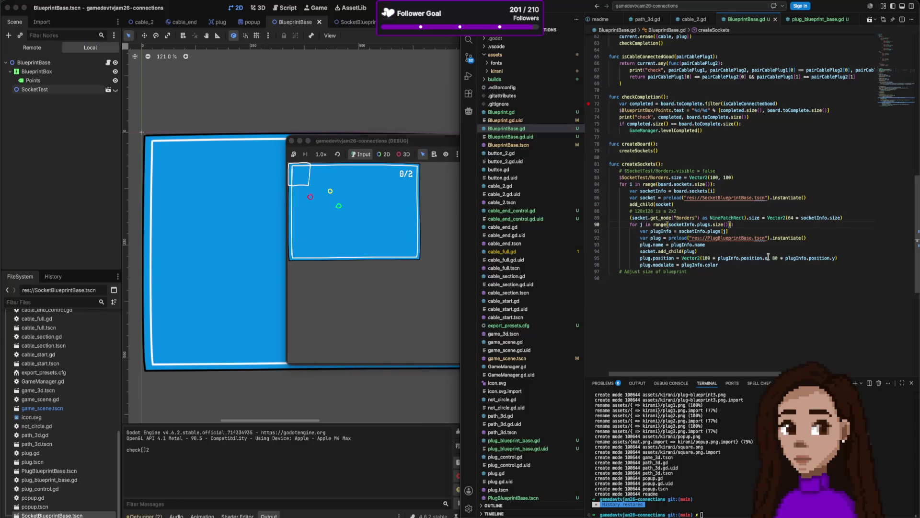
{"action": "mouse_move", "coordinate": [769, 258]}
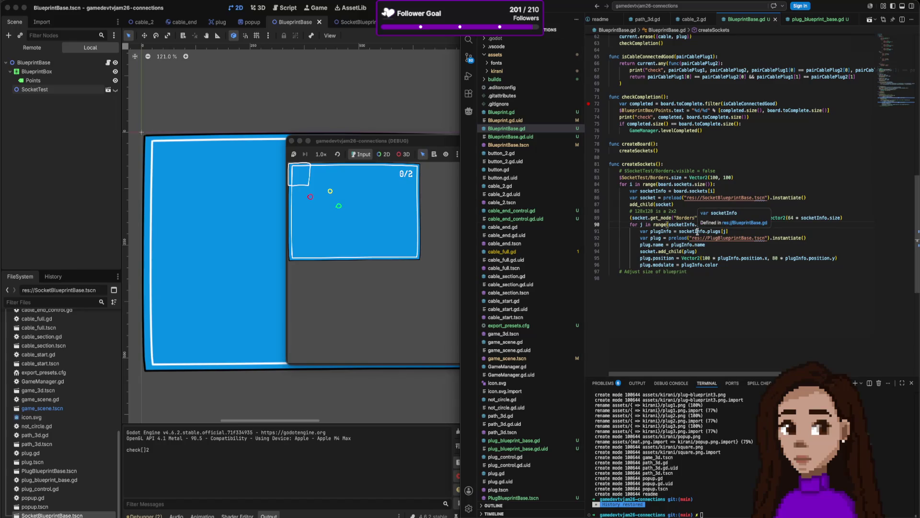
{"action": "scroll", "coordinate": [737, 238], "scroll_direction": "up", "scroll_amount": 15}
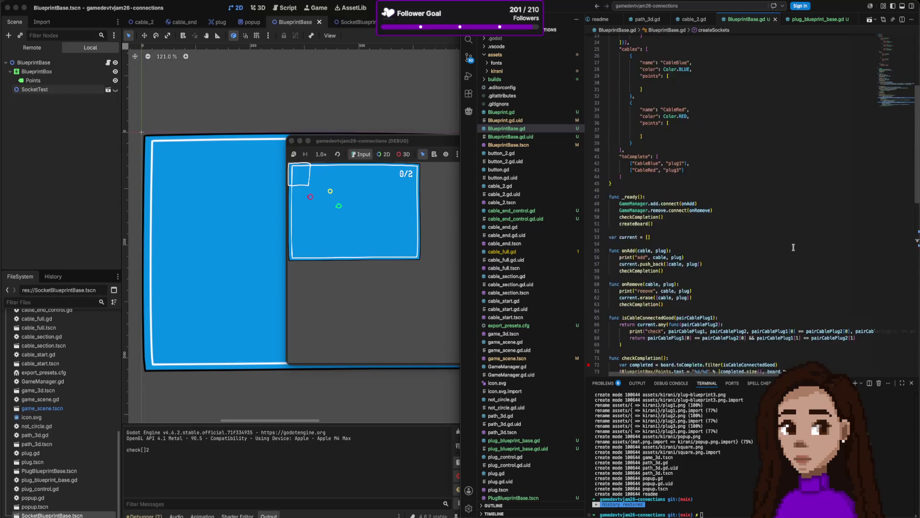
Swap position.x and position.y in the plug position line and rerun with F5
{"action": "double_click", "coordinate": [713, 104]}
{"action": "double_click", "coordinate": [712, 171]}
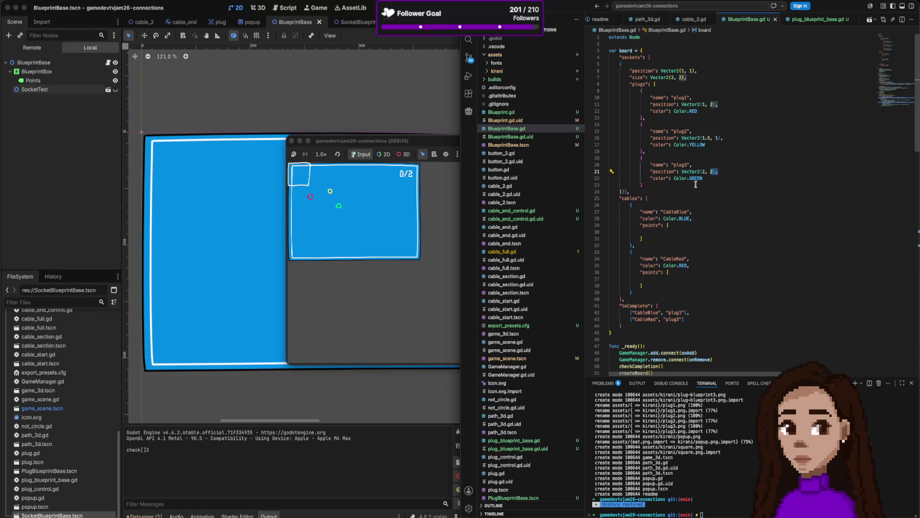
{"action": "scroll", "coordinate": [777, 252], "scroll_direction": "down", "scroll_amount": 15}
{"action": "left_click", "coordinate": [773, 274]}
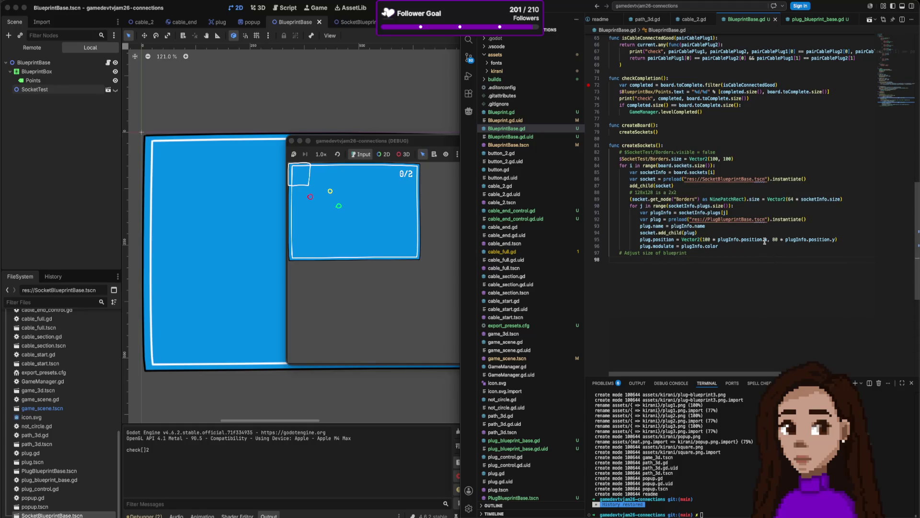
{"action": "double_click", "coordinate": [766, 239]}
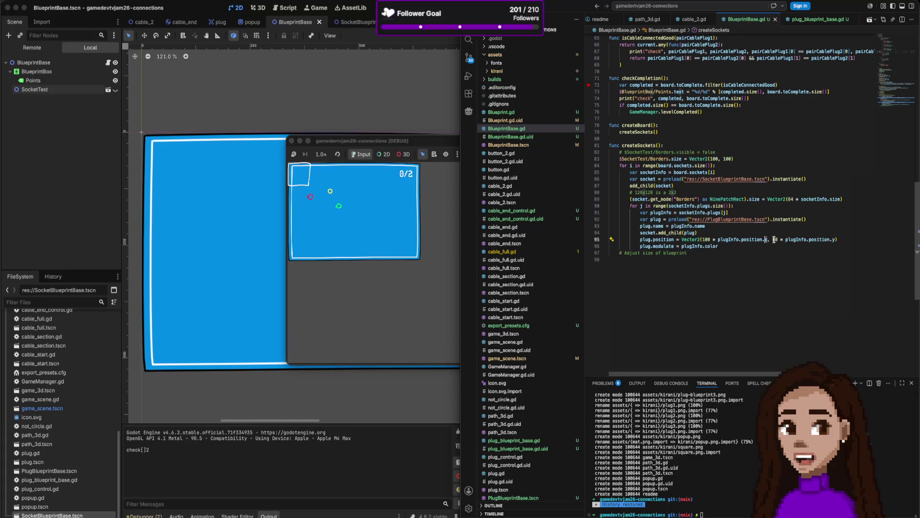
{"action": "type", "text": "y"}
{"action": "double_click", "coordinate": [835, 239]}
{"action": "type", "text": "x"}
{"action": "left_click", "coordinate": [815, 212]}
{"action": "key", "text": "F5"}
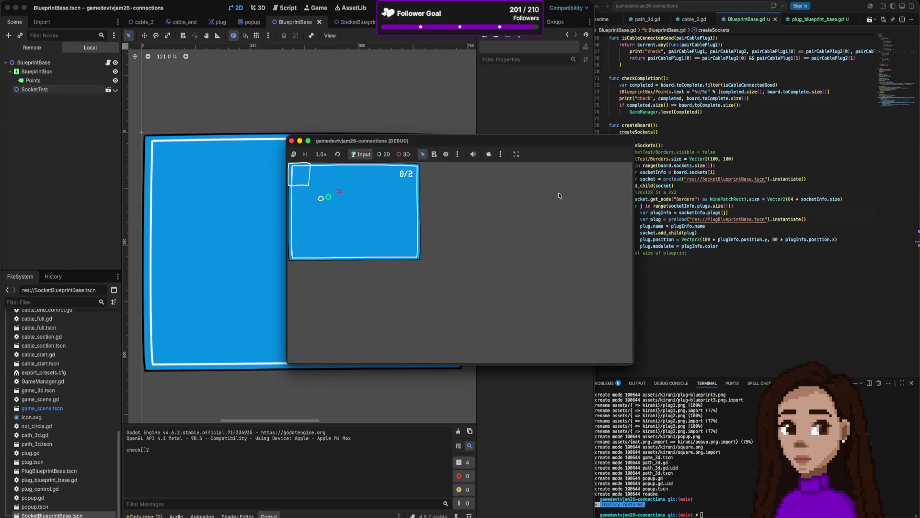
Restore the original x/y order so positions scale x by 100 and y by 80
{"action": "left_click", "coordinate": [752, 202]}
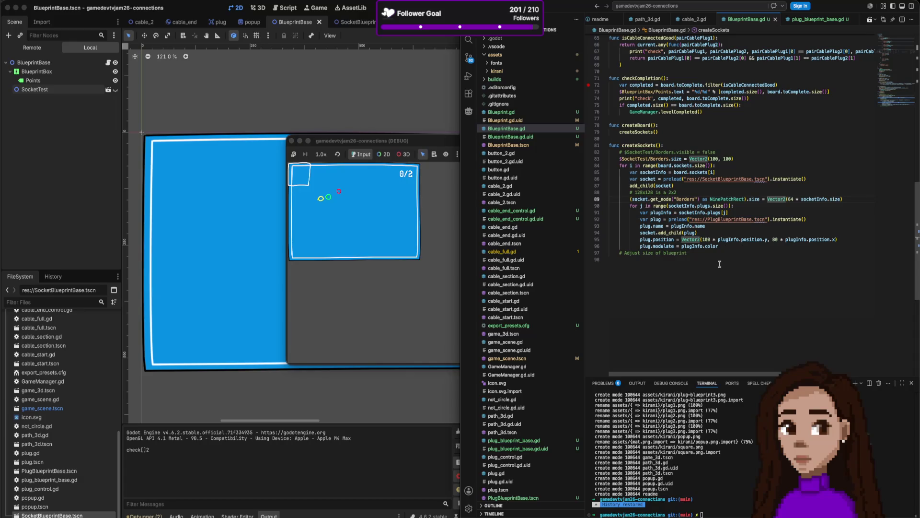
{"action": "key", "text": "Tab"}
{"action": "key", "text": "Tab"}
{"action": "key", "text": "Down"}
{"action": "key", "text": "Down"}
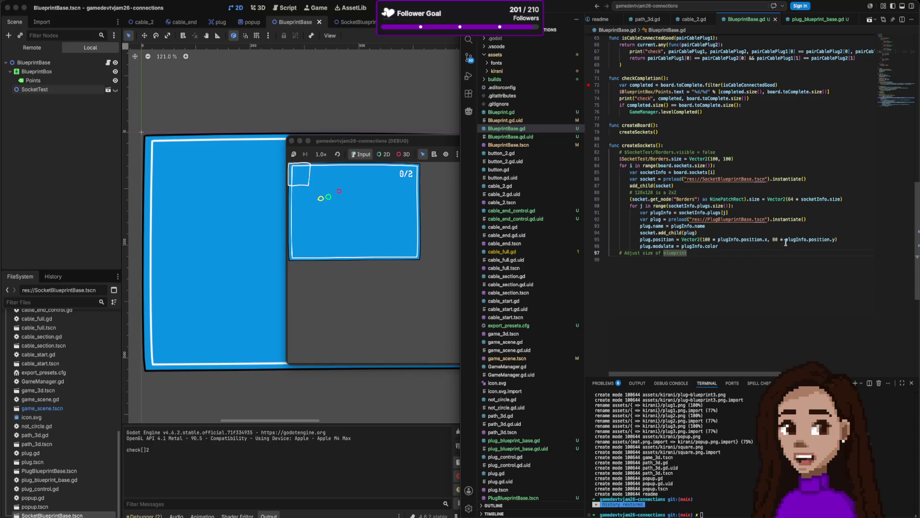
{"action": "left_click_drag", "start_coordinate": [767, 239], "coordinate": [833, 242]}
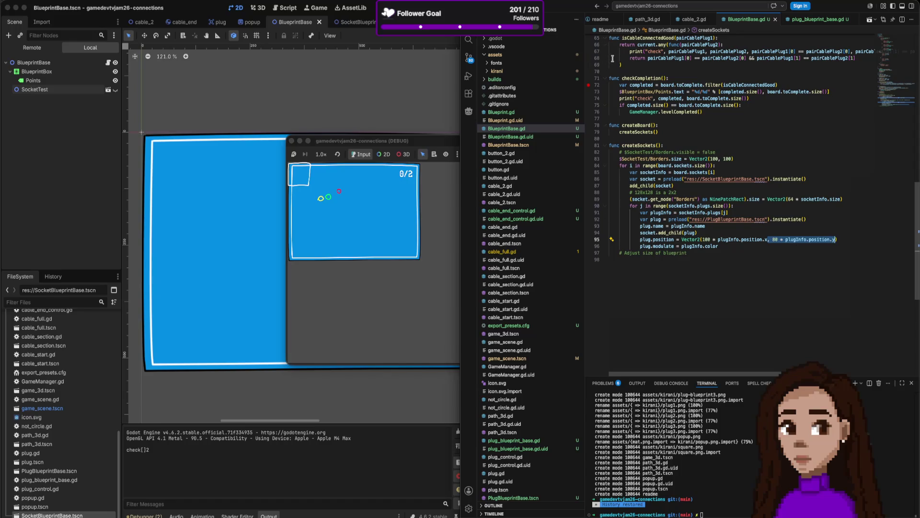
{"action": "key", "text": "super+Tab"}
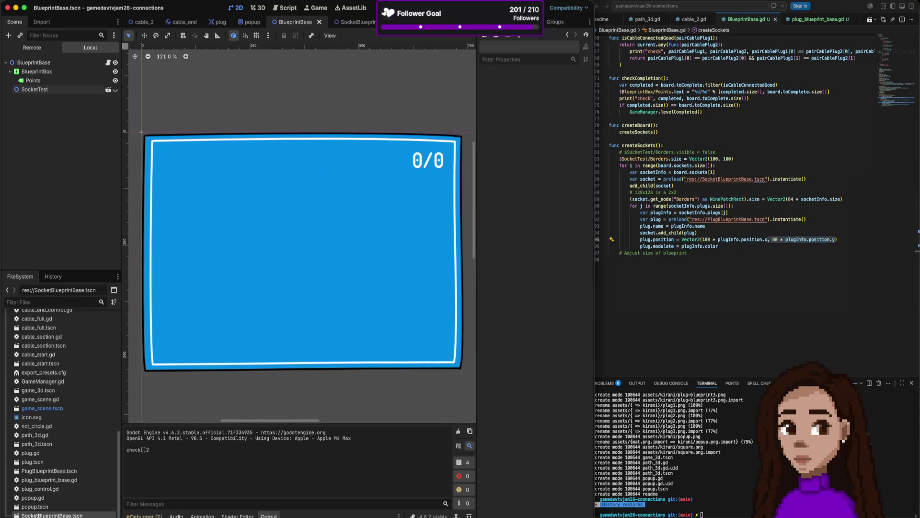
Run the board and compare plug placement with the plug position line in the script
{"action": "key", "text": "super+b"}
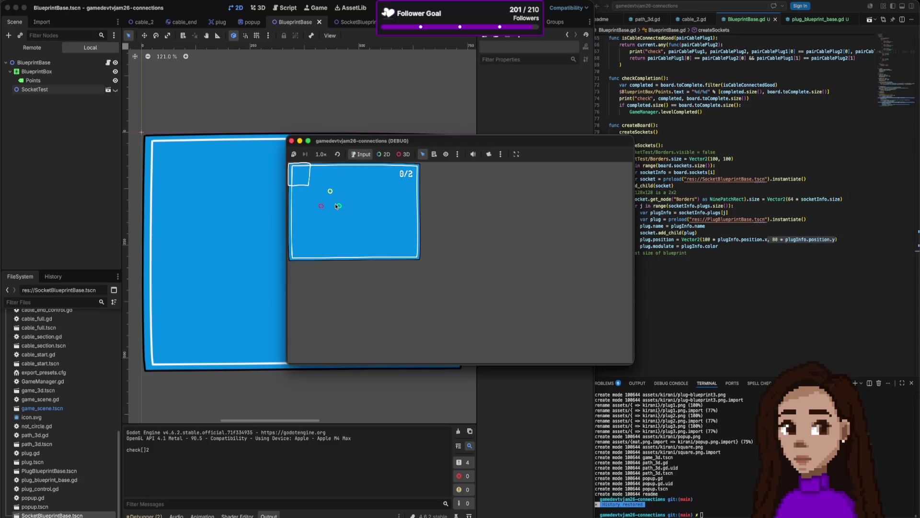
{"action": "left_click", "coordinate": [750, 240]}
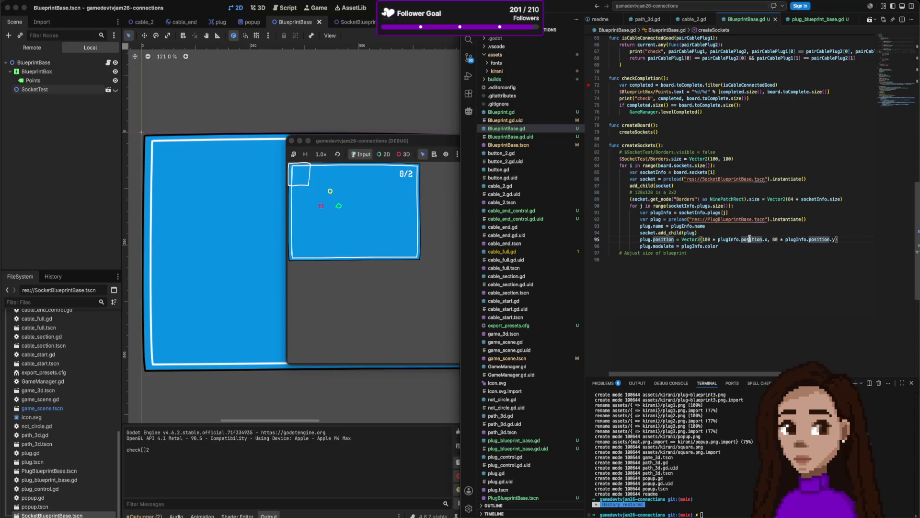
{"action": "left_click", "coordinate": [431, 185]}
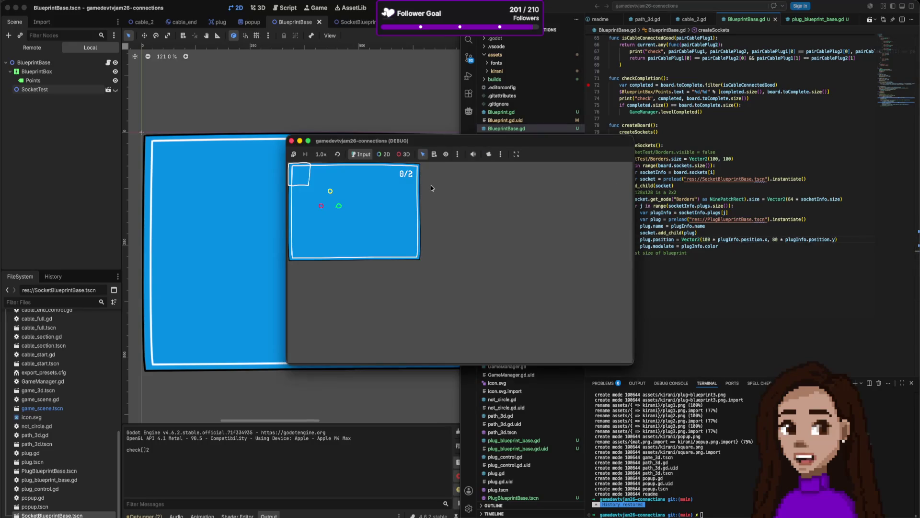
{"action": "left_click", "coordinate": [291, 140]}
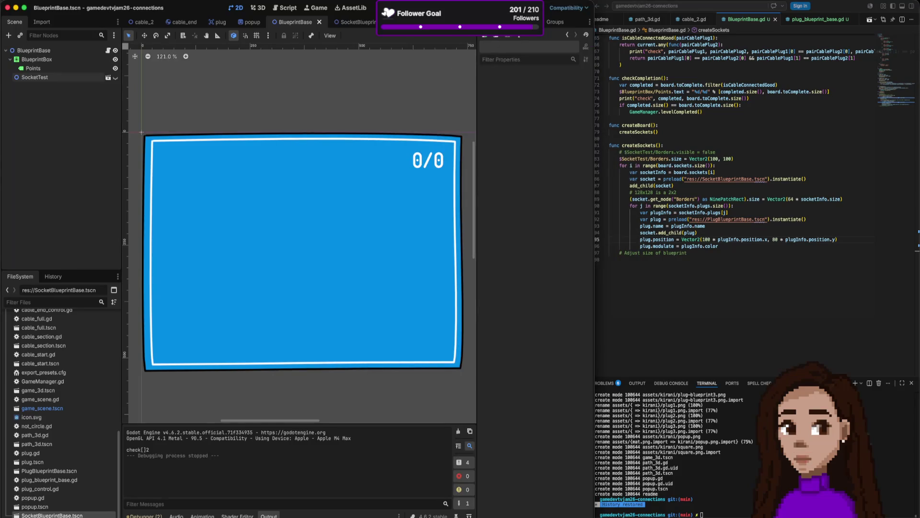
{"action": "key", "text": "super+r"}
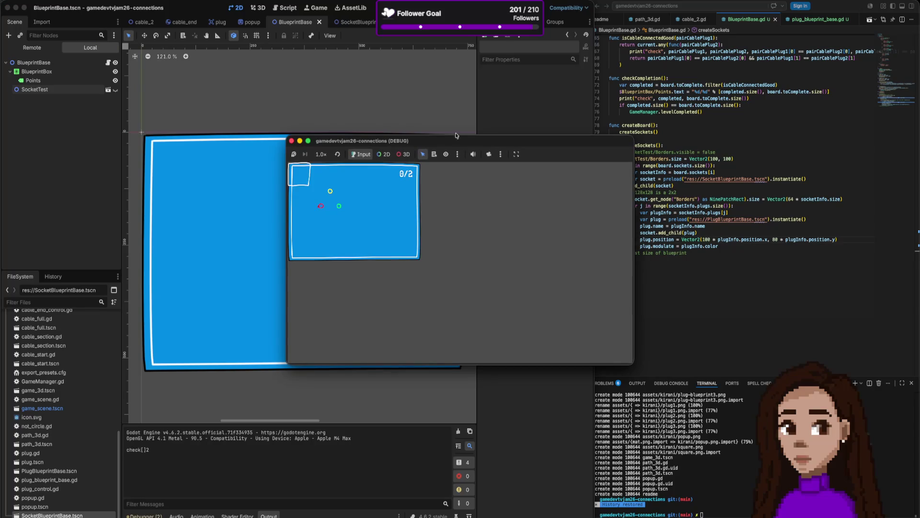
{"action": "left_click", "coordinate": [291, 142]}
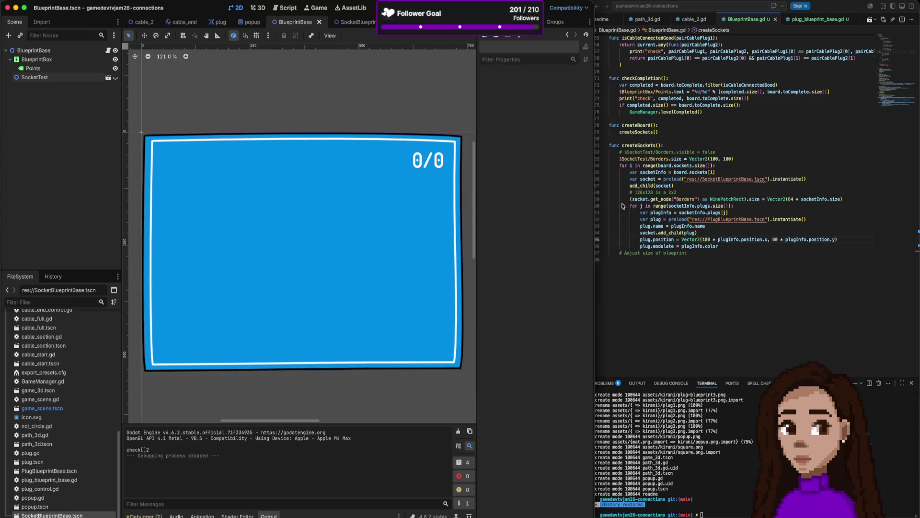
{"action": "left_click", "coordinate": [770, 229]}
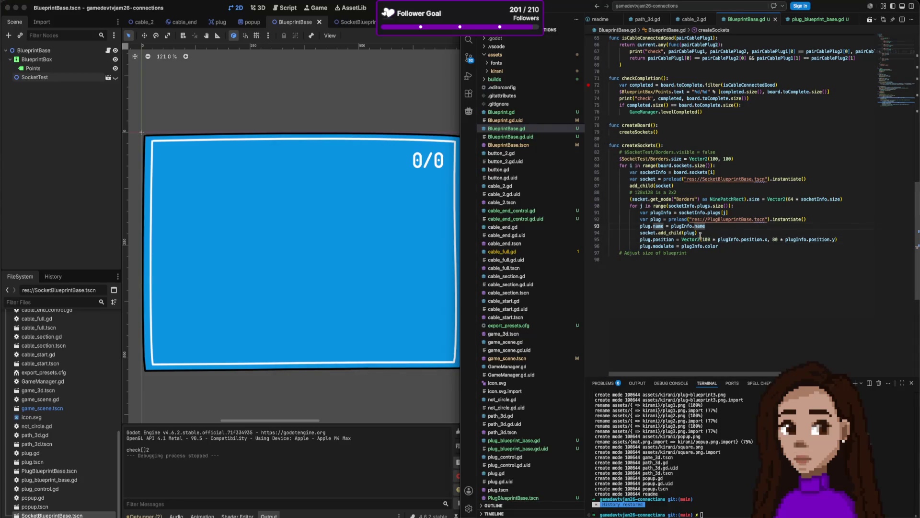
{"action": "key", "text": "super+Tab"}
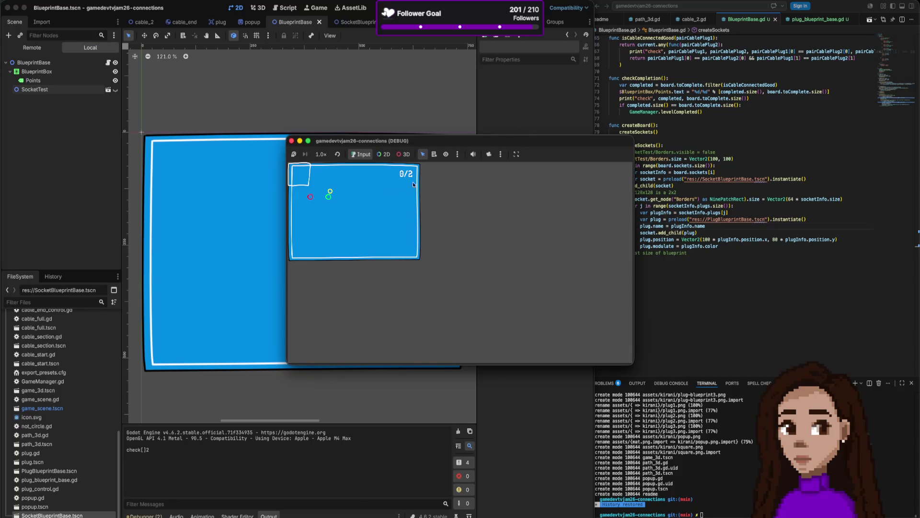
Relaunch the game repeatedly to check where the red, yellow and green plugs appear
{"action": "left_click", "coordinate": [292, 140]}
{"action": "key", "text": "super+r"}
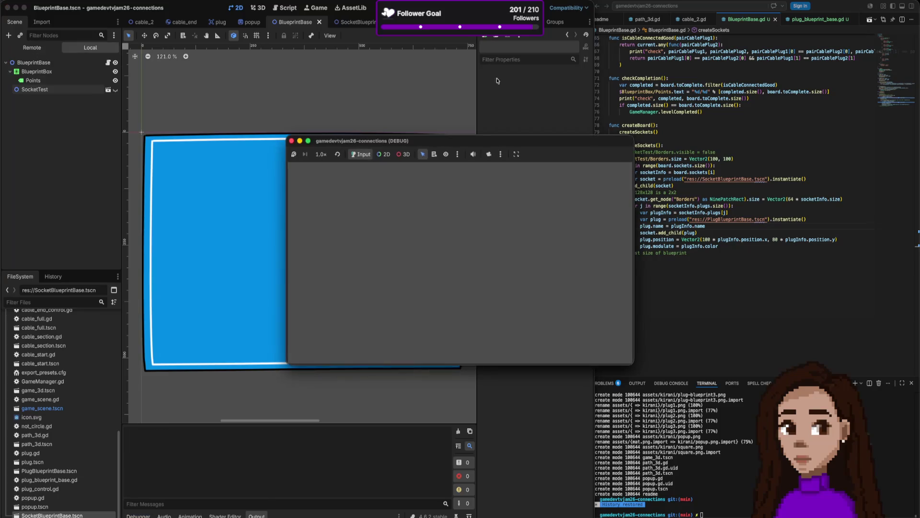
{"action": "left_click", "coordinate": [292, 141]}
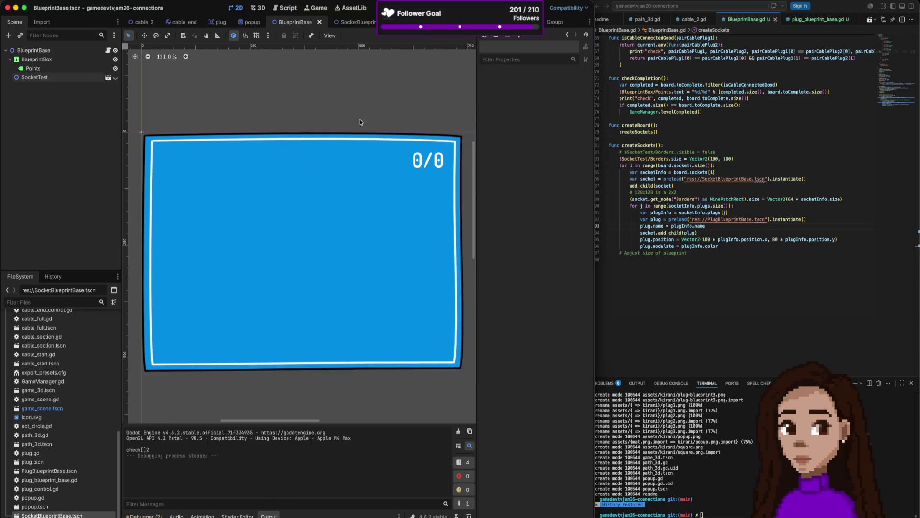
{"action": "key", "text": "super+r"}
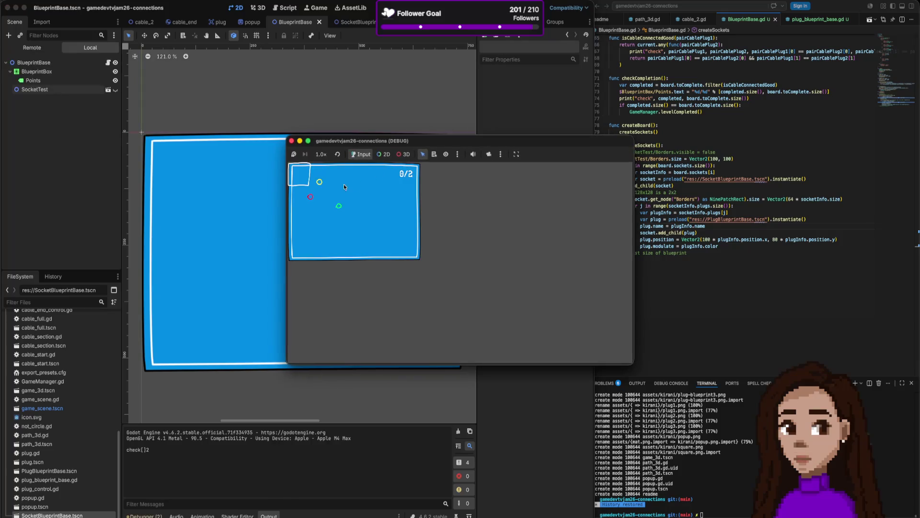
{"action": "left_click", "coordinate": [291, 140]}
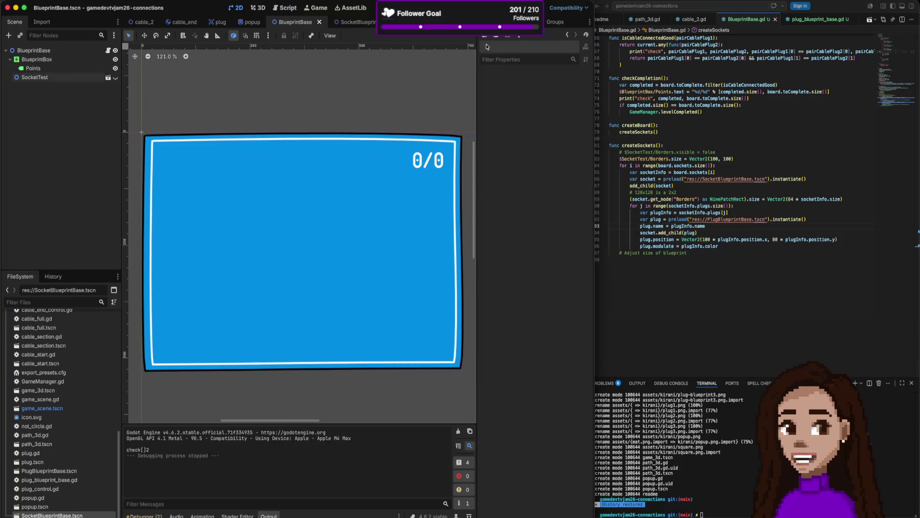
{"action": "key", "text": "super+r"}
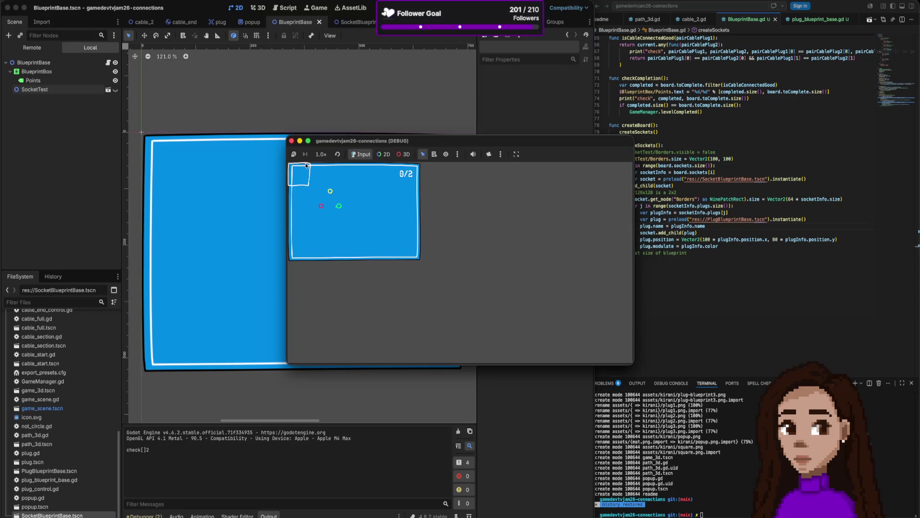
{"action": "left_click", "coordinate": [291, 140]}
{"action": "key", "text": "super+r"}
{"action": "left_click", "coordinate": [291, 141]}
{"action": "key", "text": "super+r"}
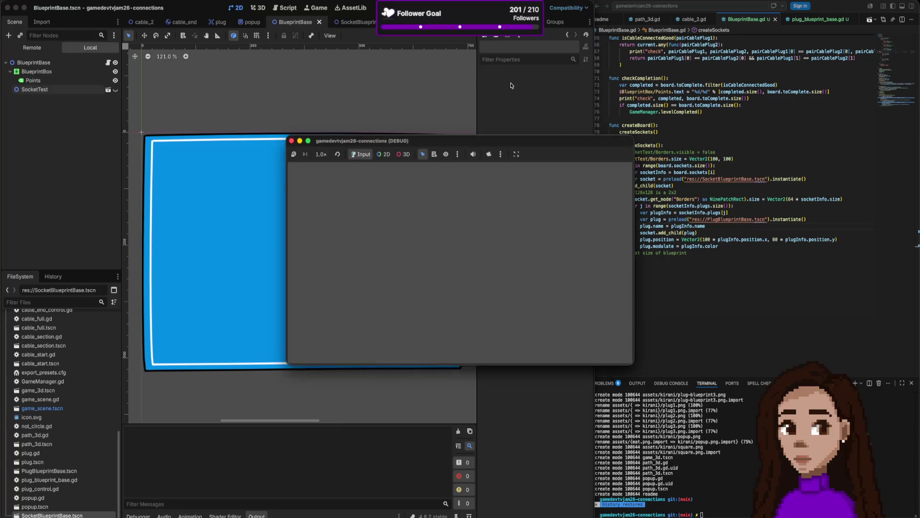
{"action": "left_click", "coordinate": [291, 141]}
{"action": "key", "text": "super+r"}
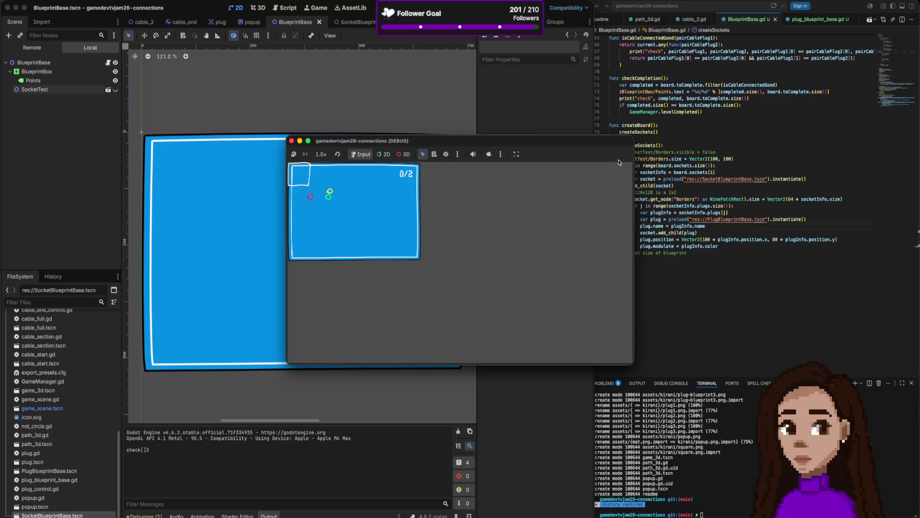
Stop the running game and make line 95's plug position multipliers decimals: 100.0 and 8.0
{"action": "left_click", "coordinate": [292, 141]}
{"action": "left_click", "coordinate": [770, 247]}
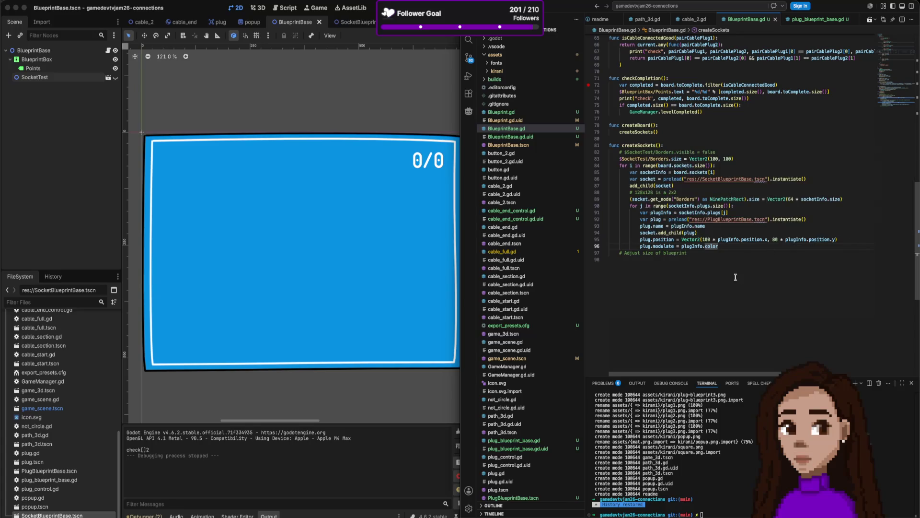
{"action": "left_click", "coordinate": [711, 239]}
{"action": "type", "text": ".0"}
{"action": "left_click", "coordinate": [782, 239]}
{"action": "type", "text": ".0"}
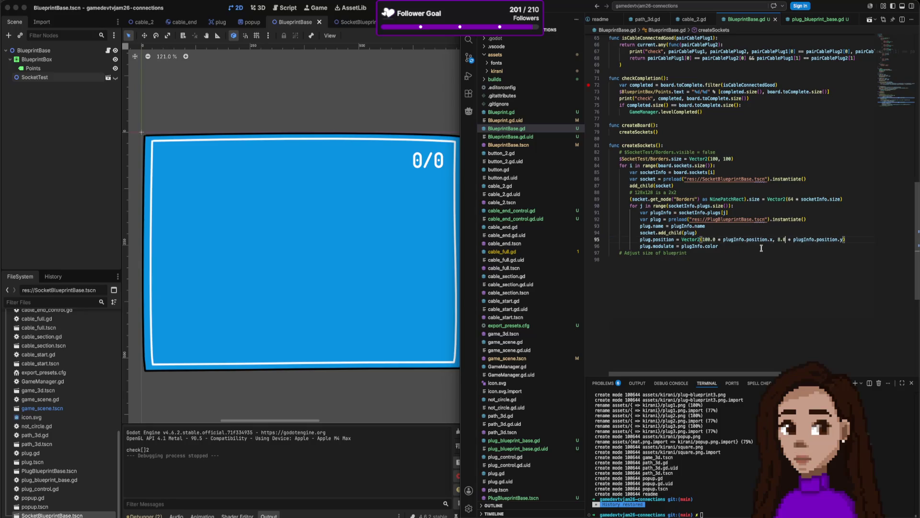